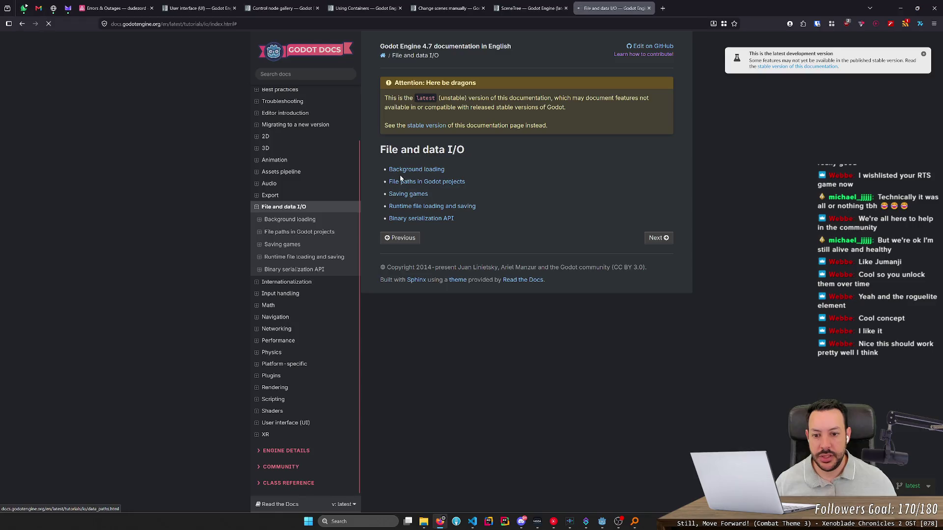
Step: Copy the FileAccess.open line from the save_game() example in the Saving games docs
scroll(464, 192, "down", 5)
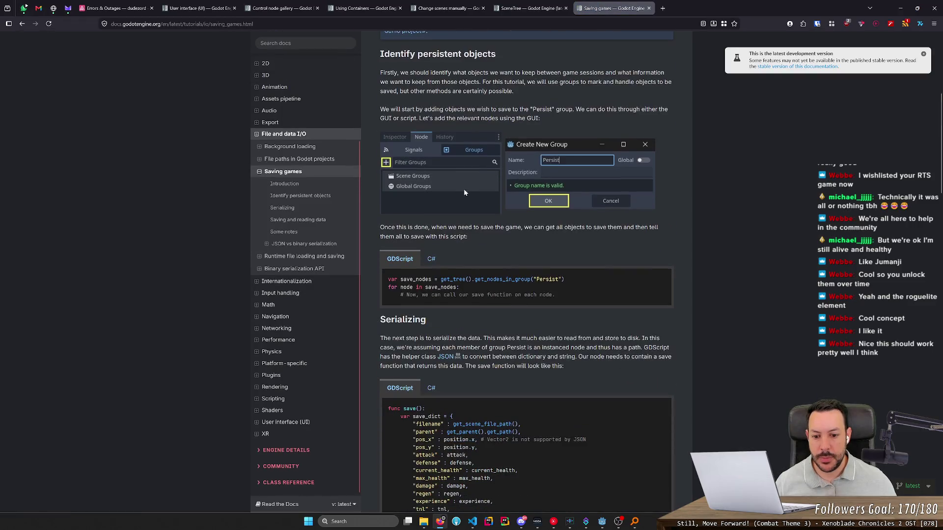
scroll(470, 193, "down", 7)
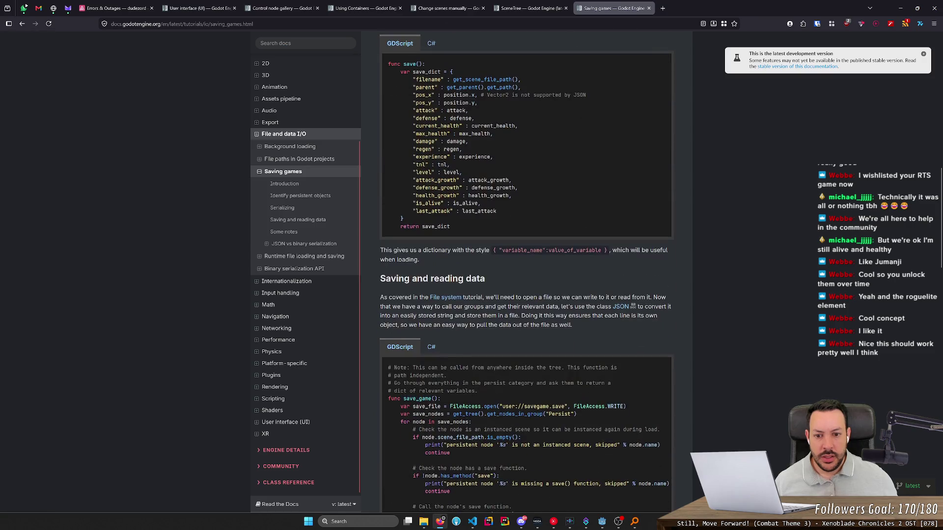
scroll(470, 192, "down", 3)
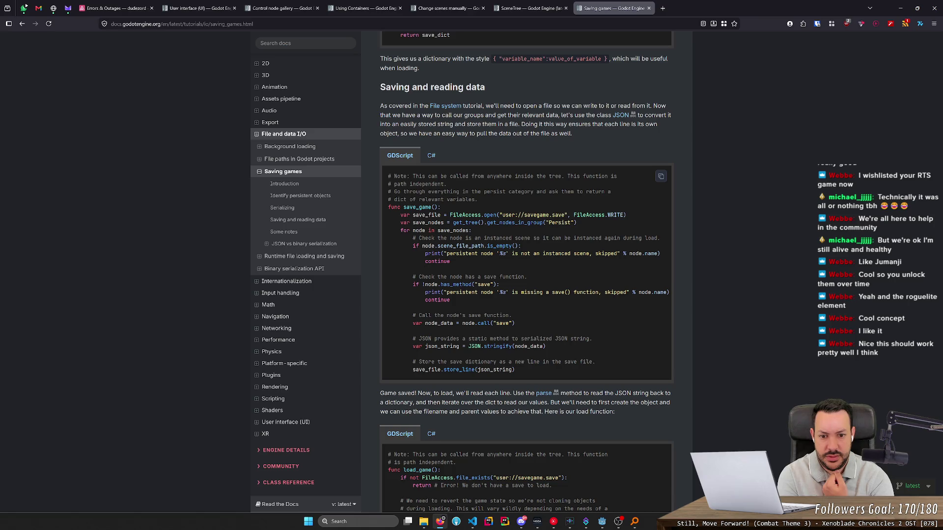
triple_click(466, 215)
key("ctrl+c")
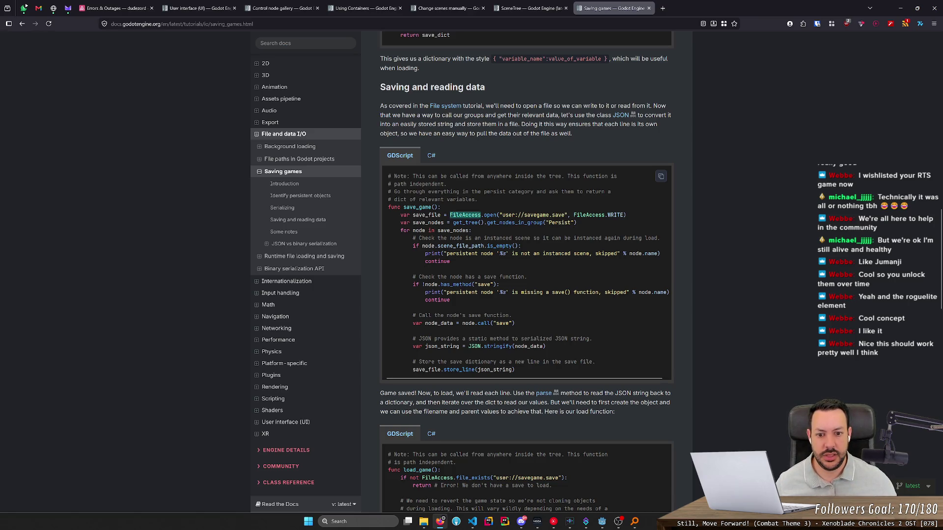
key("alt+Tab")
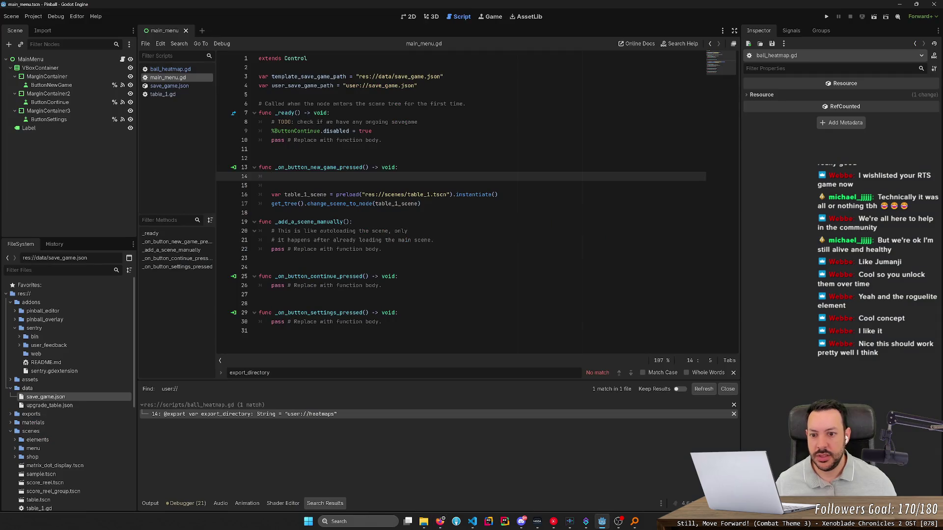
Step: Paste the copied save-file line into line 14, fix its indent, then erase the statement
key("ctrl+v")
key("BackSpace")
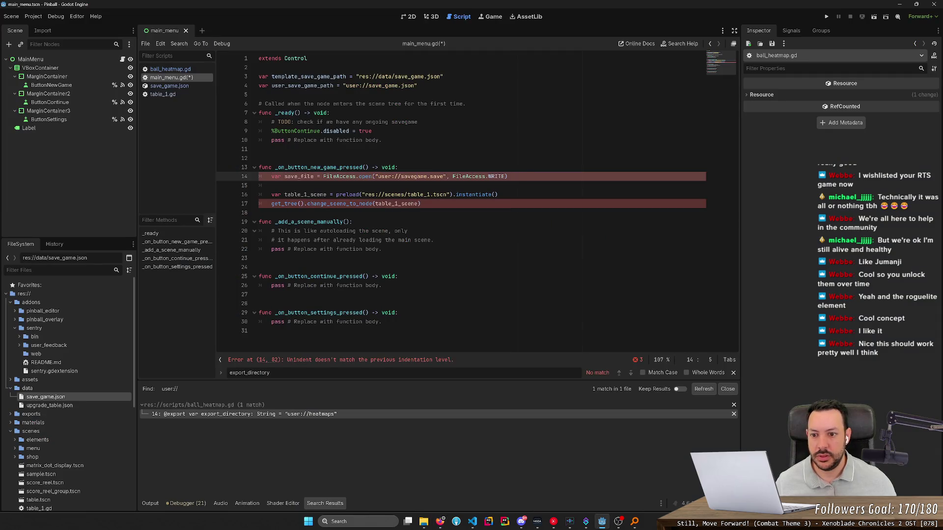
double_click(365, 176)
key("shift+End")
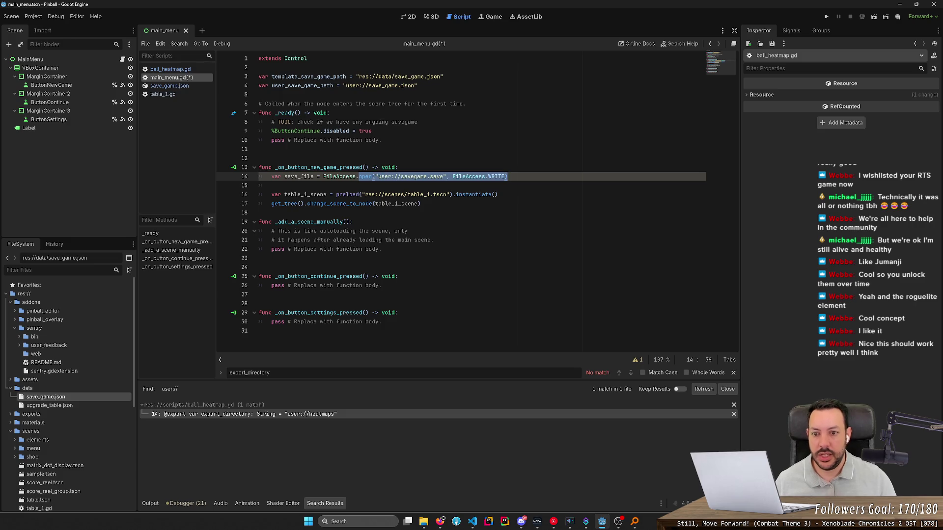
key("BackSpace")
key("BackSpace")
key("BackSpace")
key("BackSpace")
Step: Type a bare FileAccess. on line 14 and open the FileAccess class reference
type("FileAccess.co")
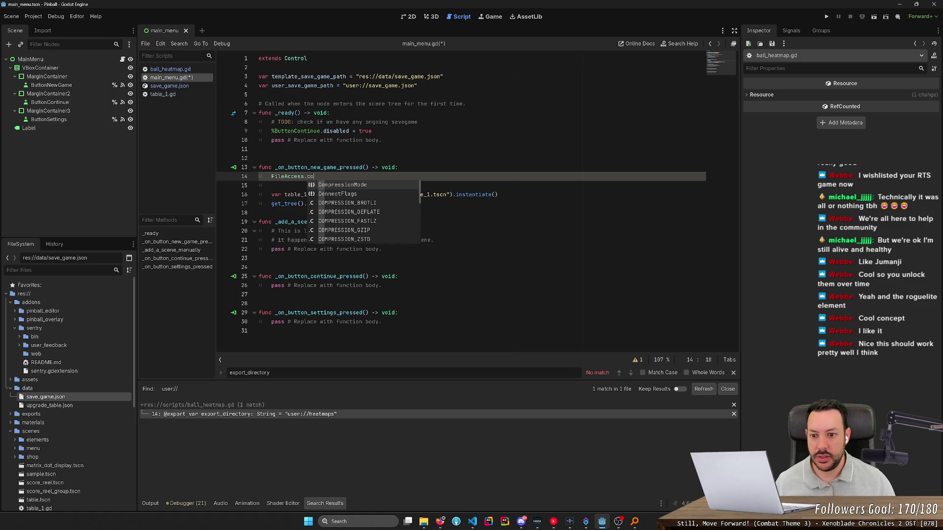
type("c")
key("Escape")
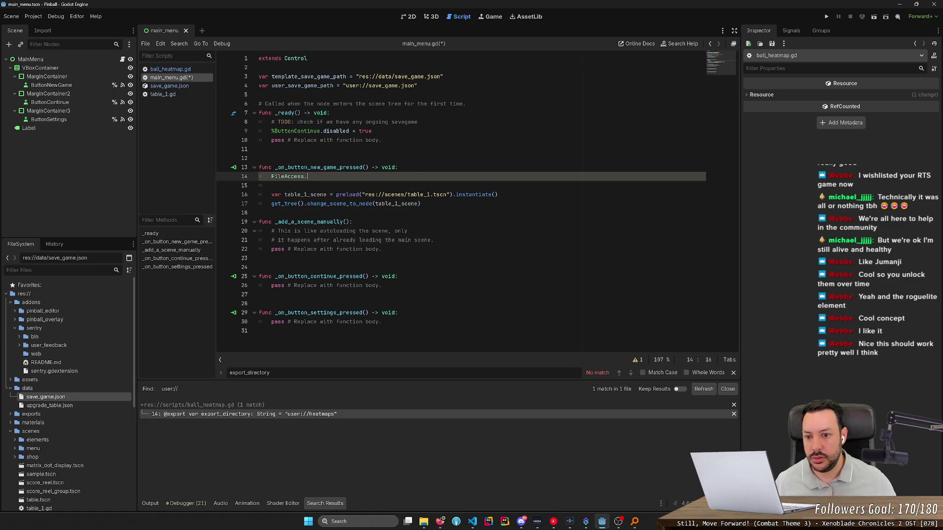
key("alt+F1")
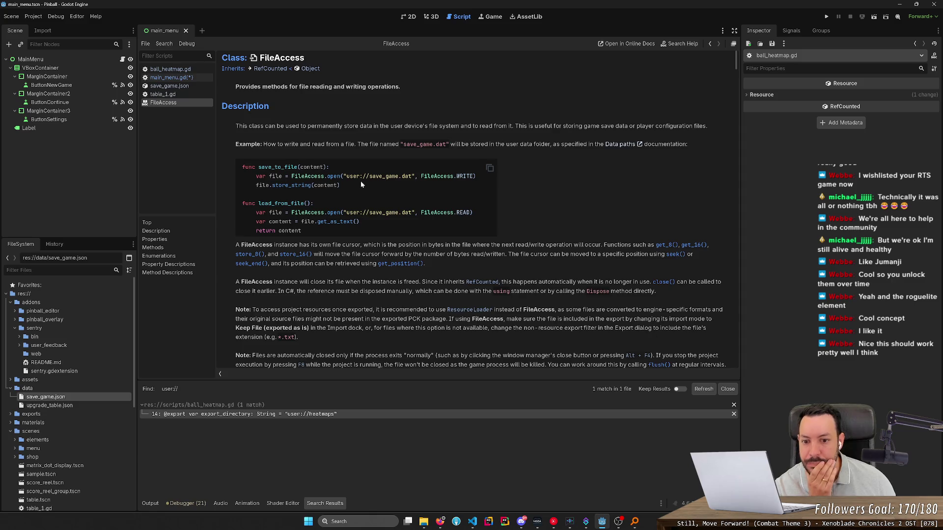
Step: Read through the FileAccess Methods list, then go back to main_menu.gd
triple_click(279, 189)
left_click(338, 192)
scroll(337, 192, "down", 5)
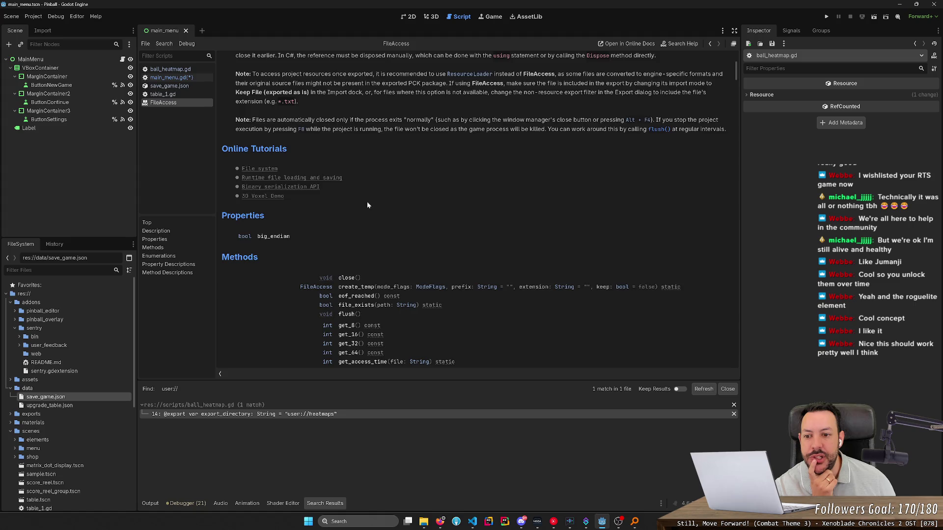
scroll(367, 201, "down", 5)
scroll(287, 169, "up", 3)
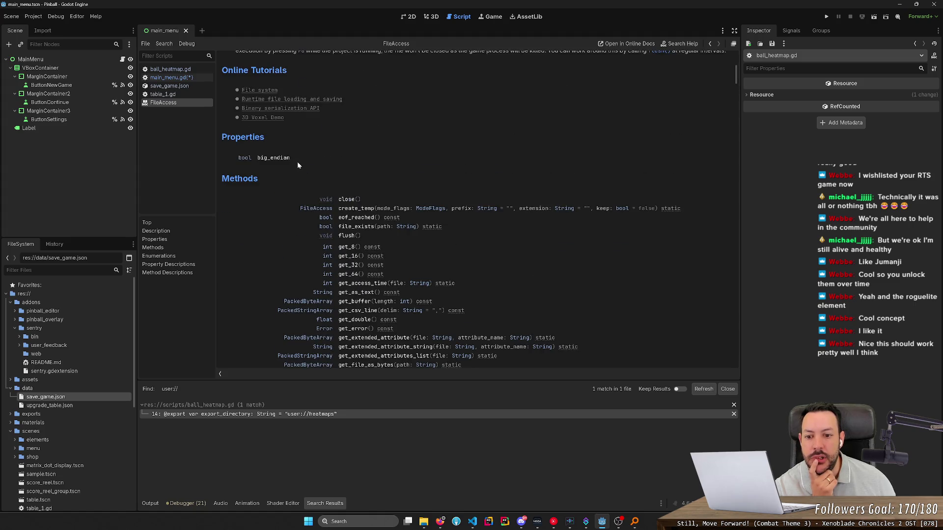
scroll(293, 169, "down", 2)
scroll(289, 182, "down", 5)
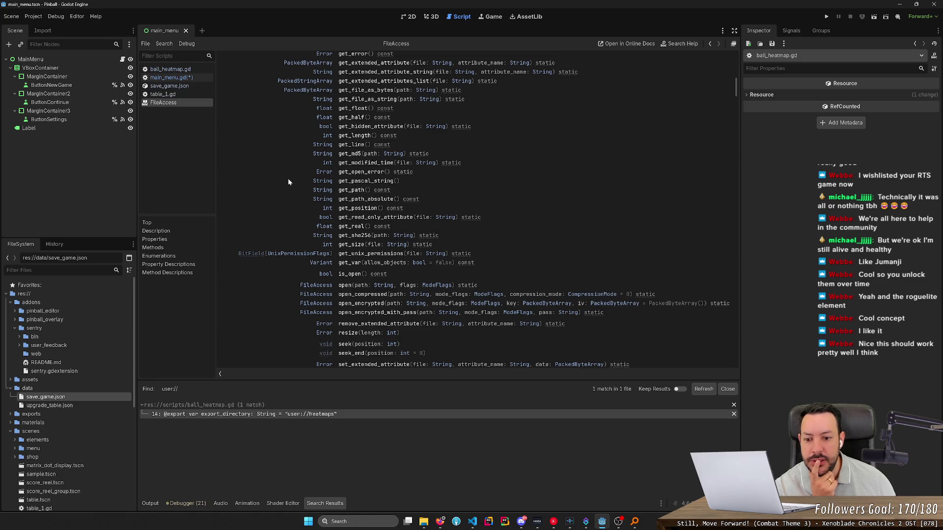
scroll(288, 181, "down", 5)
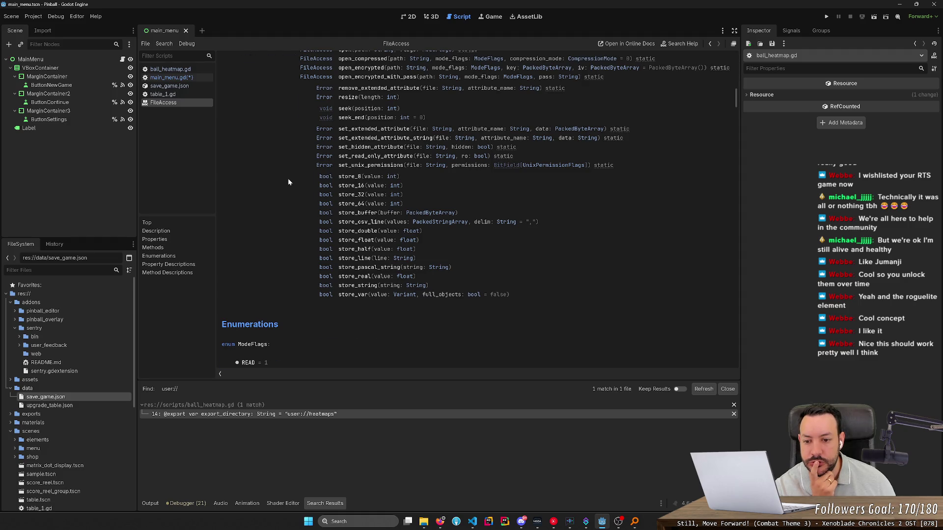
scroll(288, 178, "up", 5)
key("alt+Left")
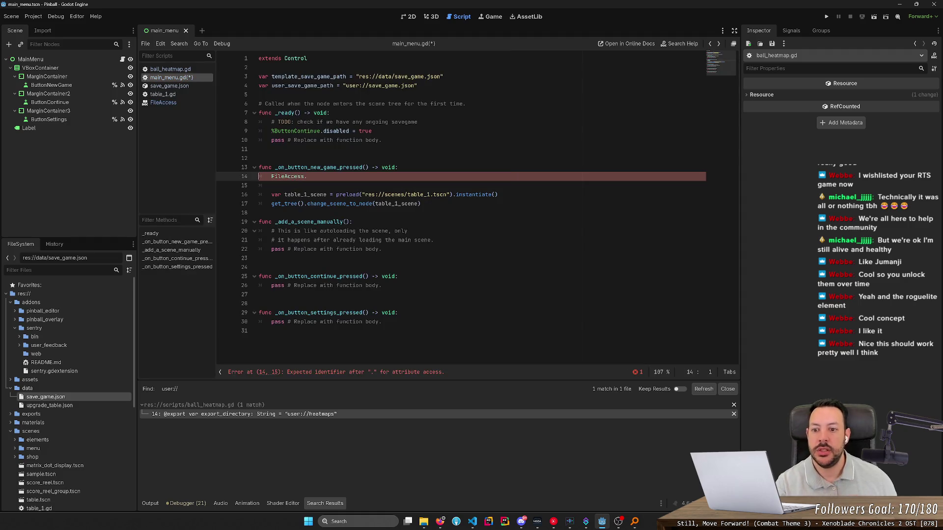
Step: Write var template_file = FileAccess.open(template_save_game_path, FileAccess.READ) on line 14
left_click(307, 176)
key("ctrl+space")
type("open(")
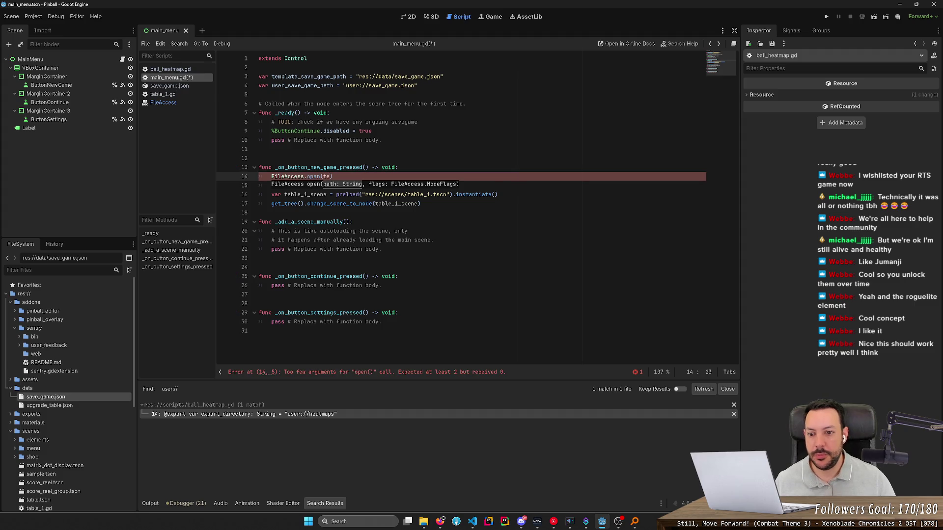
type("template_save_game_path,")
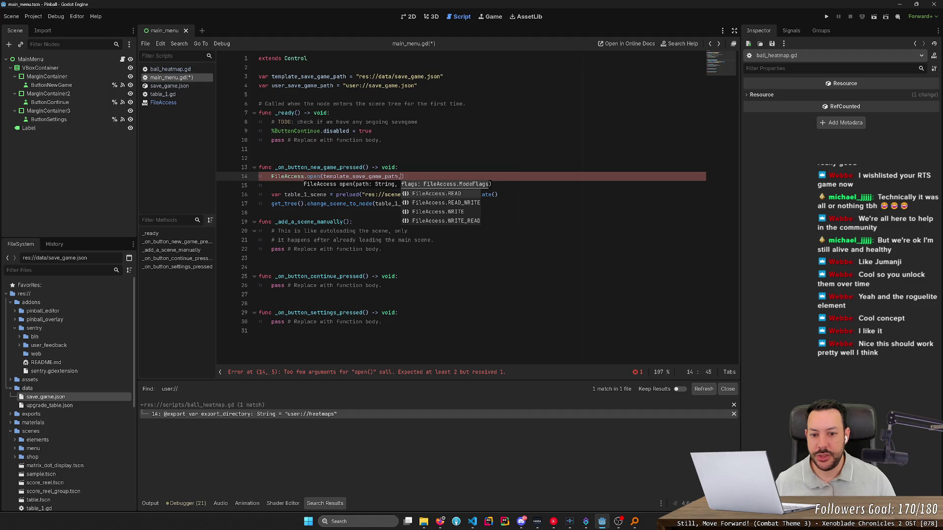
key("Return")
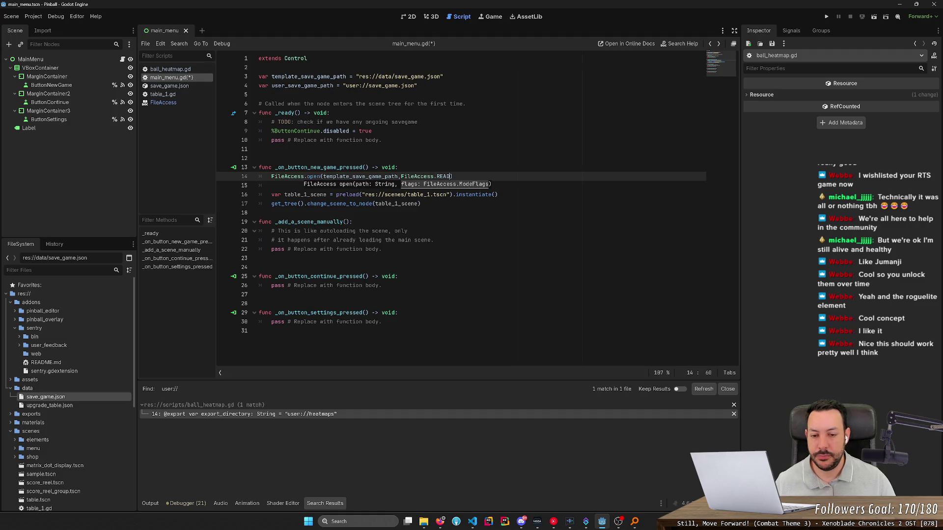
left_click(271, 176)
type("var te")
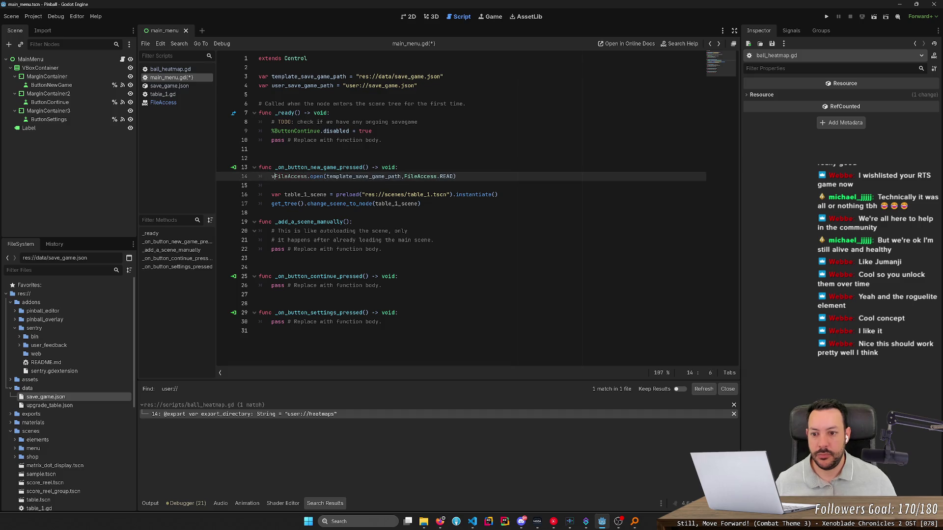
type("mplate_file =")
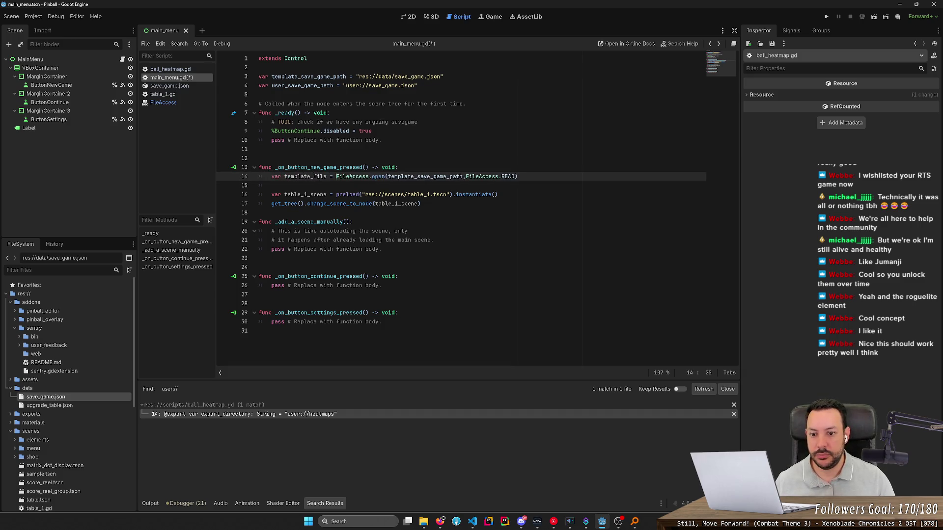
key("Escape")
Step: Begin var template_contents = template_file.read on line 15 and view the FileAccess open() docs
key("Down")
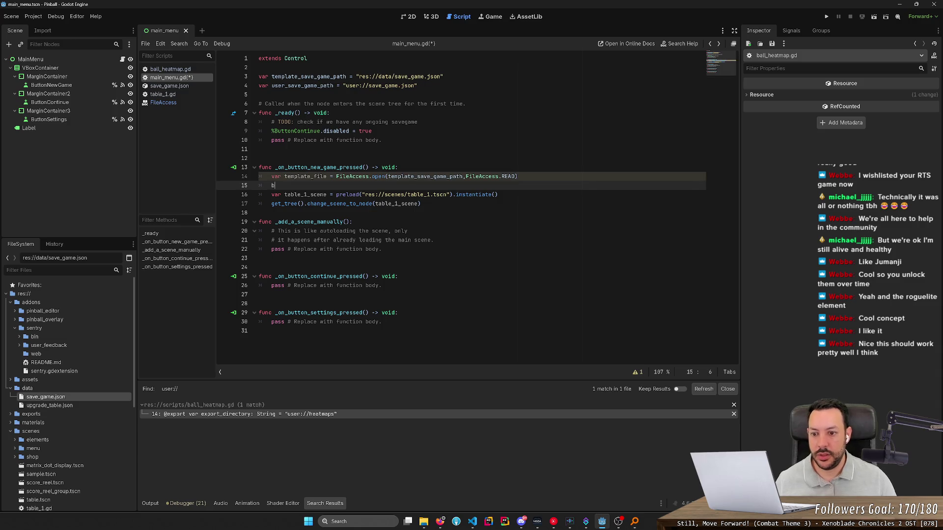
key("BackSpace")
type("var template")
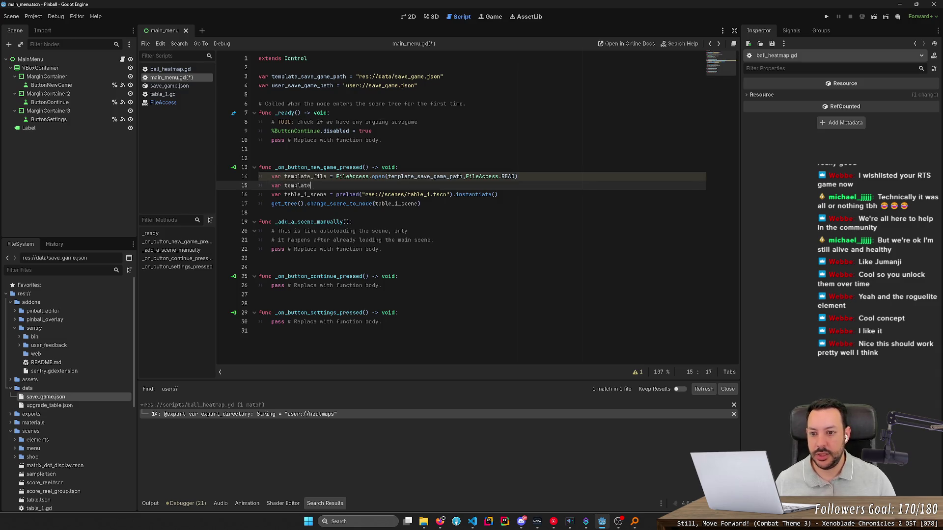
type("_contents = tem")
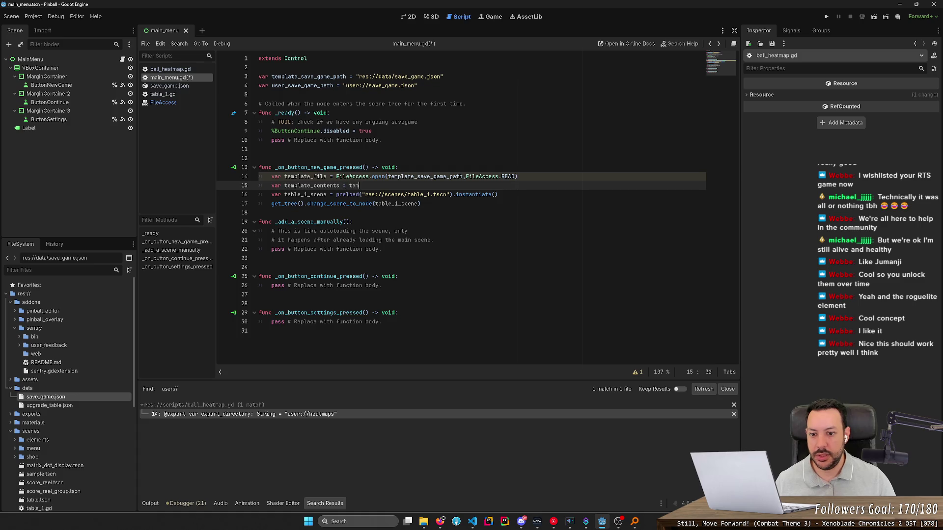
key("Down")
key("Return")
type(".read")
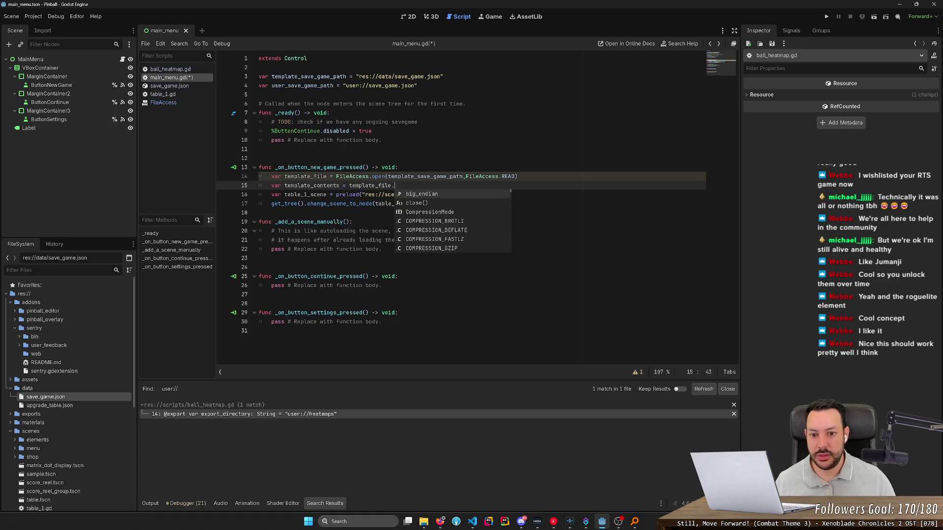
key("Down")
key("Down")
key("Down")
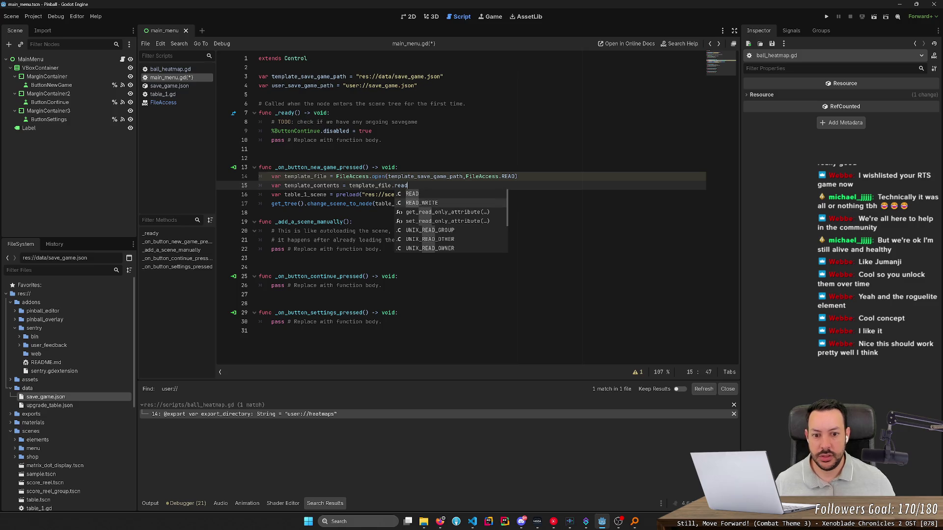
key("Down")
key("Down")
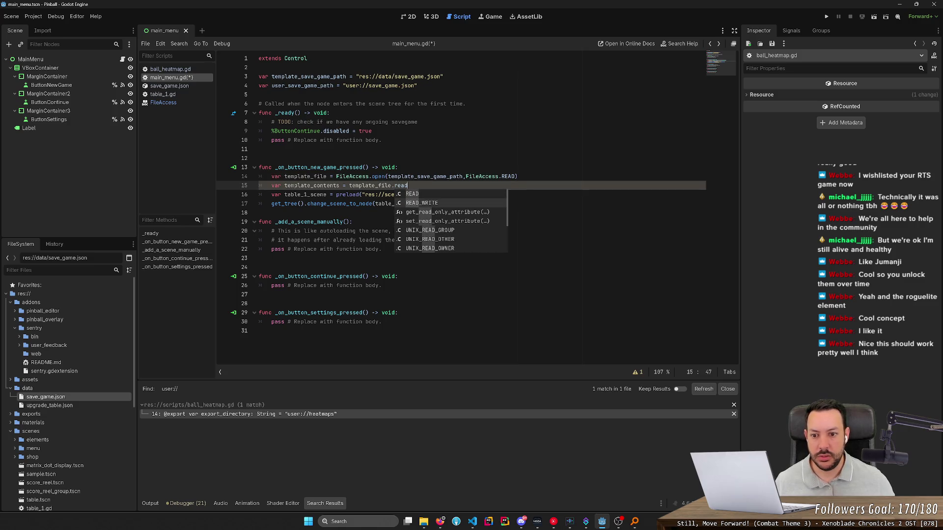
left_click(379, 178, "ctrl")
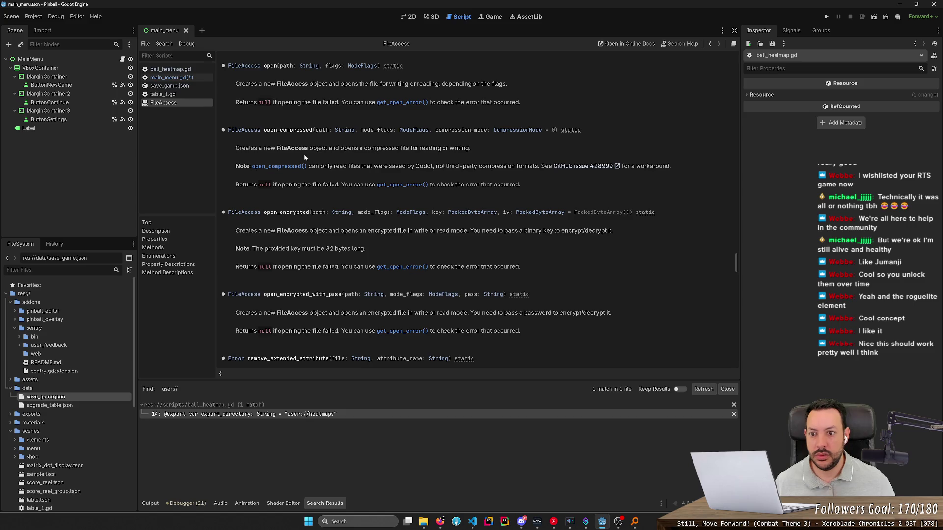
Step: Complete line 15 as var template_contents = template_file.get_as_text()
left_click(249, 66)
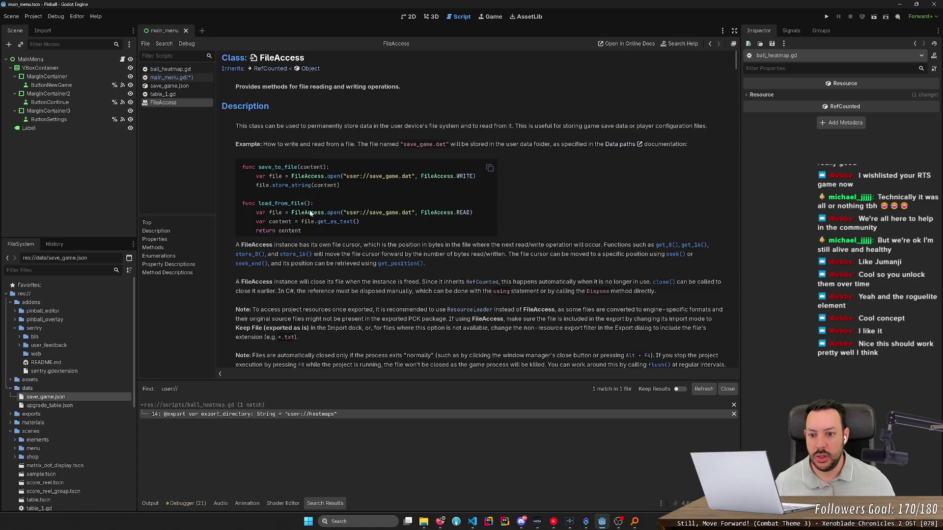
key("alt+Left")
left_click(407, 185)
key("BackSpace")
key("BackSpace")
key("BackSpace")
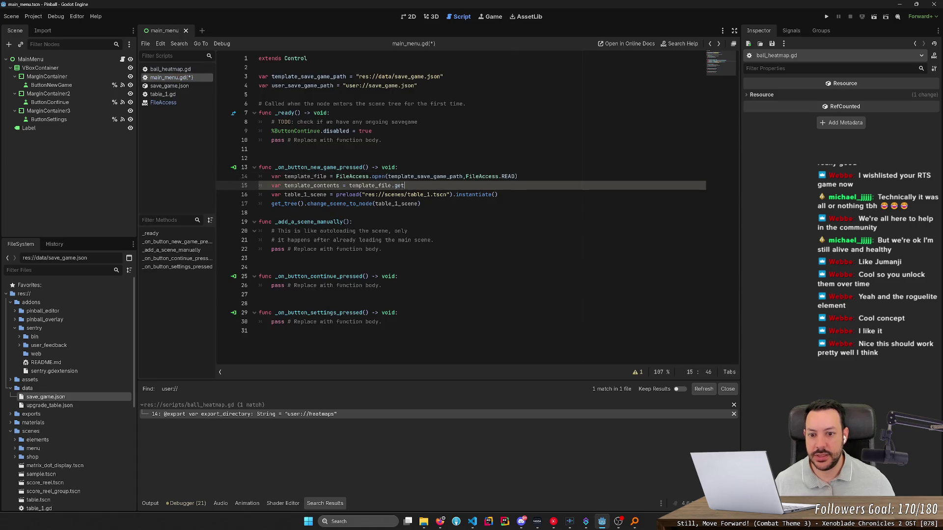
key("Escape")
type("text")
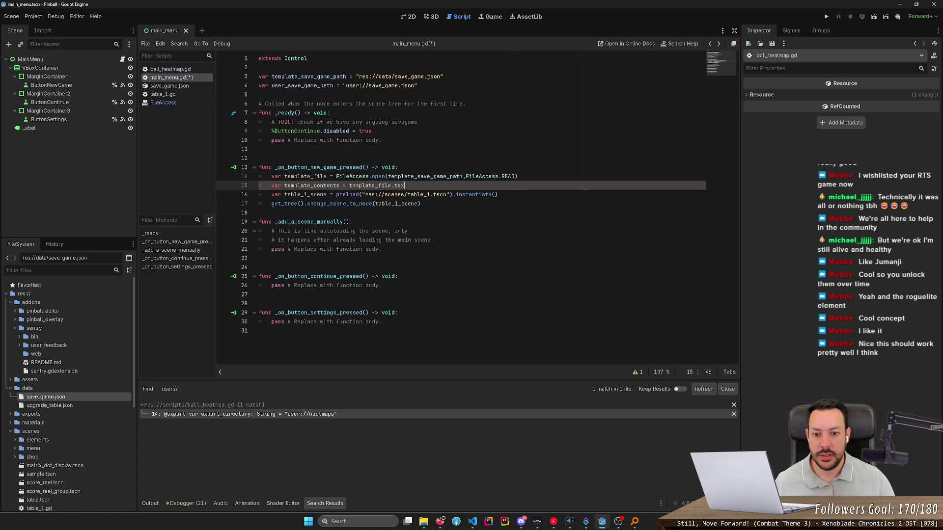
key("Return")
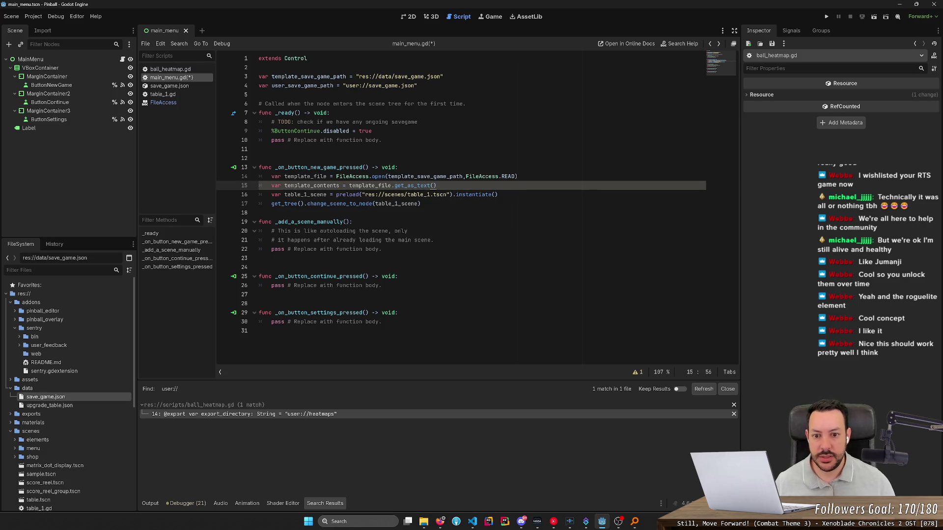
Step: Add template_file.close() after reading the template
key("Return")
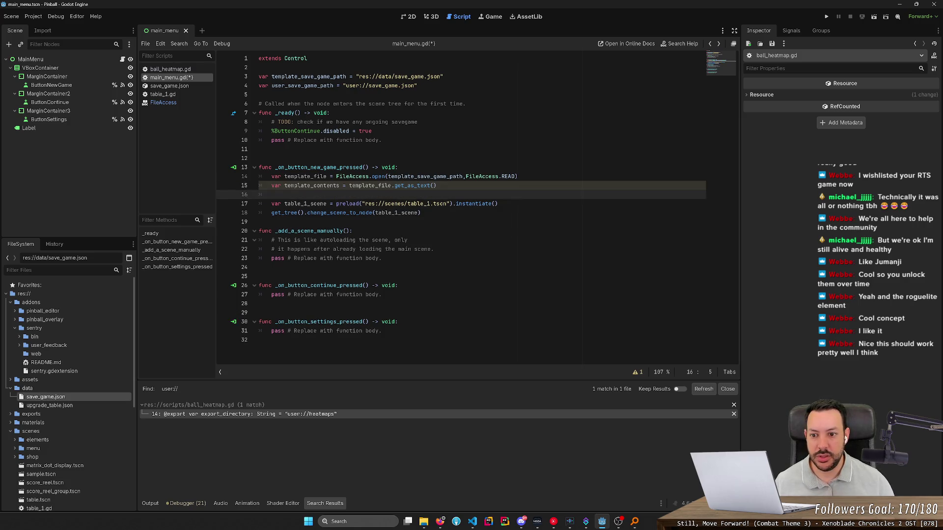
key("Return")
key("Up")
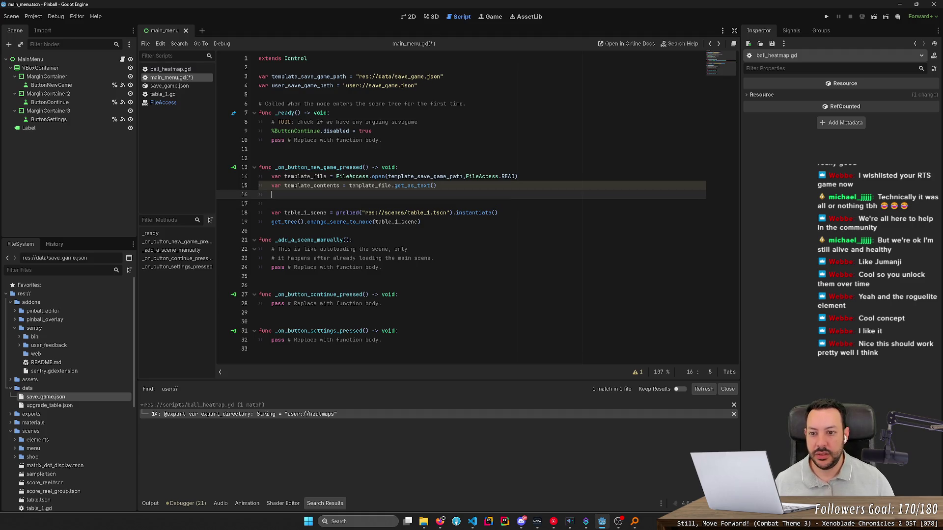
type("template_file.")
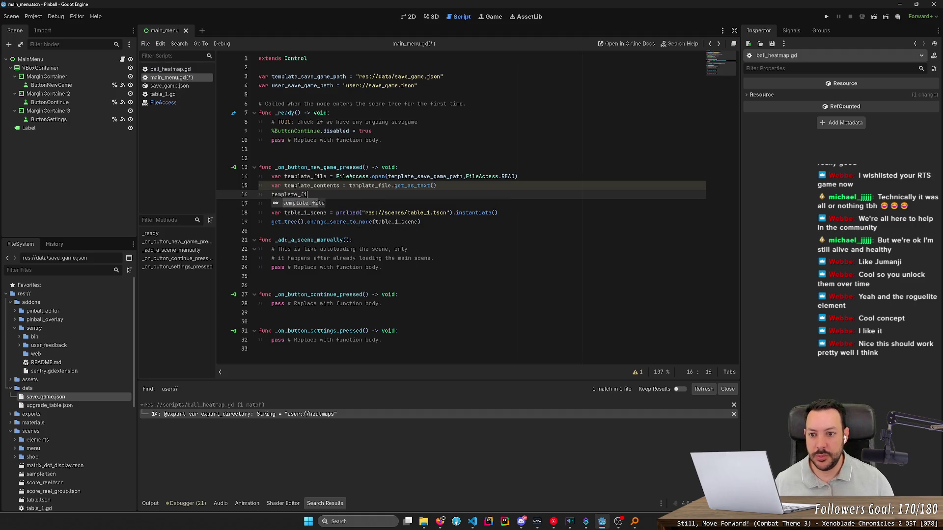
type("cl")
key("Return")
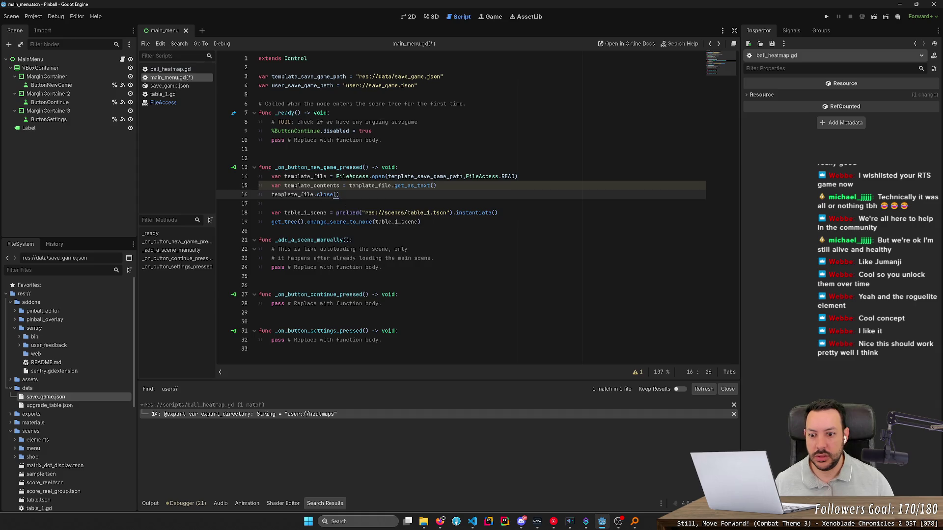
key("Return")
key("Return")
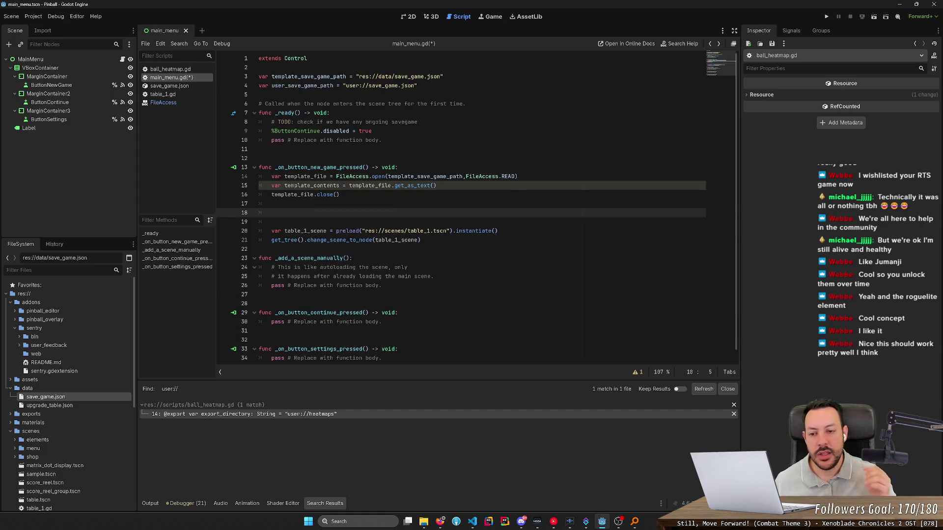
Step: Add var user_file = FileAccess.open(user_save_game_path, FileAccess.WRITE);
type("var ")
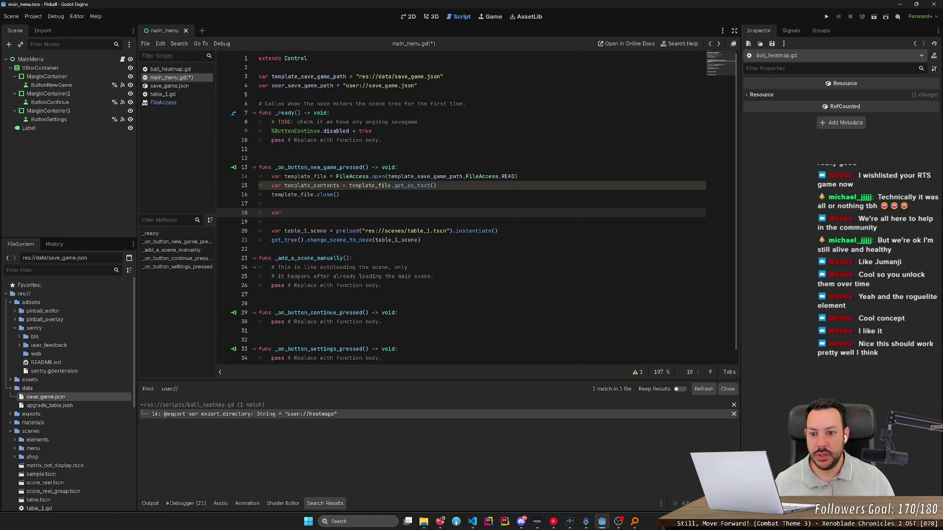
type("user_file = ")
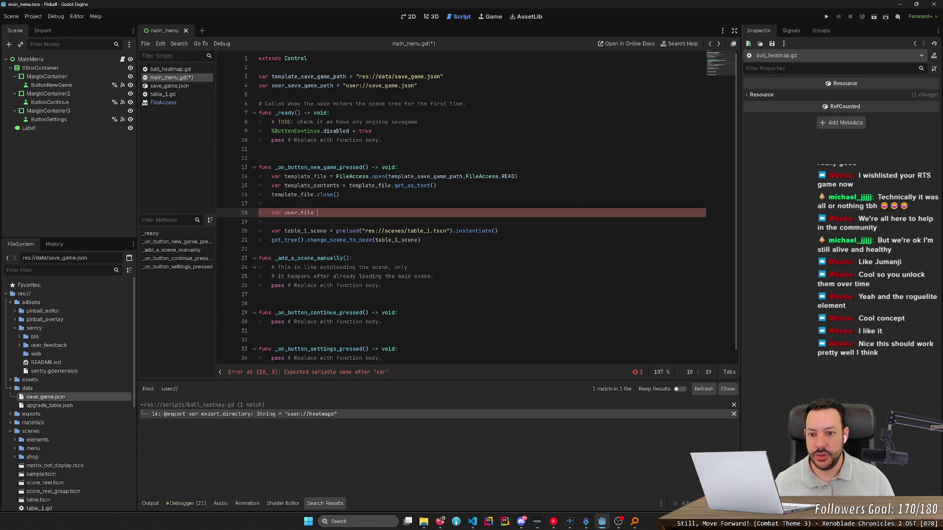
type("FileAccess.")
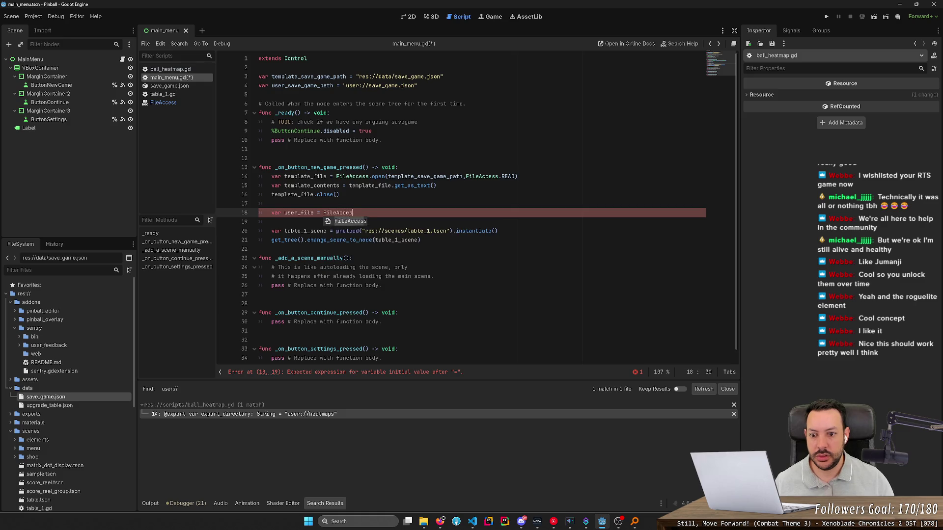
type("open")
key("Return")
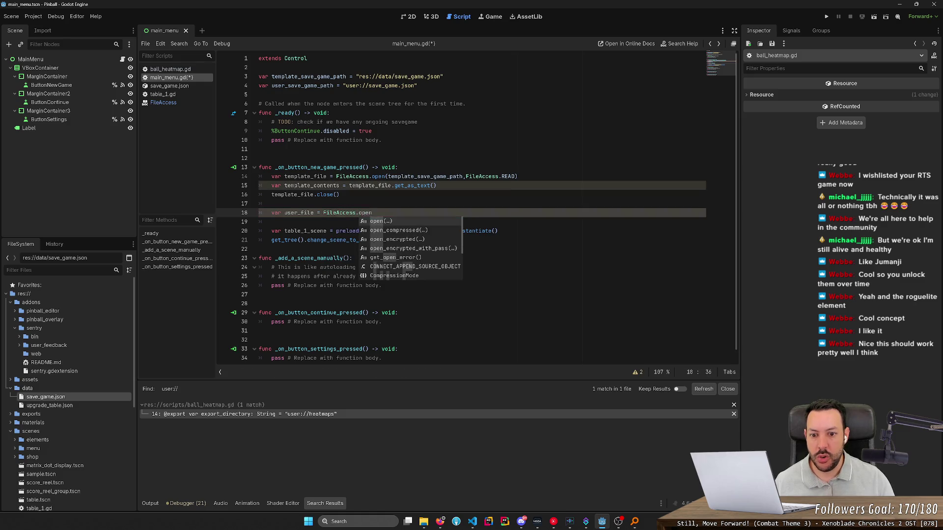
type("user")
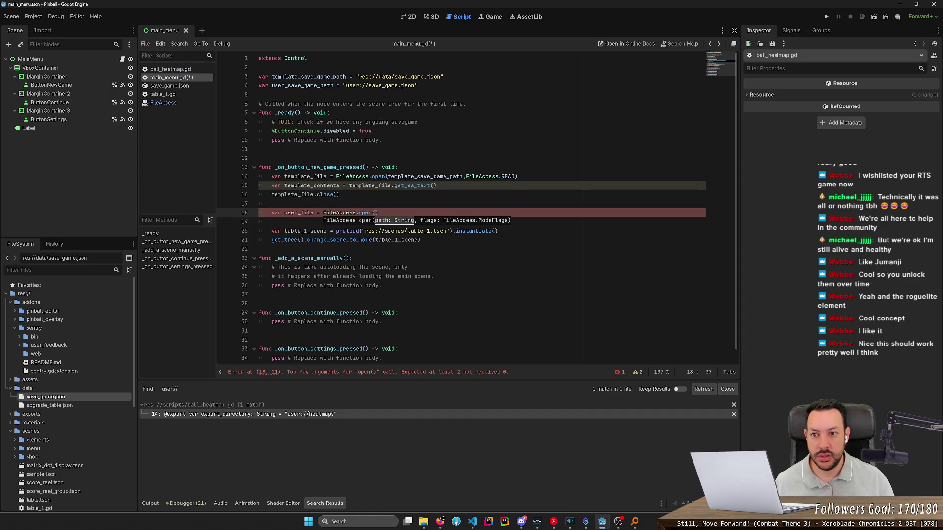
key("Down")
key("Return")
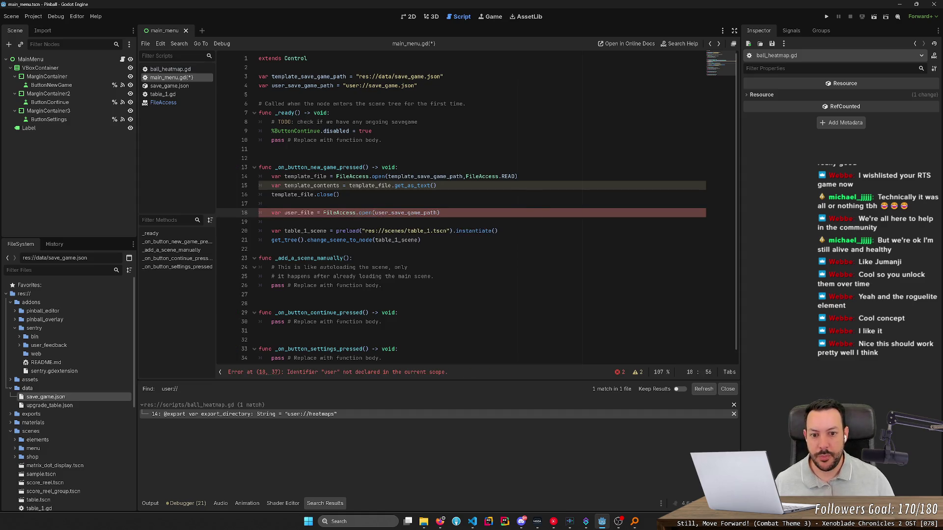
type(", File")
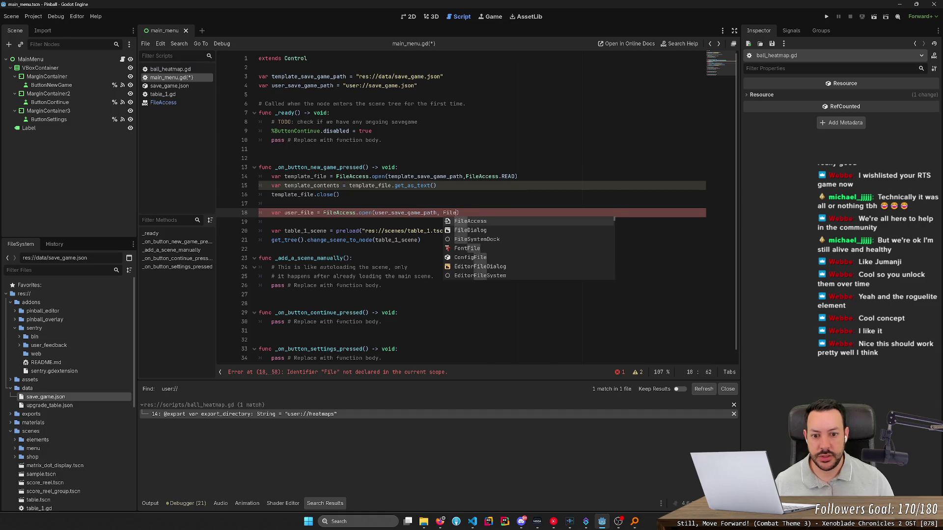
key("Return")
type(".W")
key("Return")
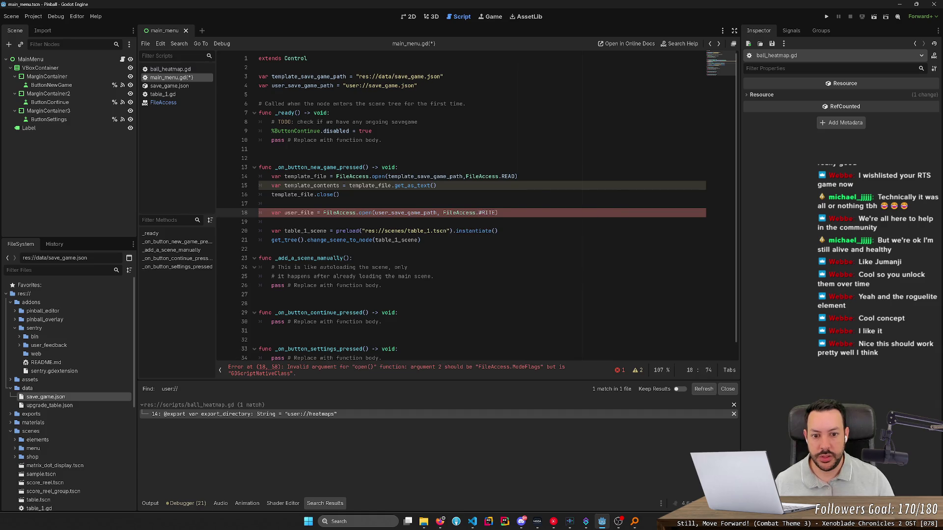
type(");")
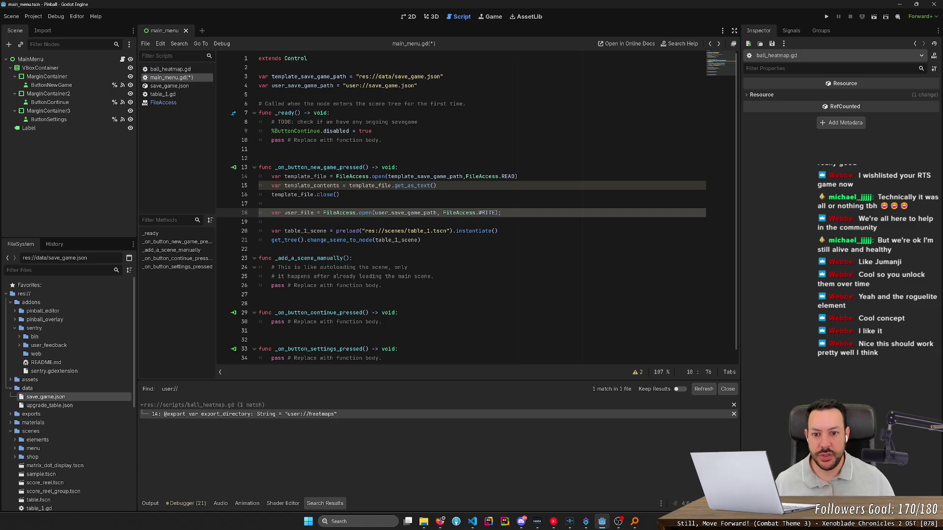
left_click(364, 212, "ctrl")
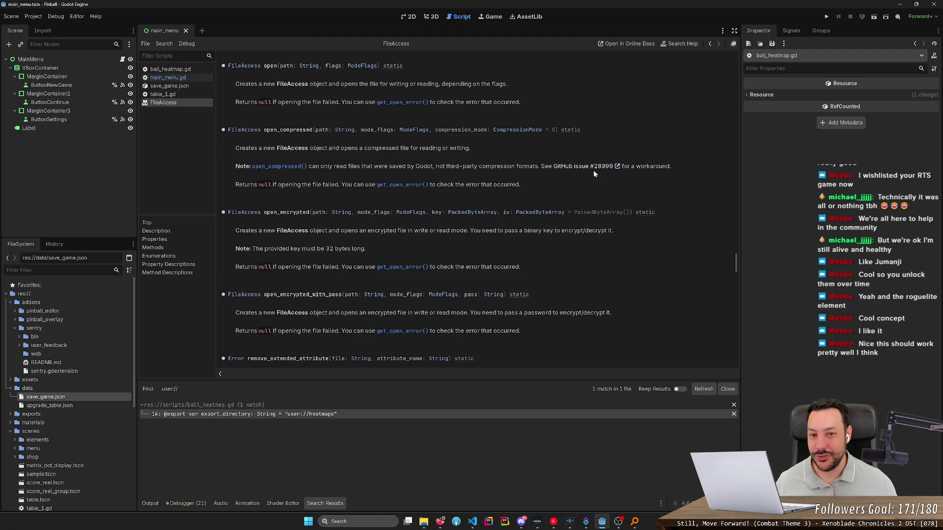
scroll(502, 191, "up", 5)
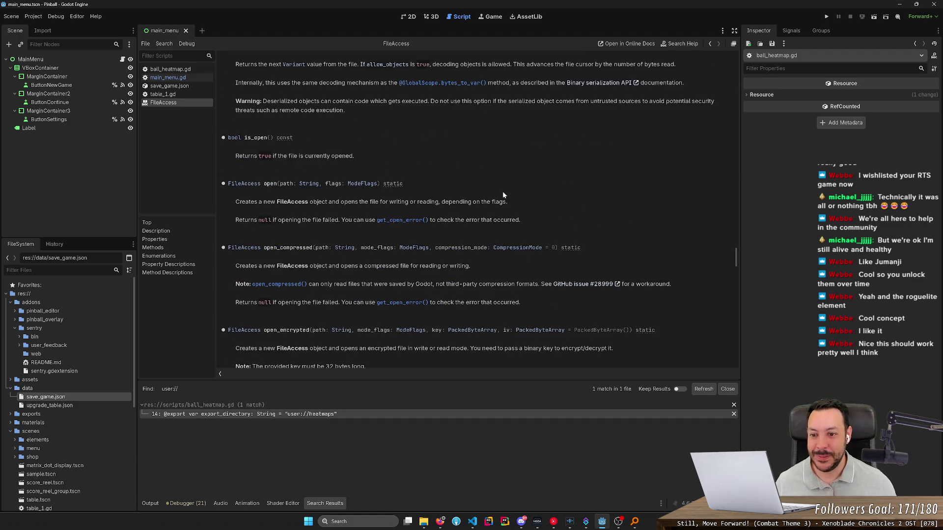
scroll(503, 194, "up", 6)
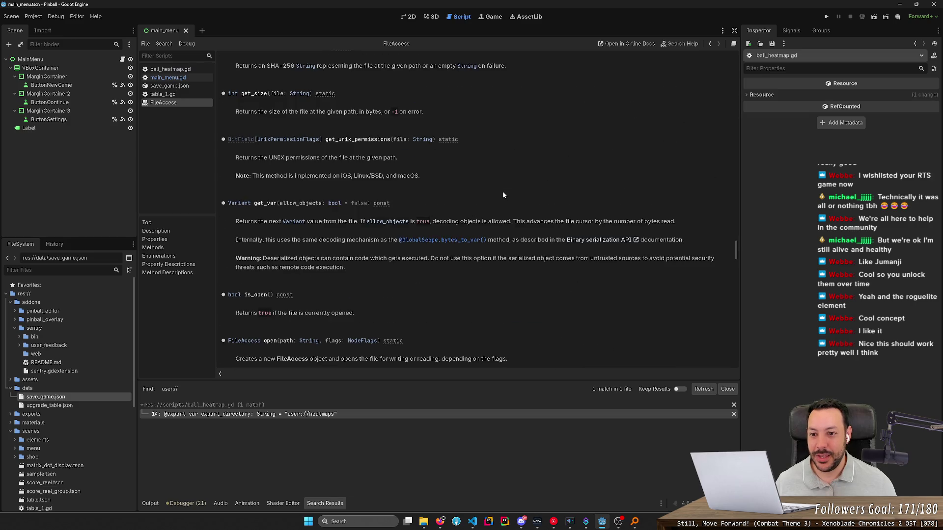
scroll(502, 195, "down", 8)
scroll(503, 195, "down", 5)
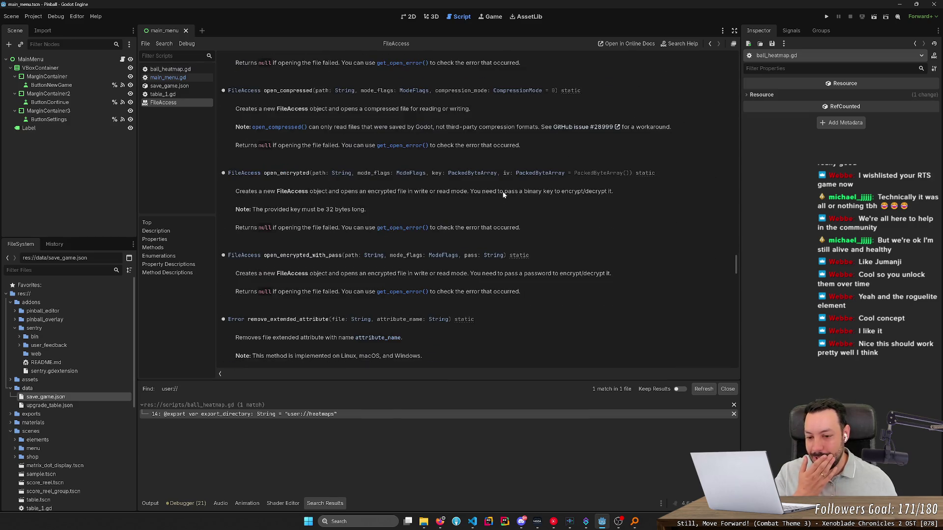
scroll(503, 195, "up", 10)
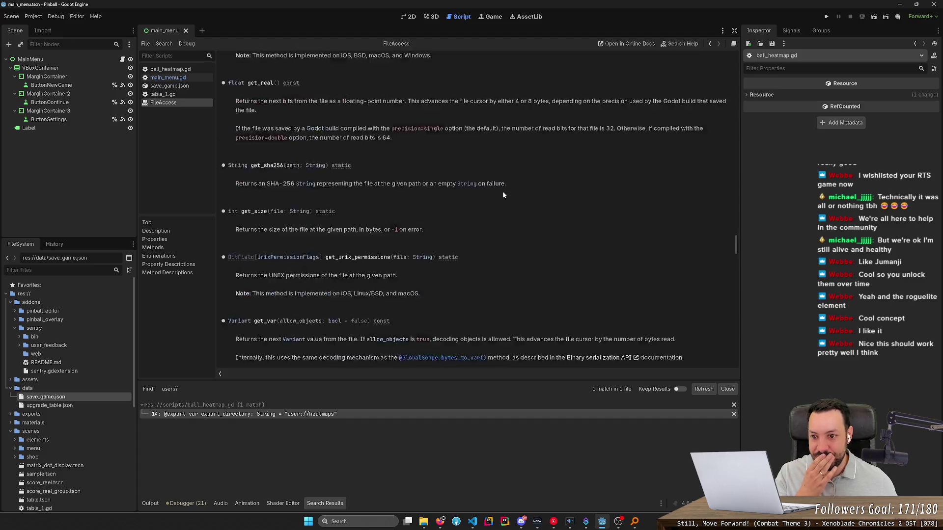
key("alt+Left")
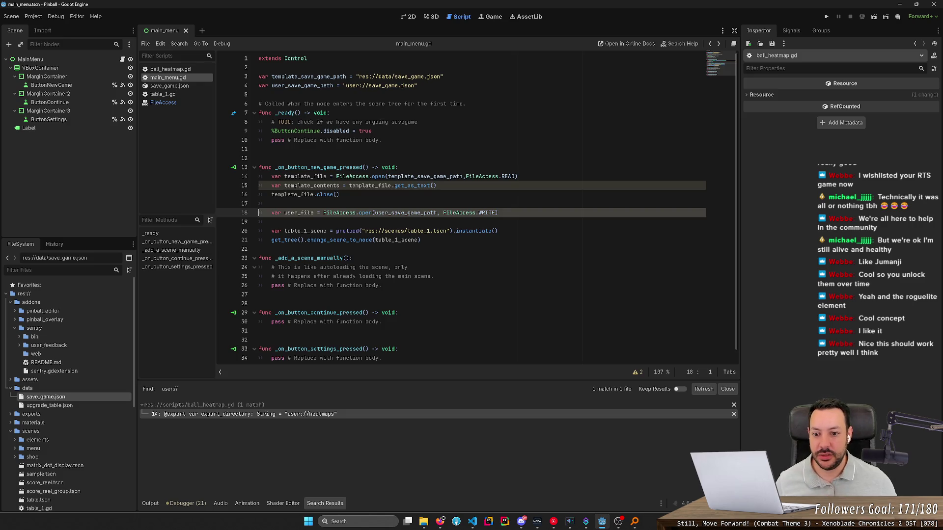
Step: Replace the open() call on line 18 with a fresh FileAccess.open()
left_click(358, 212)
key("shift+End")
key("Delete")
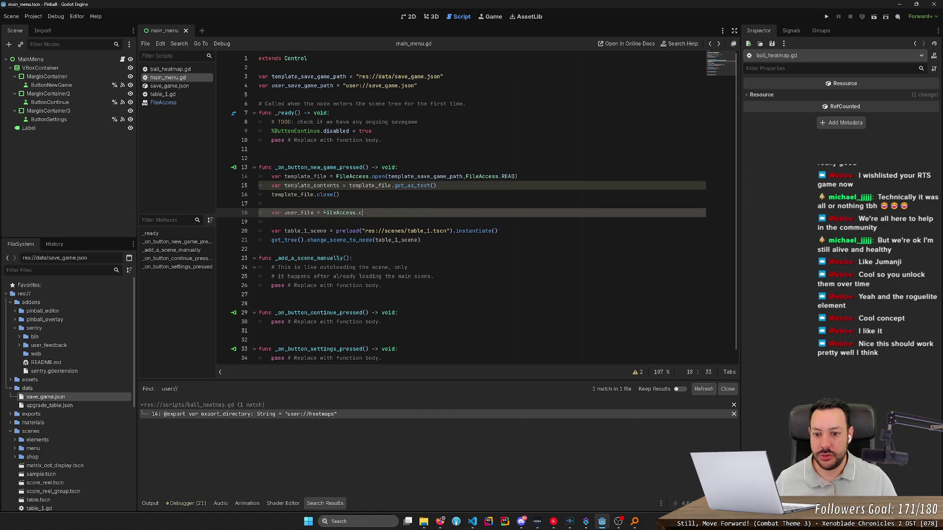
type("reate")
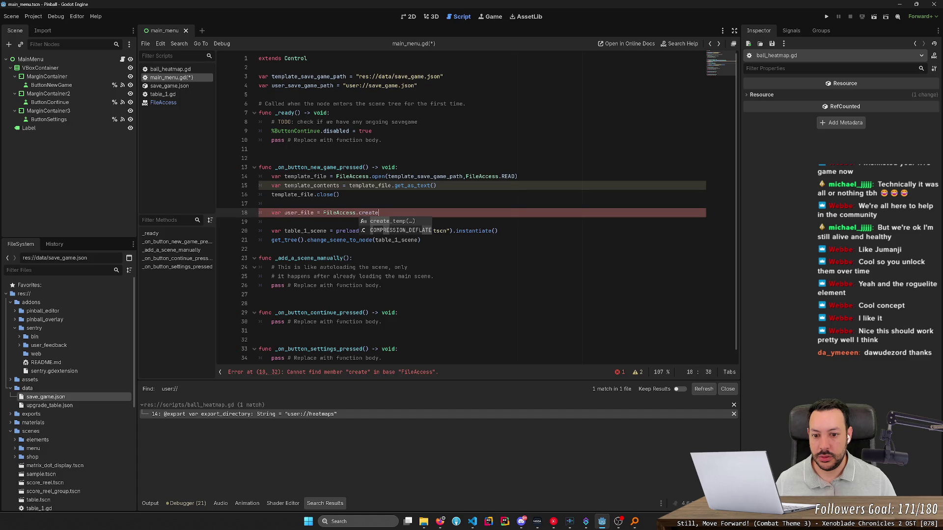
key("BackSpace")
key("BackSpace")
key("BackSpace")
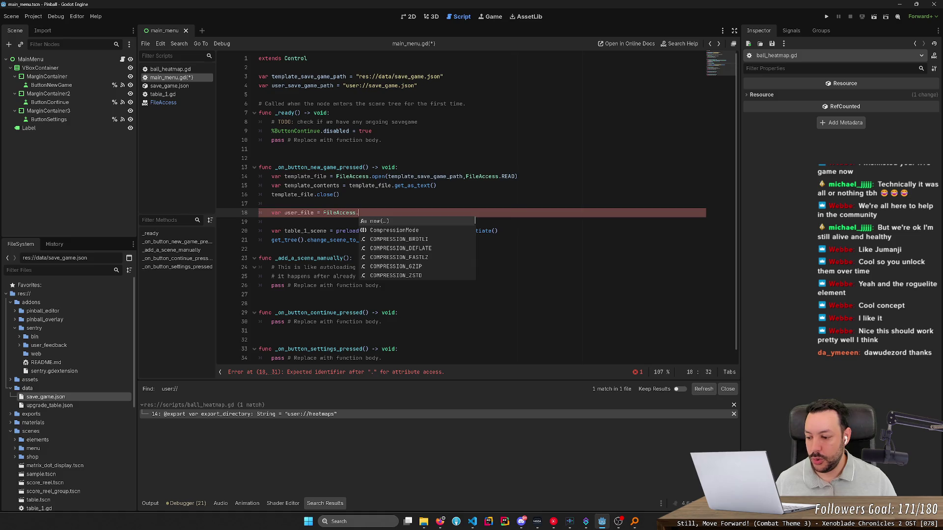
type("open(")
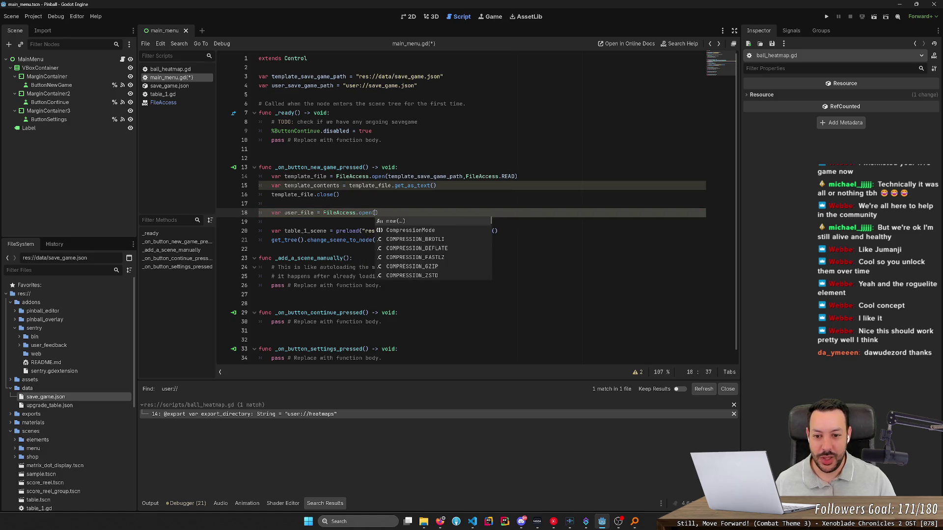
key("Return")
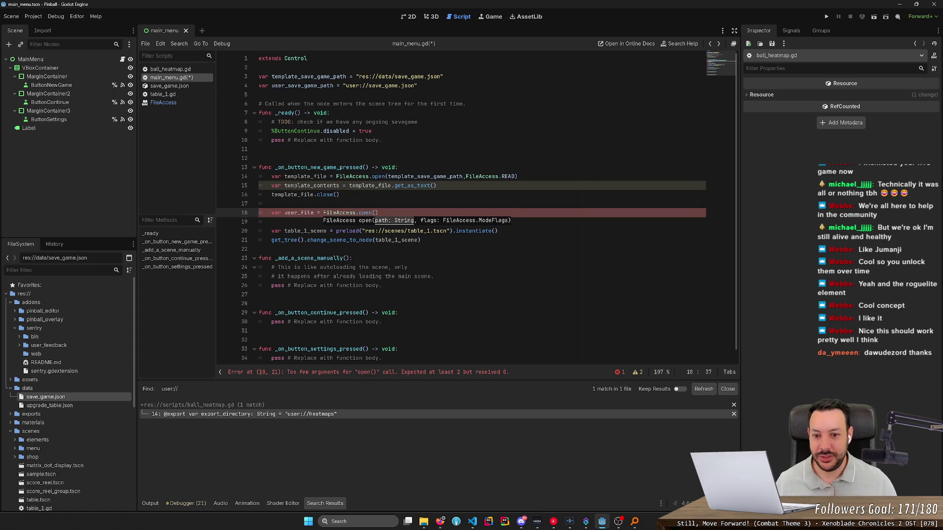
Step: Copy user_save_game_path from line 4 into open() on line 18 and save the script
double_click(301, 85)
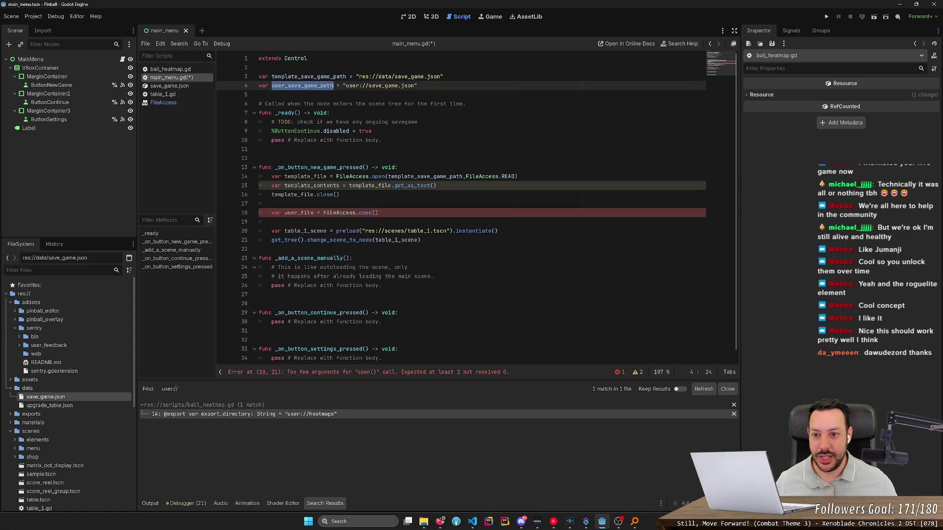
key("ctrl+c")
left_click(375, 212)
key("ctrl+v")
key("ctrl+s")
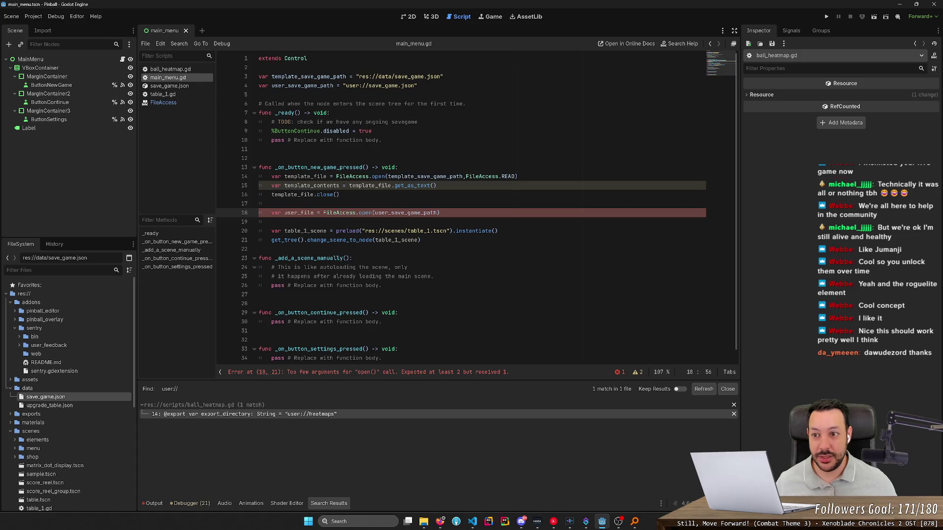
scroll(93, 432, "down", 5)
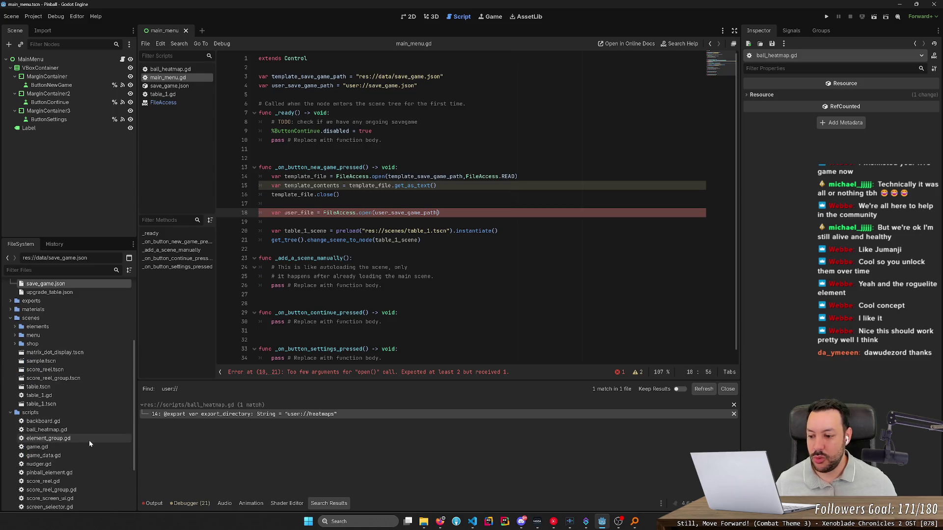
Step: Inspect the table_1.tscn pinball table in 3D, then switch to the main_menu scene
double_click(73, 403)
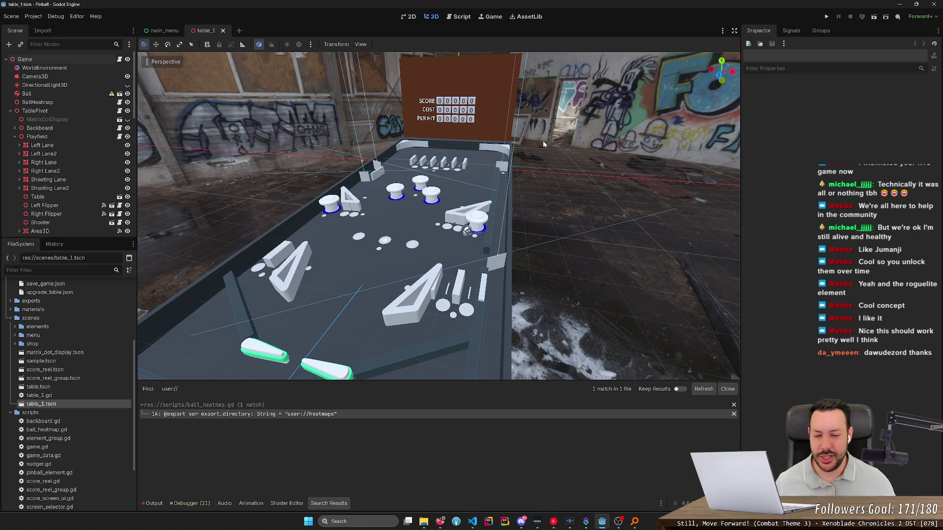
left_click_drag(512, 146, 343, 100)
scroll(344, 100, "up", 3)
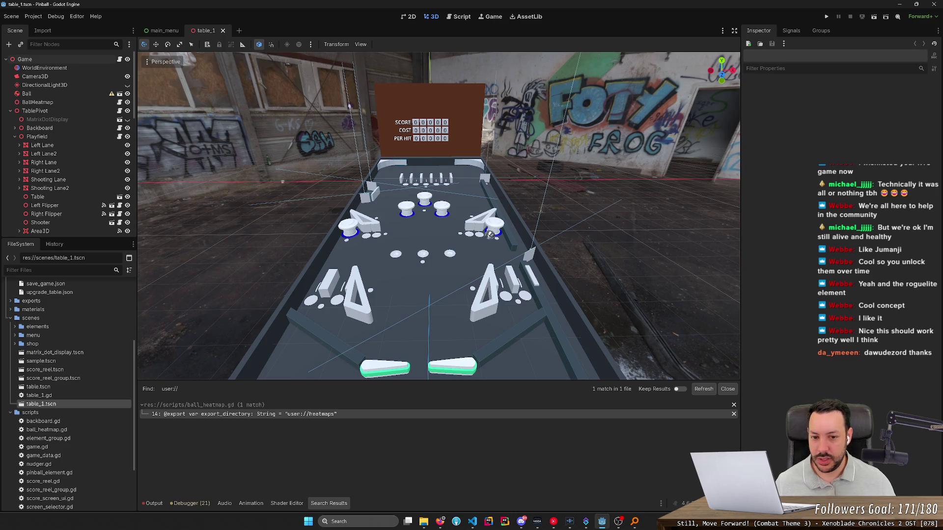
mouse_move(438, 216)
left_mouse_down()
mouse_move(314, 76)
mouse_move(299, 89)
left_mouse_up()
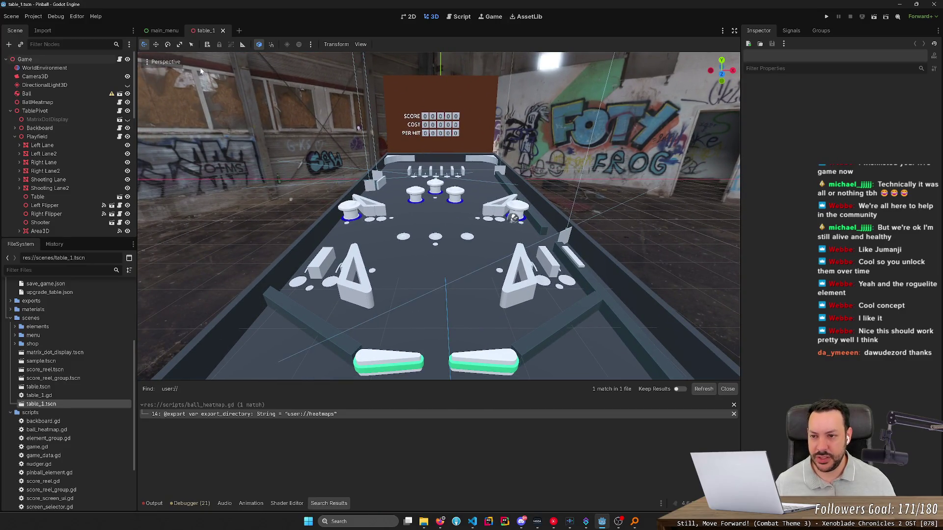
left_click(157, 30)
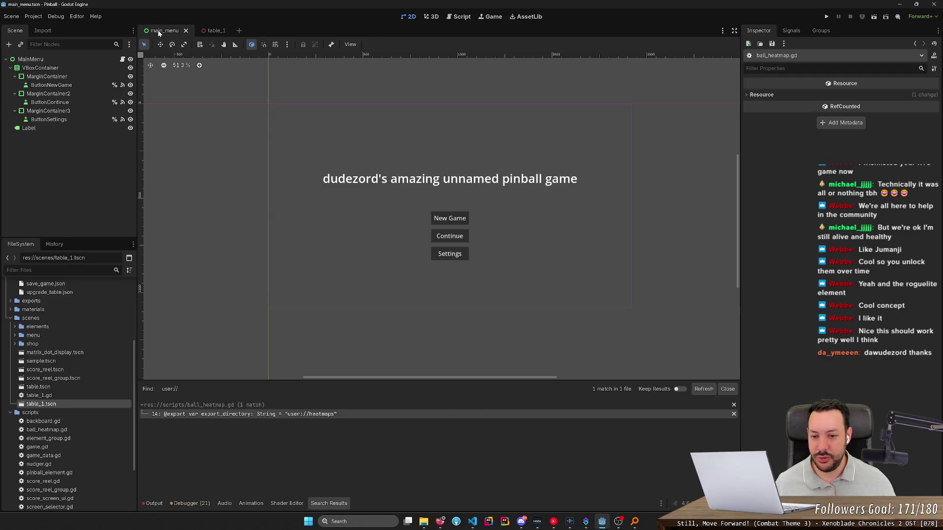
Step: In main_menu.gd, add FileAccess.WRITE and a closing parenthesis to the open() call on line 18
left_click(459, 17)
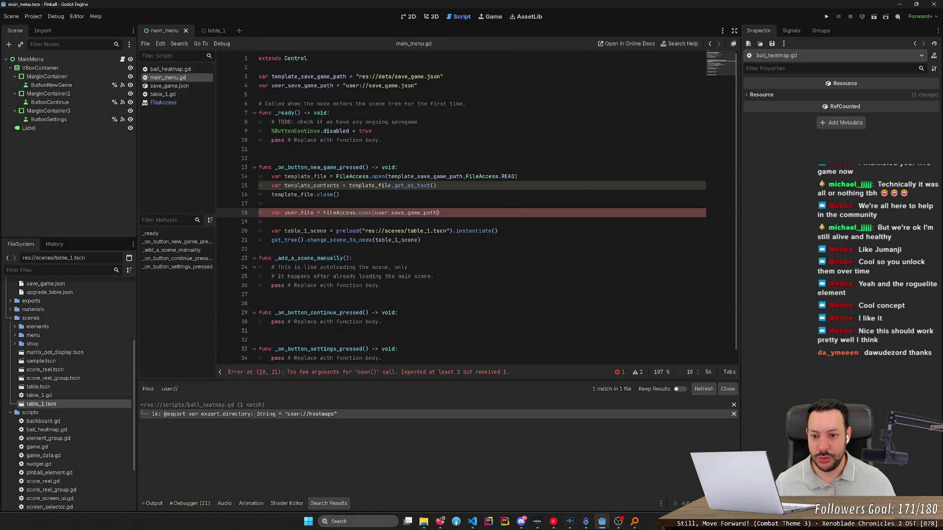
left_click(440, 213)
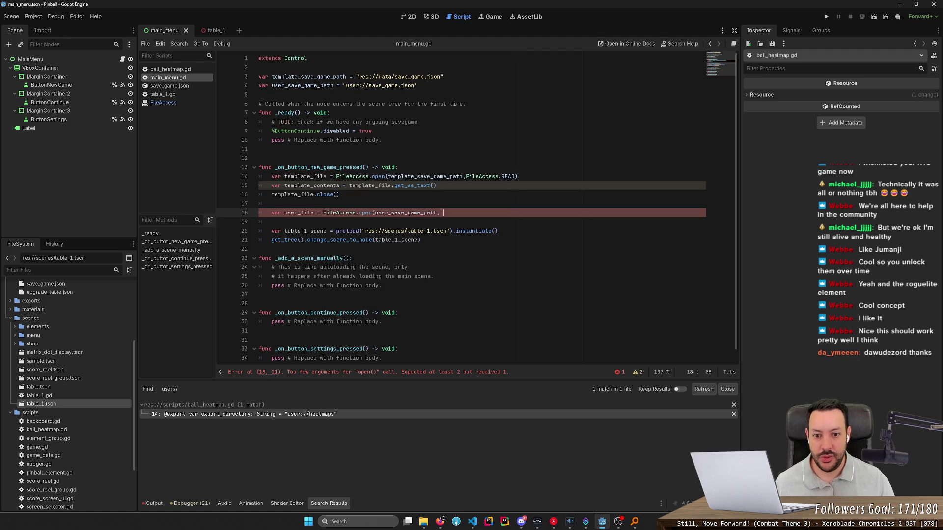
key("Down")
key("Down")
key("Return")
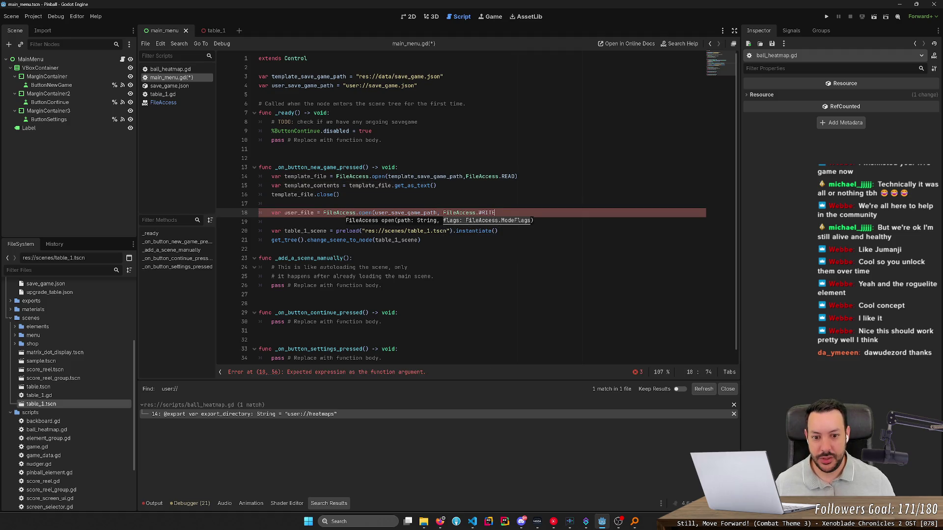
type(")")
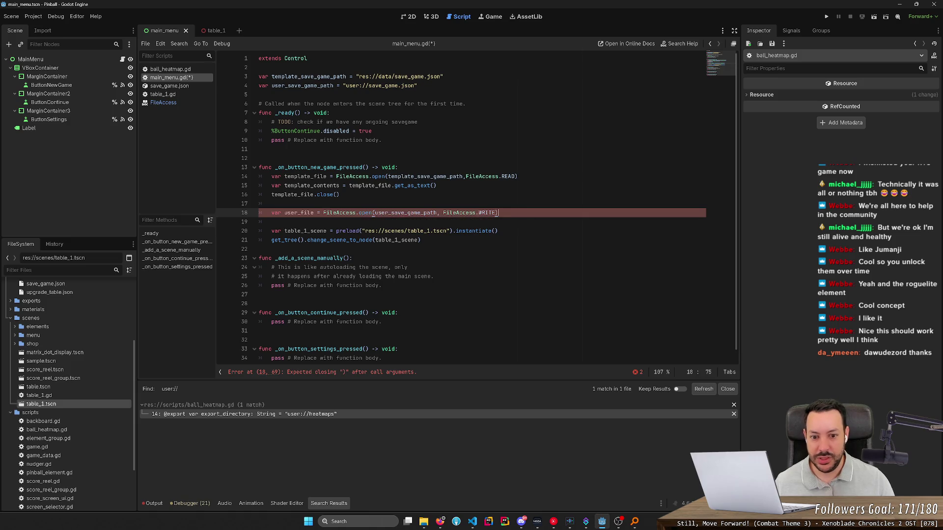
Step: Bring up and read the FileAccess open() documentation
left_click(367, 212, "ctrl")
left_click_drag(248, 85, 449, 84)
left_click(386, 89)
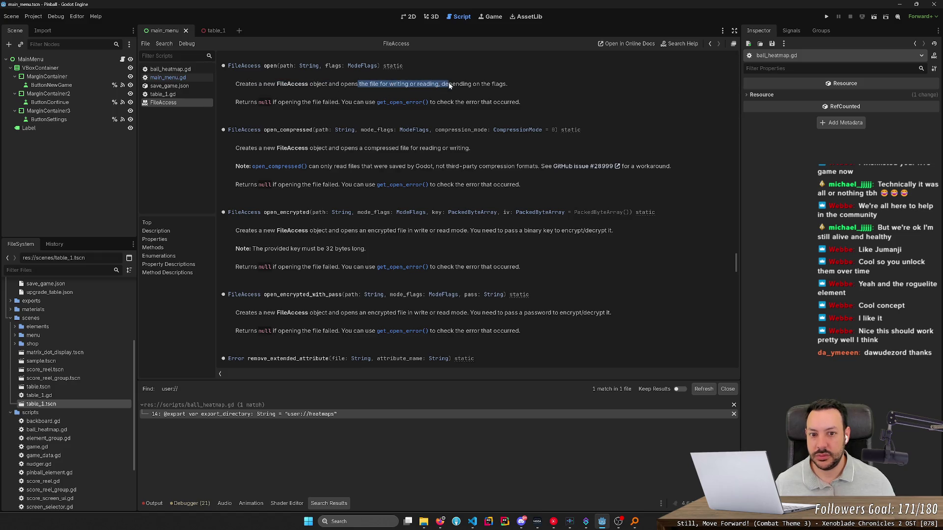
Step: Search the FileAccess help for 'truncate', read the WRITE mode notes, then return to main_menu.gd
left_click(438, 92)
key("ctrl+f")
type("truuncat")
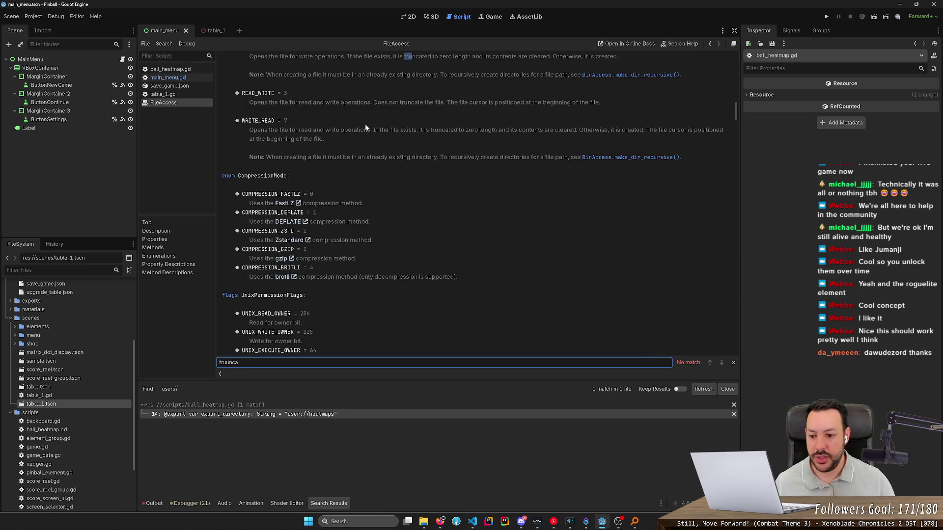
key("BackSpace")
type("ncate")
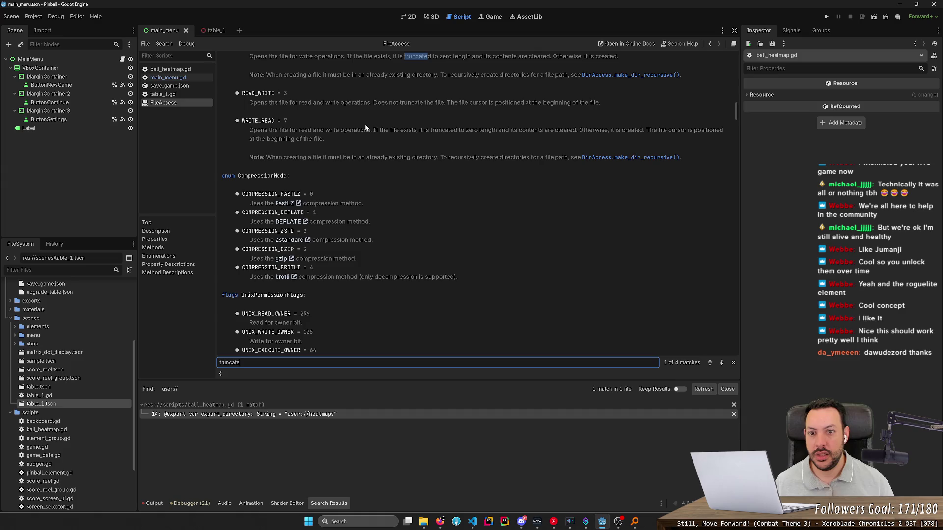
scroll(365, 128, "up", 2)
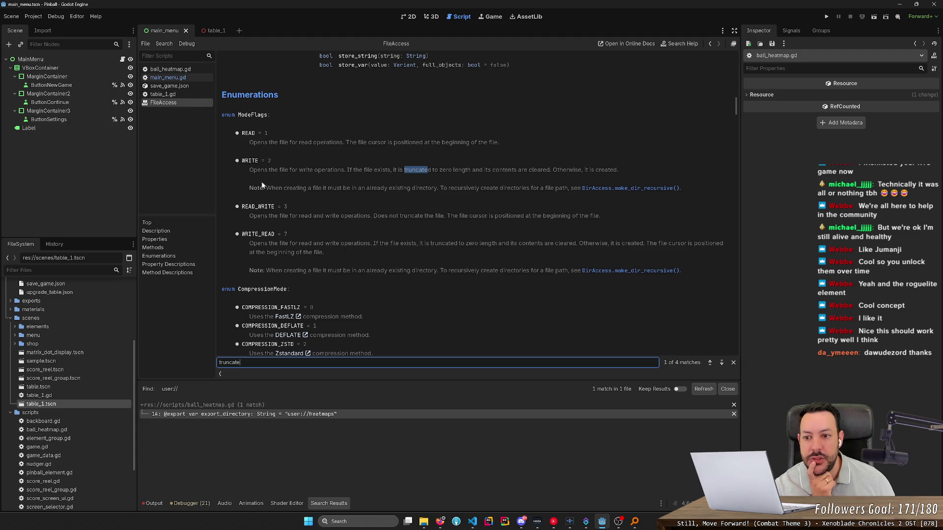
left_click_drag(261, 181, 634, 188)
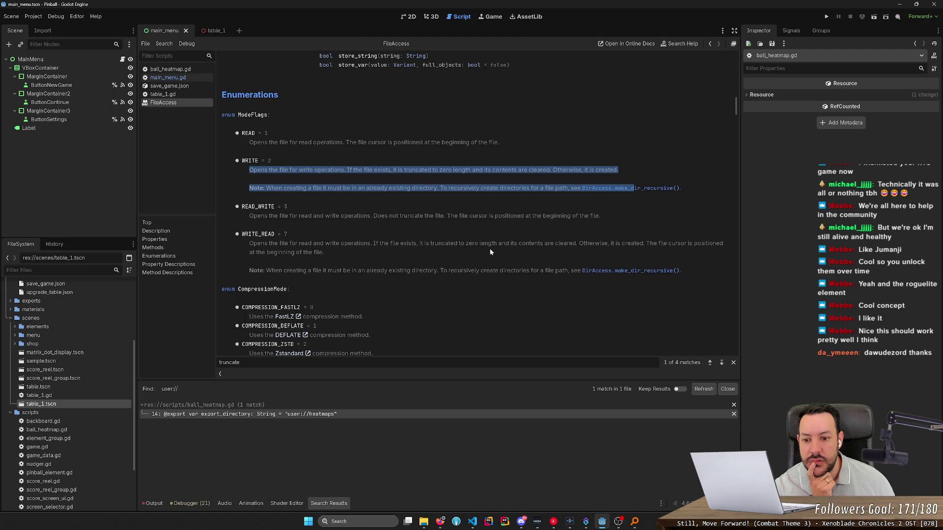
mouse_move(298, 270)
left_mouse_down()
mouse_move(682, 271)
mouse_move(435, 271)
mouse_move(467, 271)
left_mouse_up()
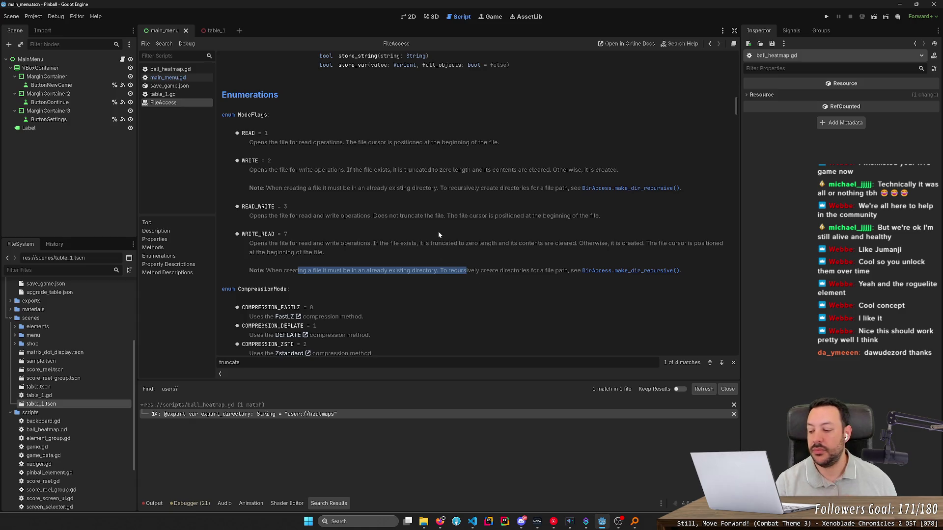
key("alt+Left")
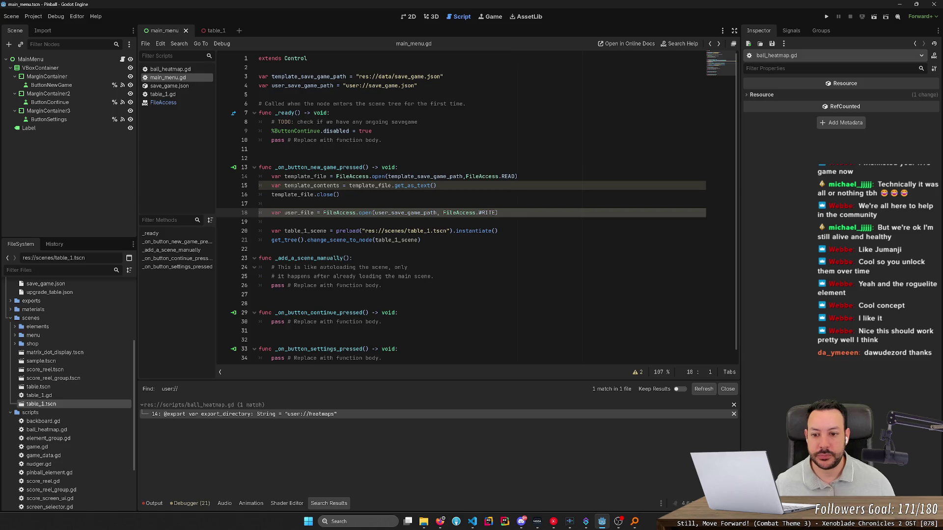
Step: Add user_file.store_string(template_contents) after the user file open on line 18
left_click(498, 213)
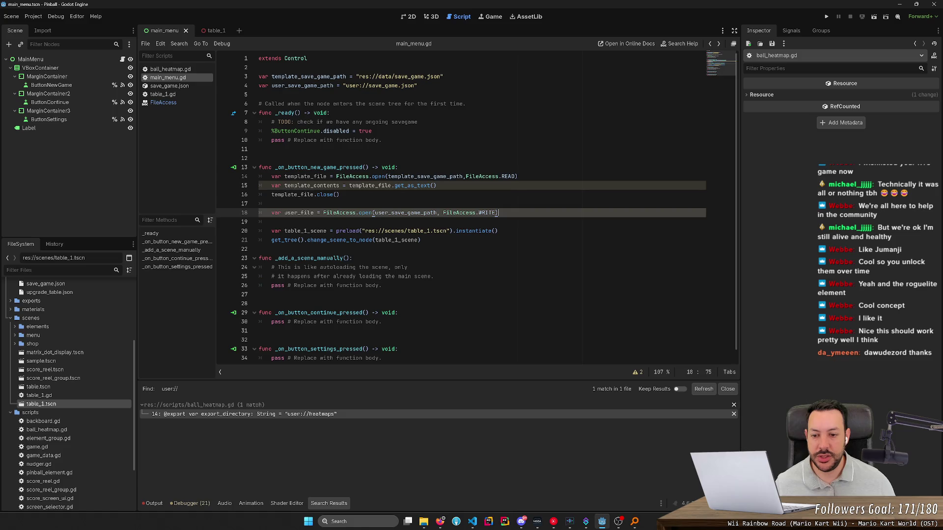
key("Return")
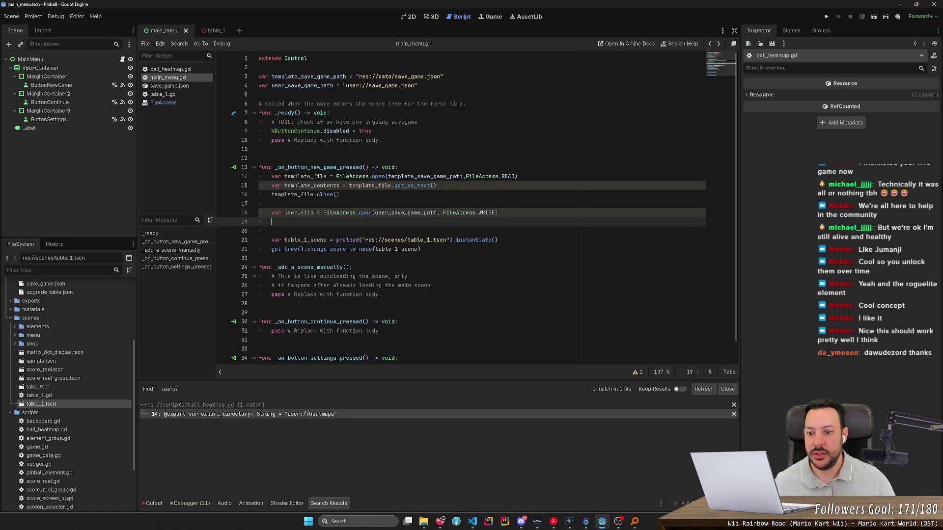
type("user_file.")
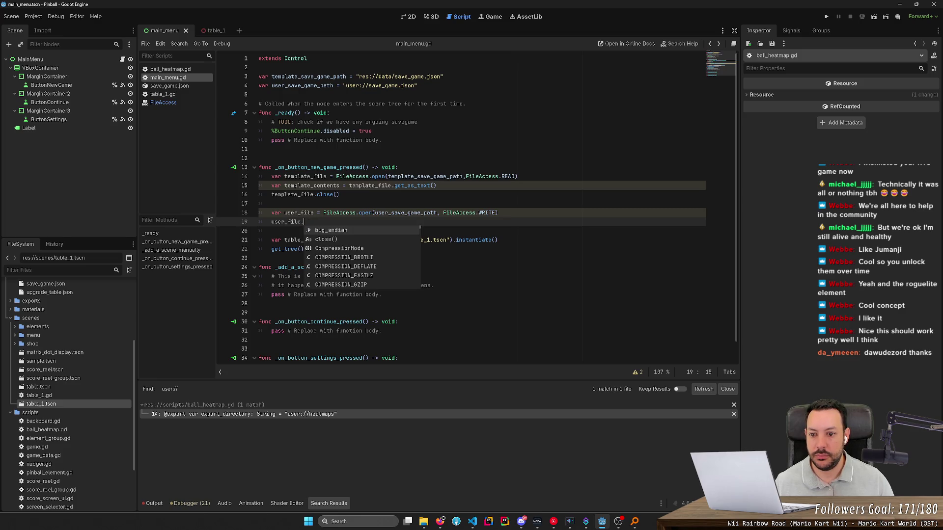
key("Down")
key("Down")
key("Down")
key("Down")
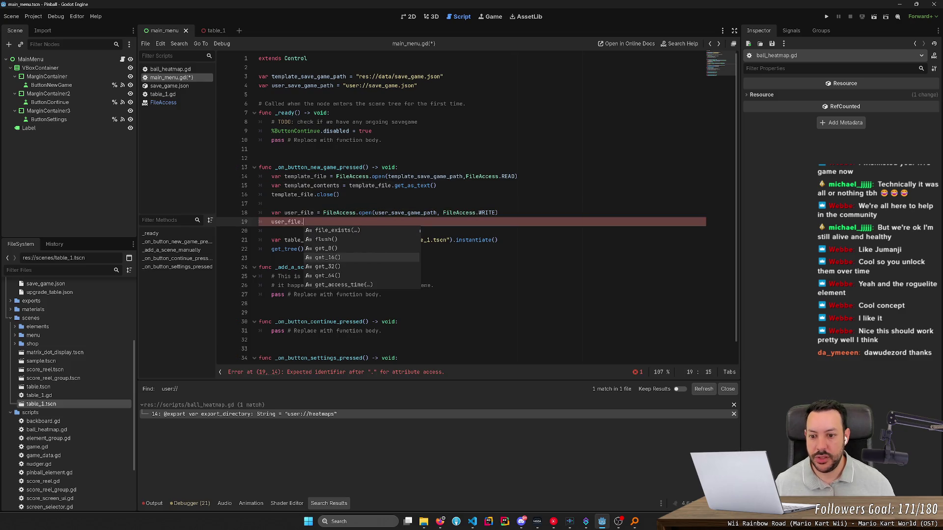
key("Down")
key("Down")
key("Down")
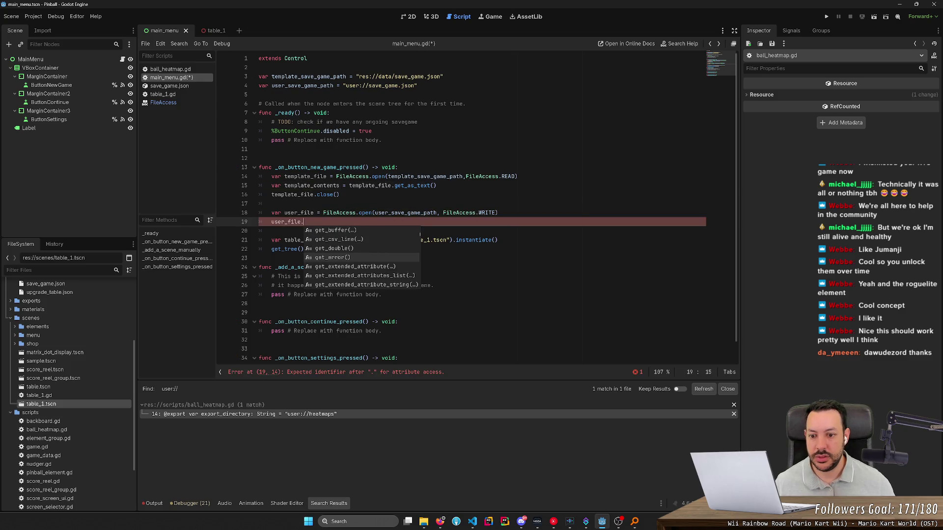
key("Down")
key("Down")
key("Down")
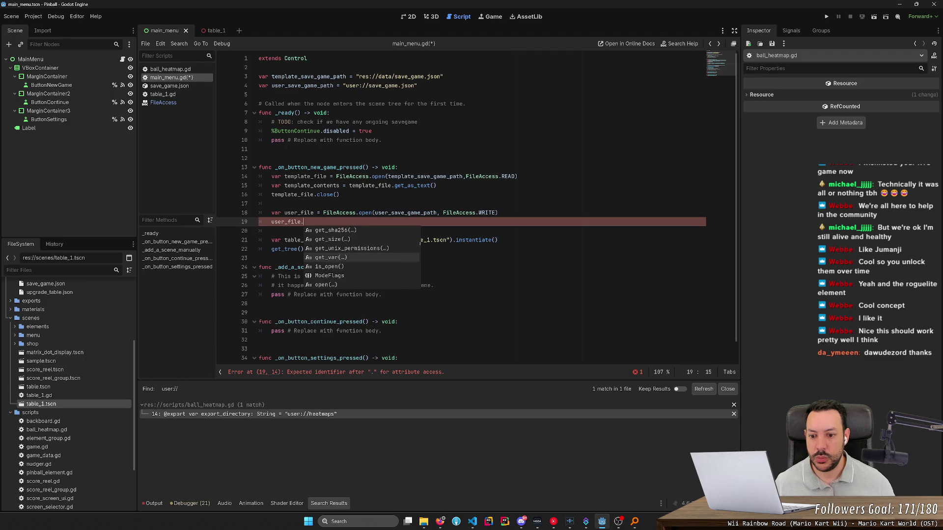
key("Down")
key("Down")
key("Down")
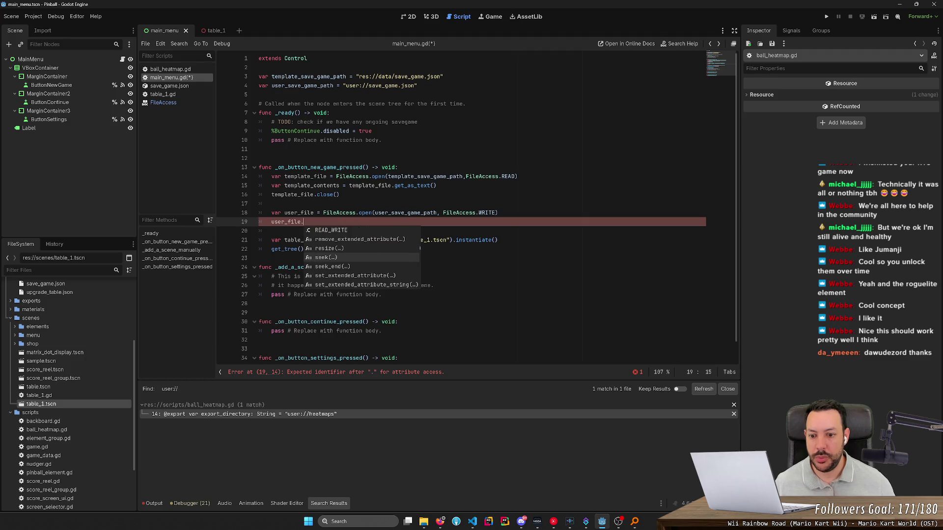
key("Down")
key("Down")
key("Down")
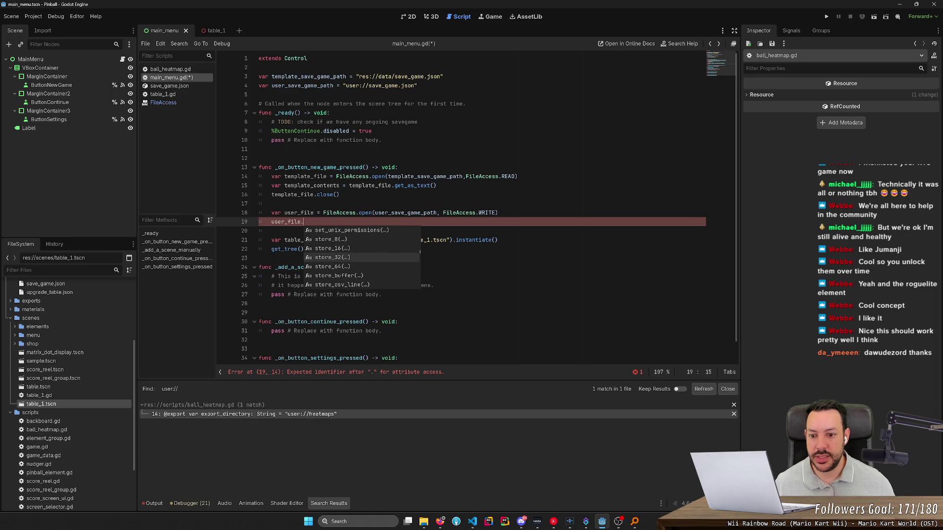
key("Down")
key("Down")
key("Down")
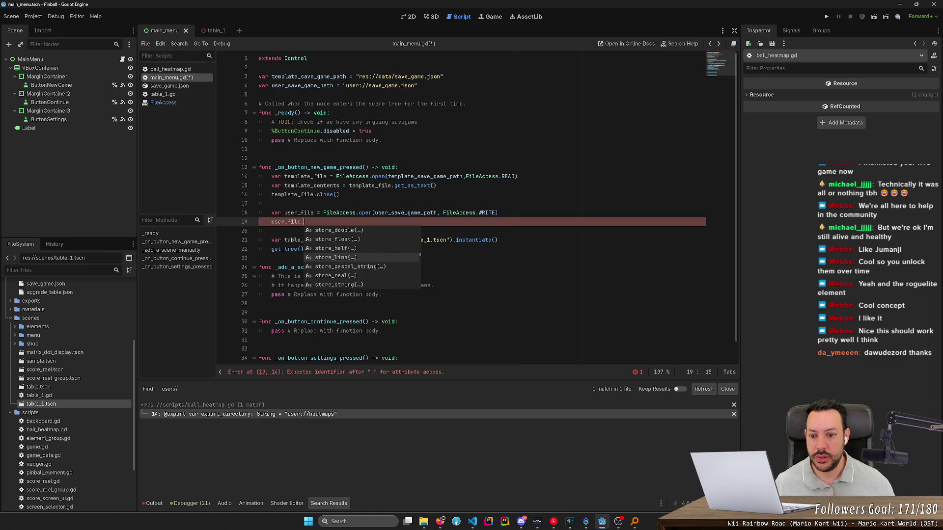
key("Down")
key("Return")
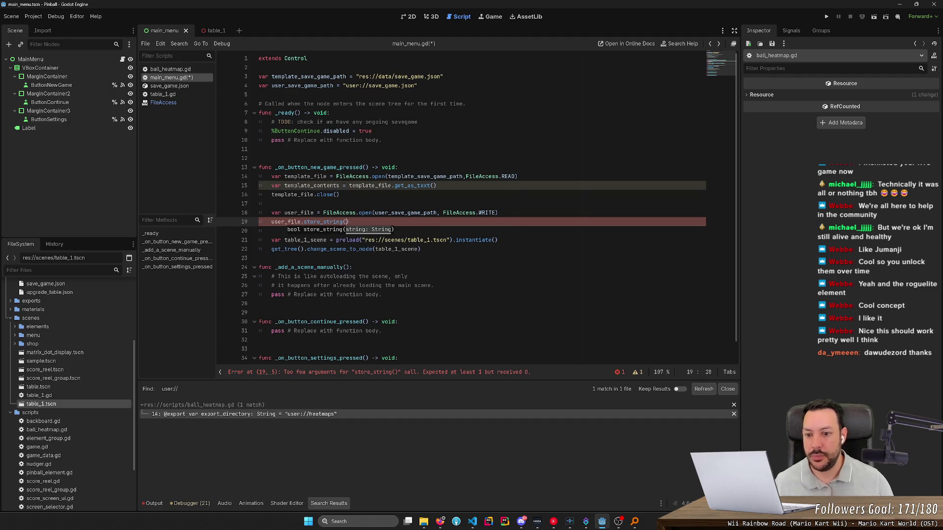
type("te")
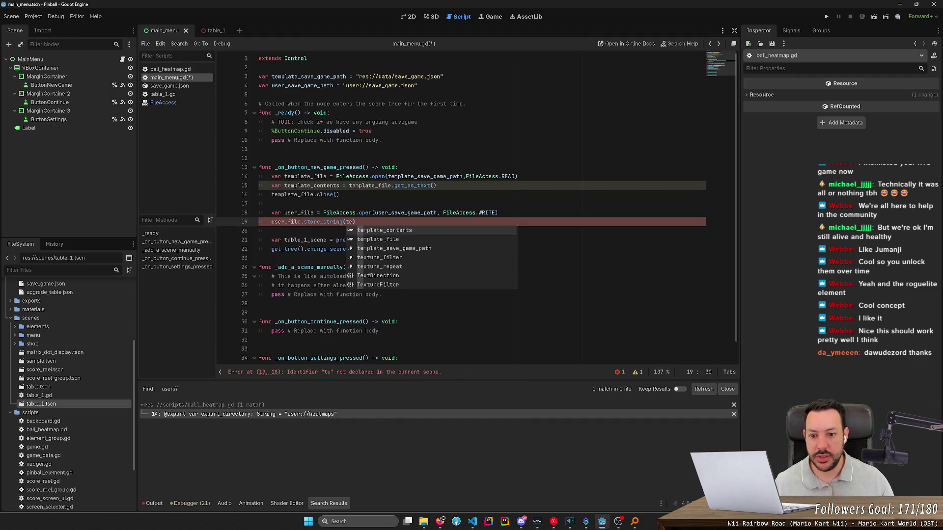
key("Return")
Step: Add user_file.close() after storing the template contents
key("End")
key("Return")
type("user_")
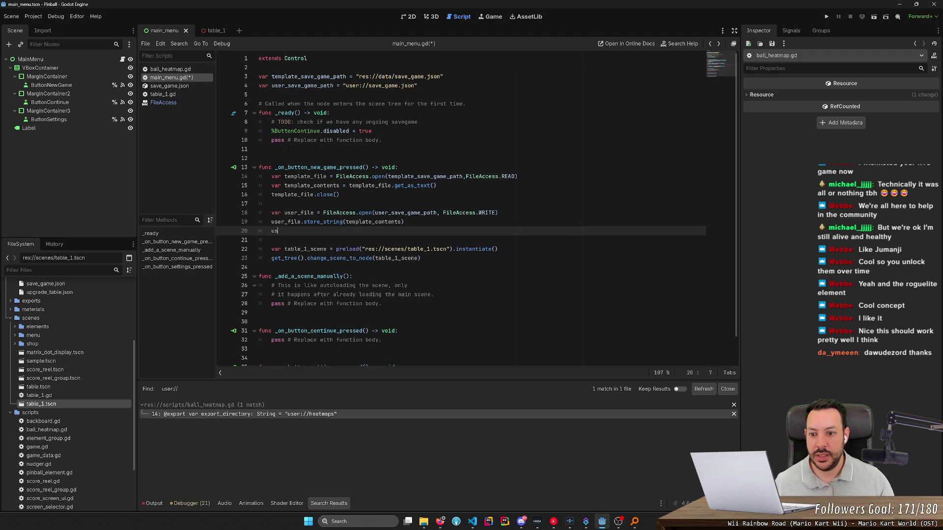
type("file.close()")
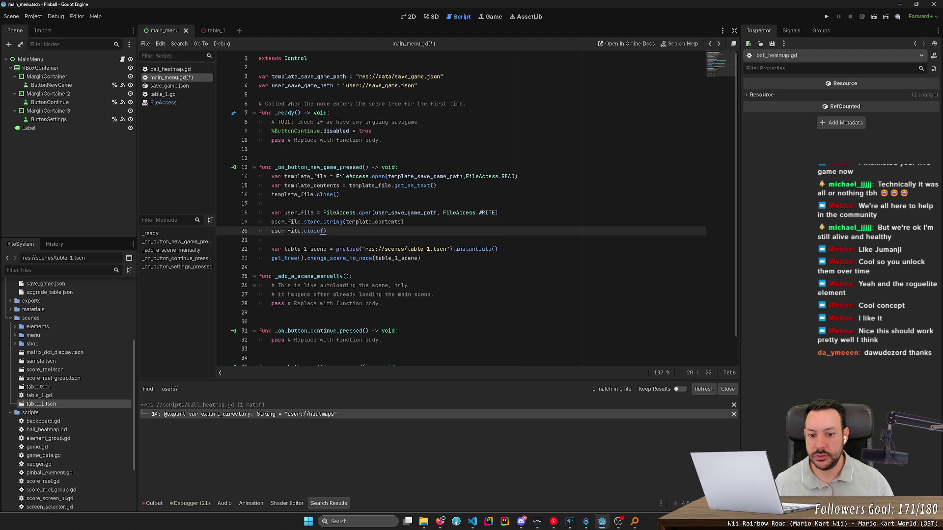
Step: Select the new-game function and then the two save path variables to review them
key("Down")
key("Down")
key("Down")
key("End")
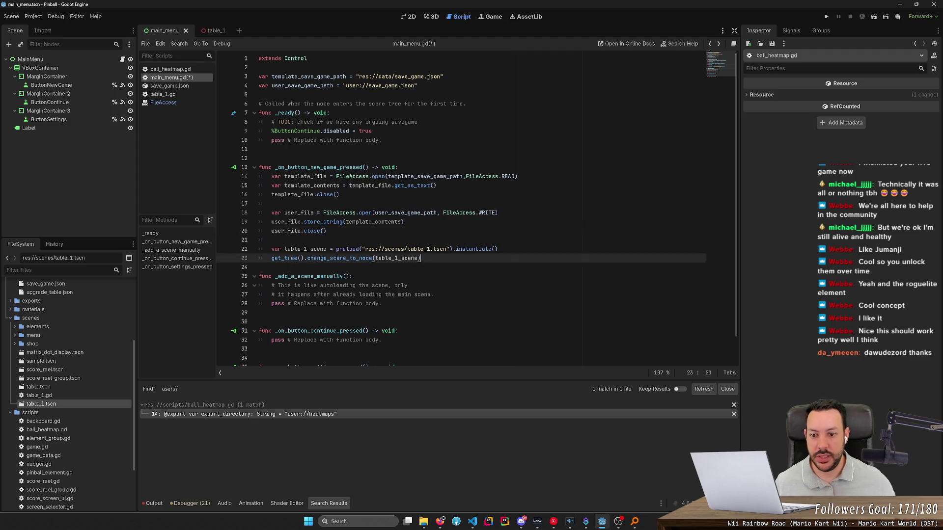
key("shift+Up")
key("shift+Up")
key("shift+Up")
key("shift+Home")
key("Up")
key("Up")
key("Up")
key("End")
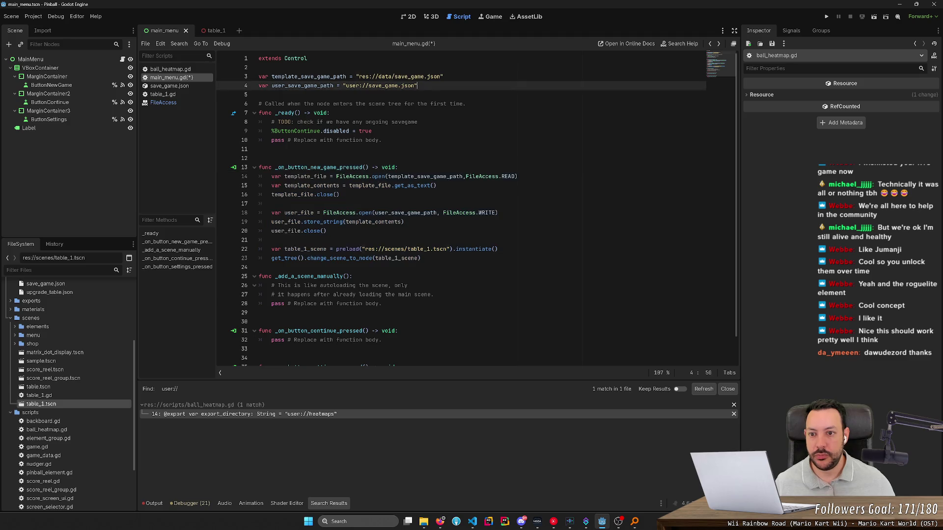
key("shift+Up")
key("shift+Home")
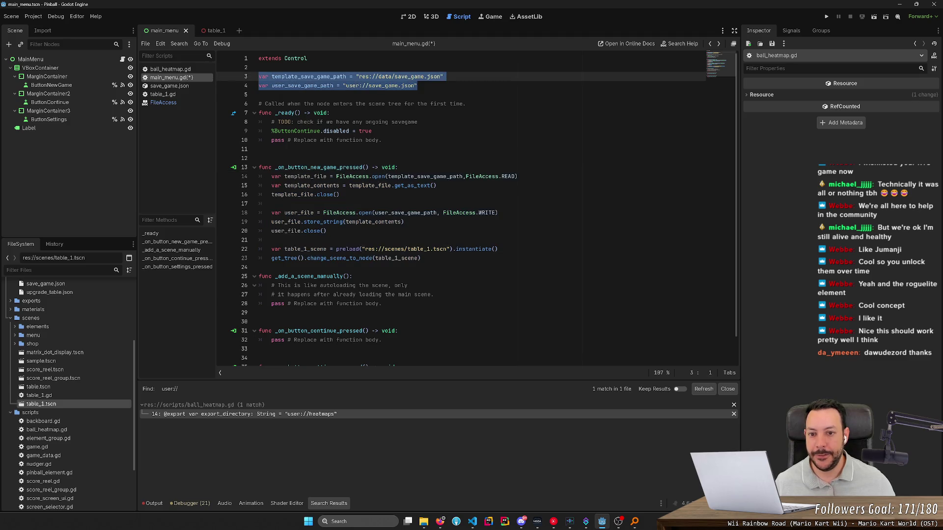
key("Down")
key("Down")
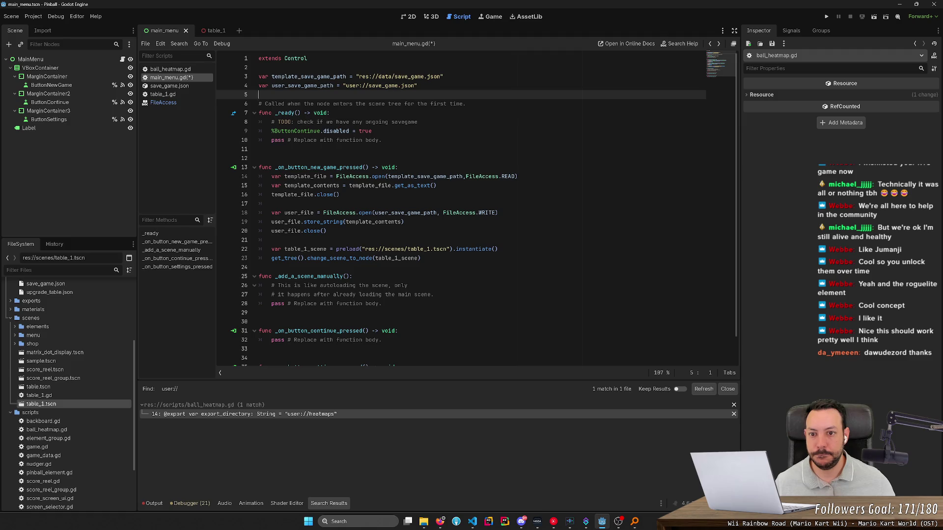
Step: Search the project for res://data/save_game.json, then go to the template path declaration on line 3
left_click_drag(359, 77, 440, 76)
key("ctrl+shift+f")
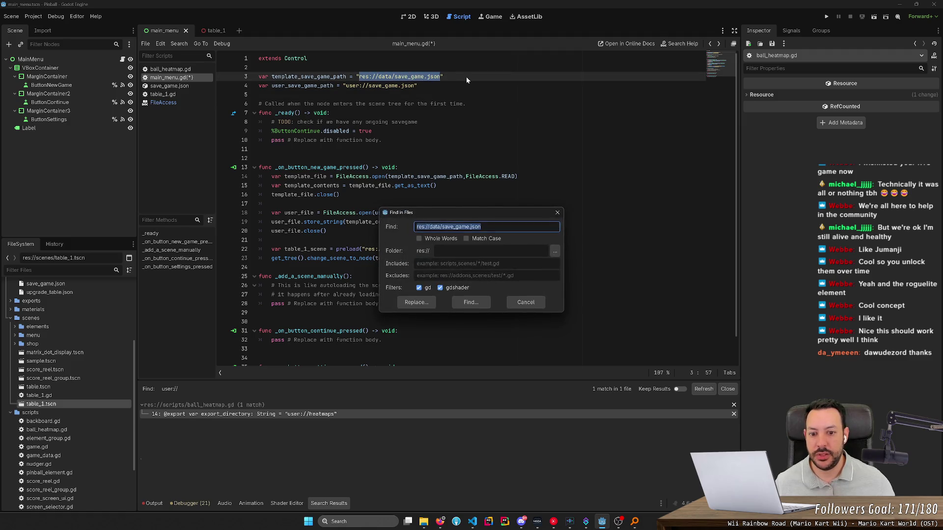
key("Return")
left_click_drag(345, 86, 416, 85)
left_click(259, 77)
Step: Change the var declarations on lines 3–4 of main_menu.gd to const
type("const")
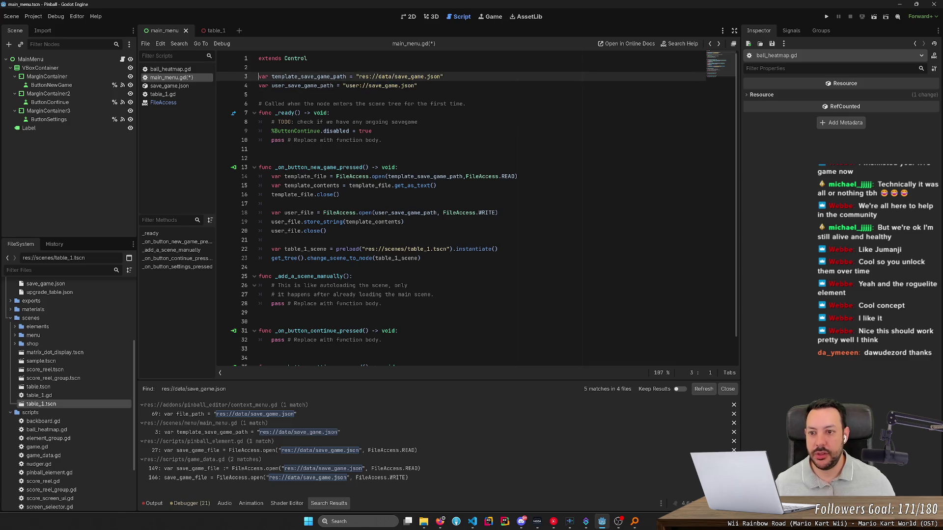
key("Escape")
key("Home")
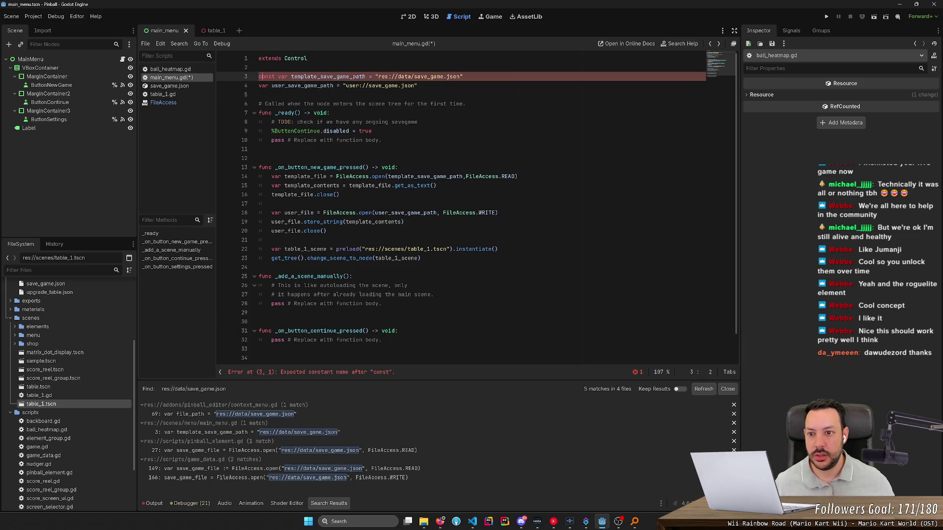
double_click(282, 77)
key("Delete")
key("Delete")
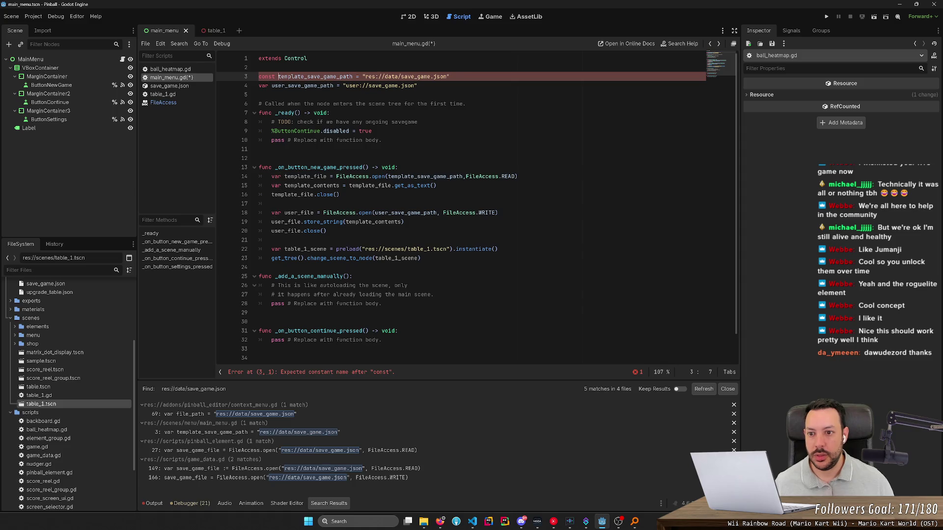
key("Down")
key("Home")
key("ctrl+shift+Right")
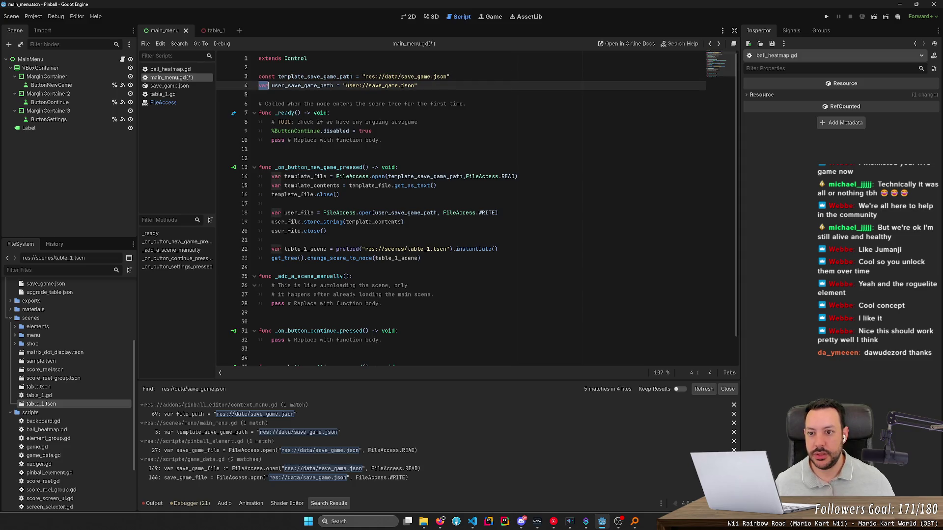
type("const")
key("Escape")
Step: Rename the two constants to TEMPLATE_SAVE_GAME_PATH and USER_SAVE_GAME_PATH
double_click(343, 76)
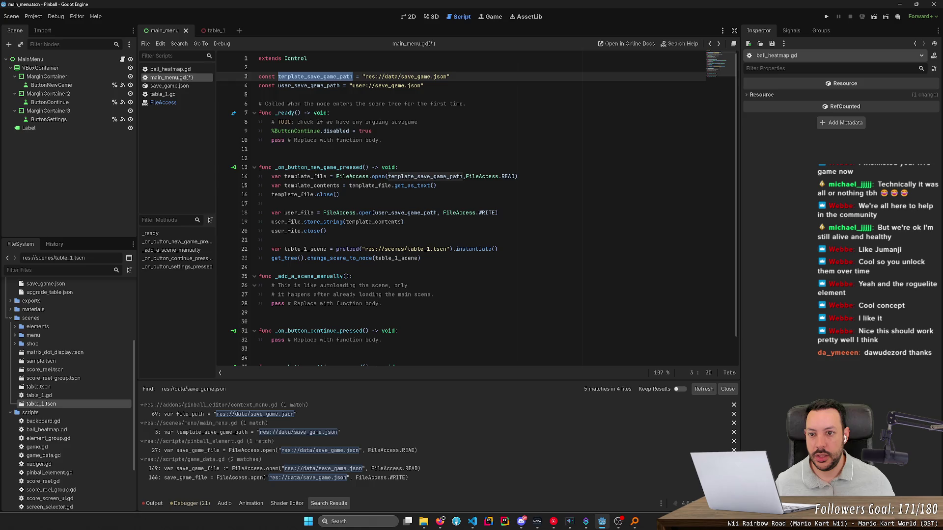
type("TEMP")
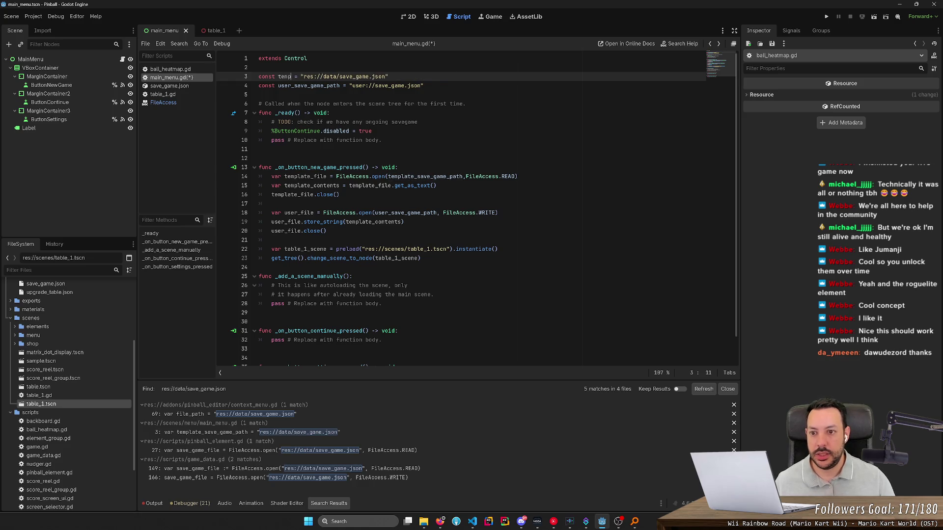
type("LATE_SAVE_GAME_")
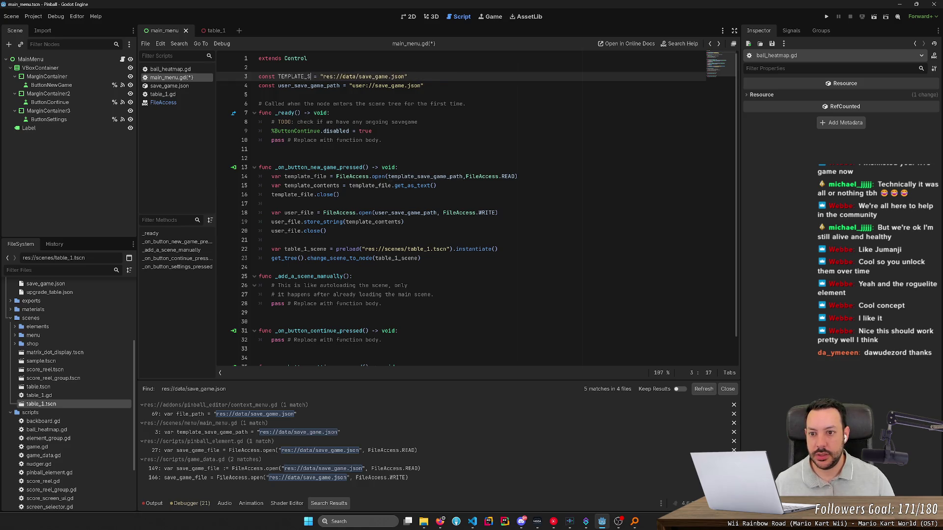
type("PATH")
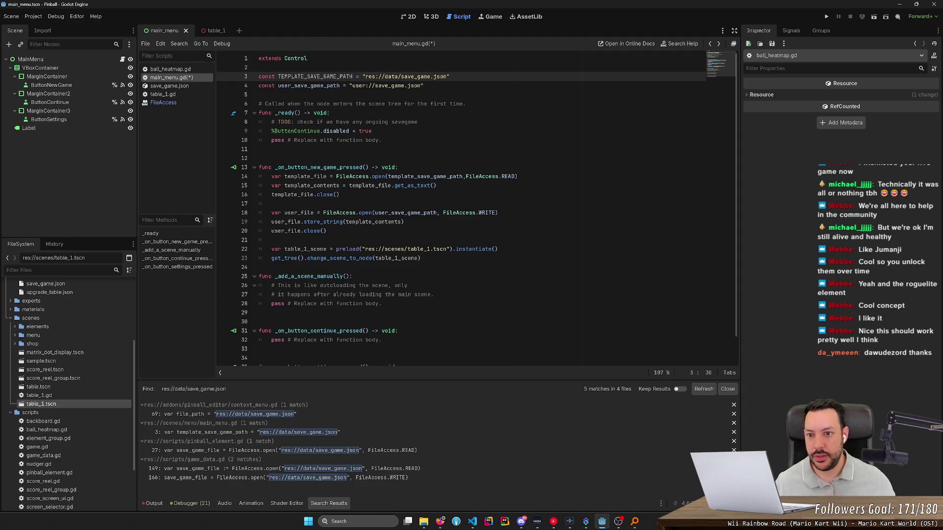
double_click(299, 86)
type("USER_")
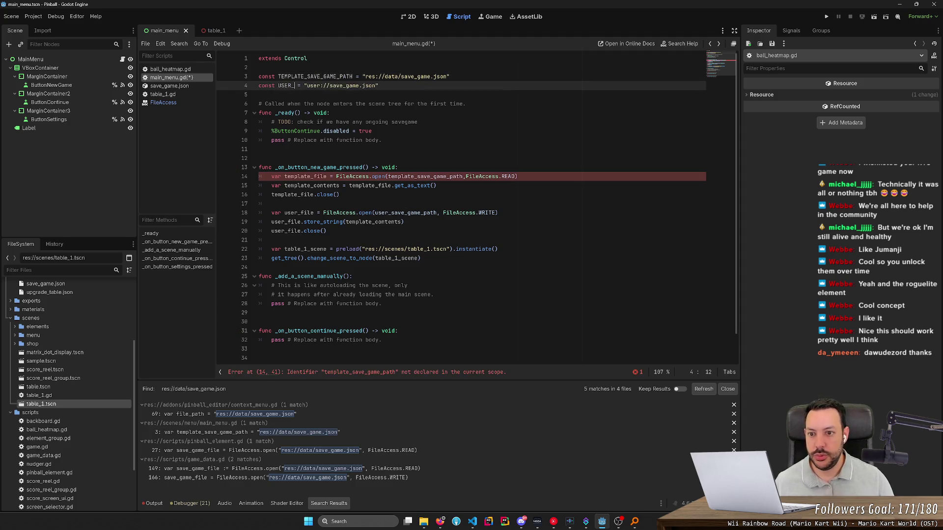
type("SAVE_GAME_PATH")
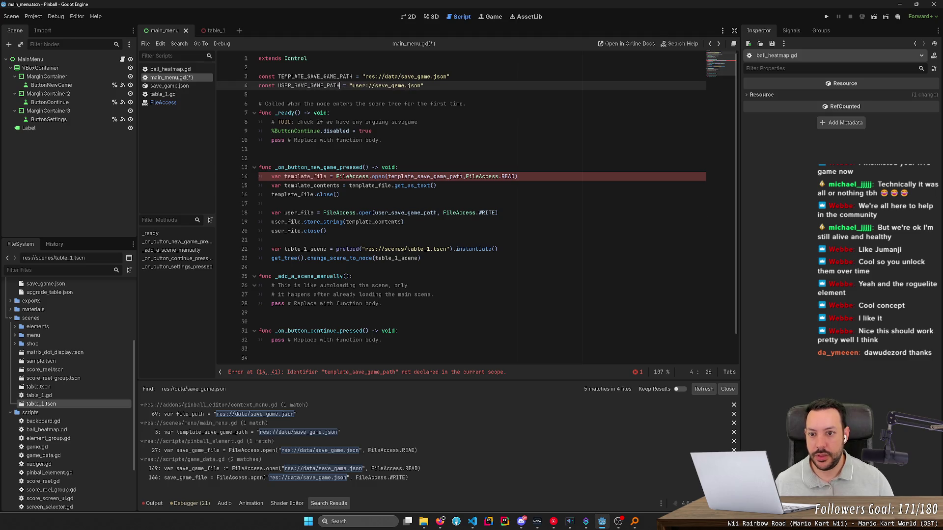
Step: Use the new constant names on lines 14 and 18, then save main_menu.gd
double_click(315, 77)
key("ctrl+c")
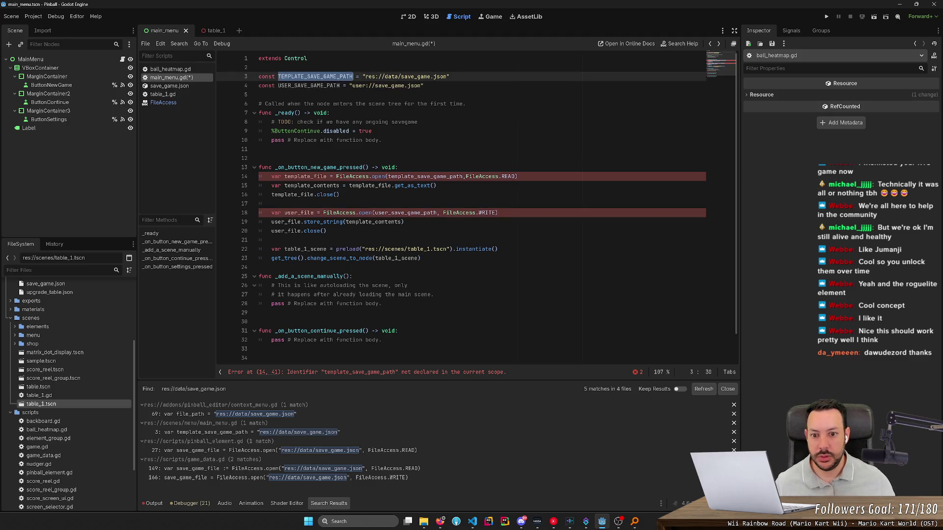
double_click(425, 176)
key("ctrl+v")
double_click(308, 86)
key("ctrl+c")
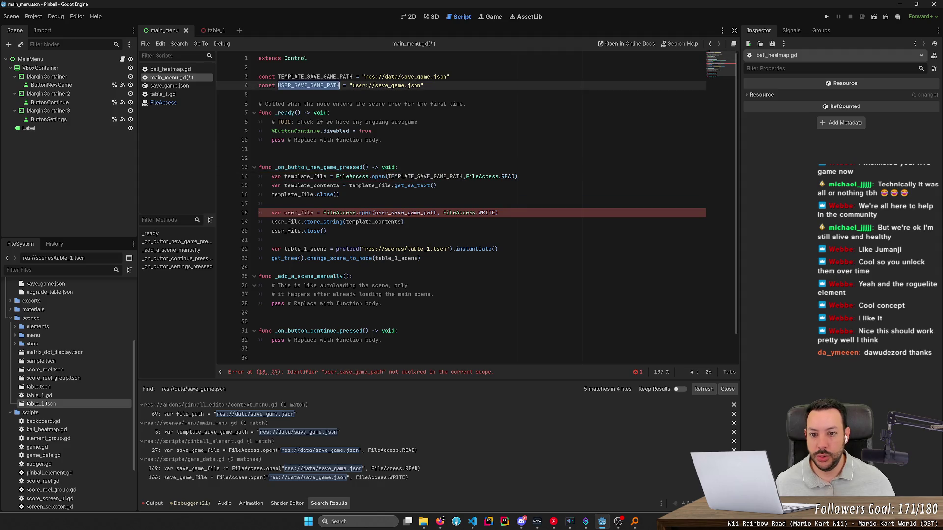
double_click(406, 212)
key("ctrl+v")
key("ctrl+s")
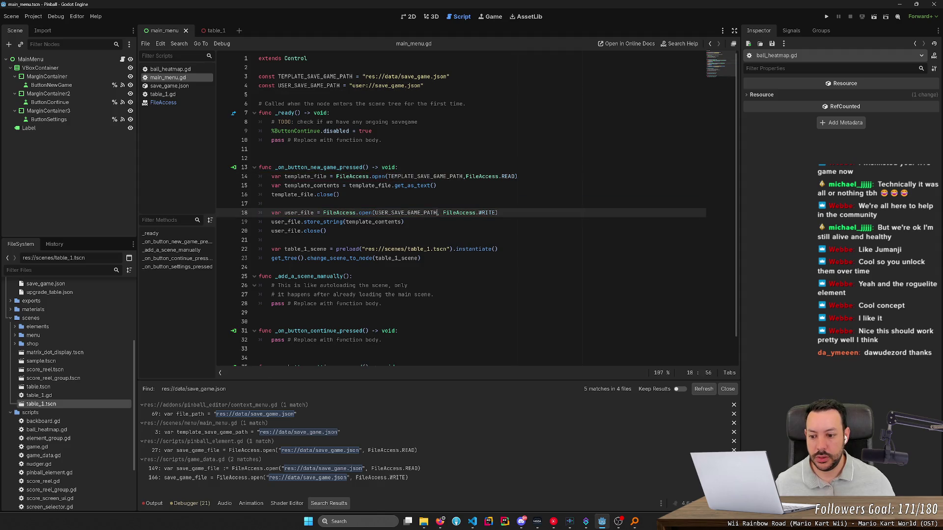
double_click(308, 86)
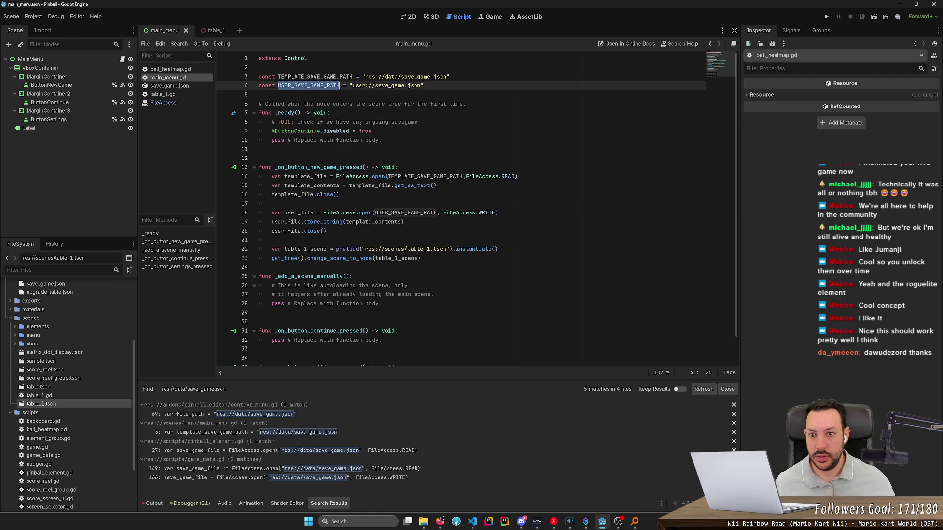
Step: In context_menu.gd, read from USER_SAVE_GAME_PATH, delete the local file_path line, and save
left_click(271, 414)
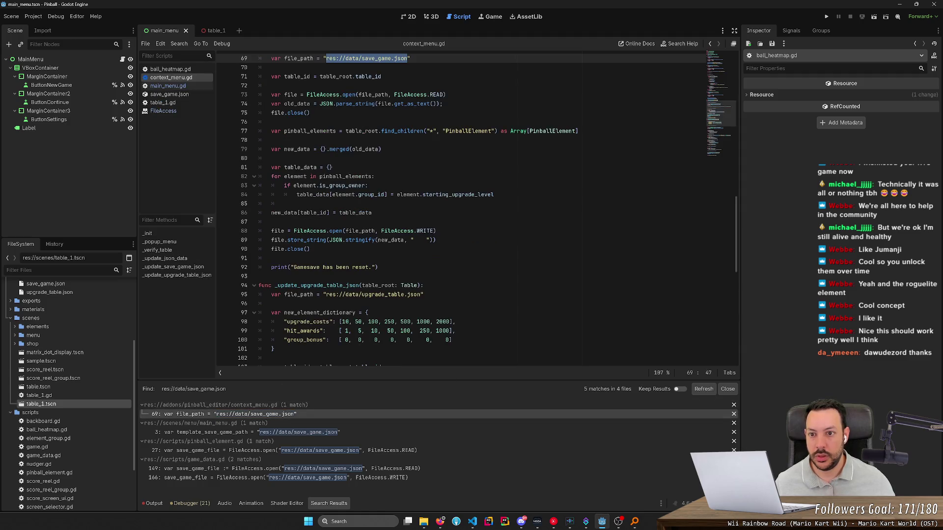
scroll(442, 211, "up", 2)
double_click(299, 112)
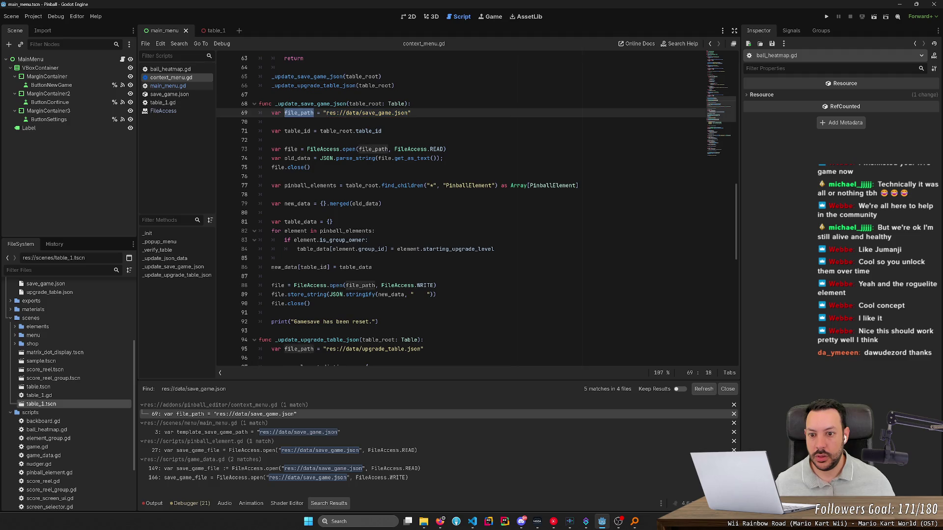
double_click(373, 148)
key("ctrl+v")
left_click_drag(411, 112, 415, 103)
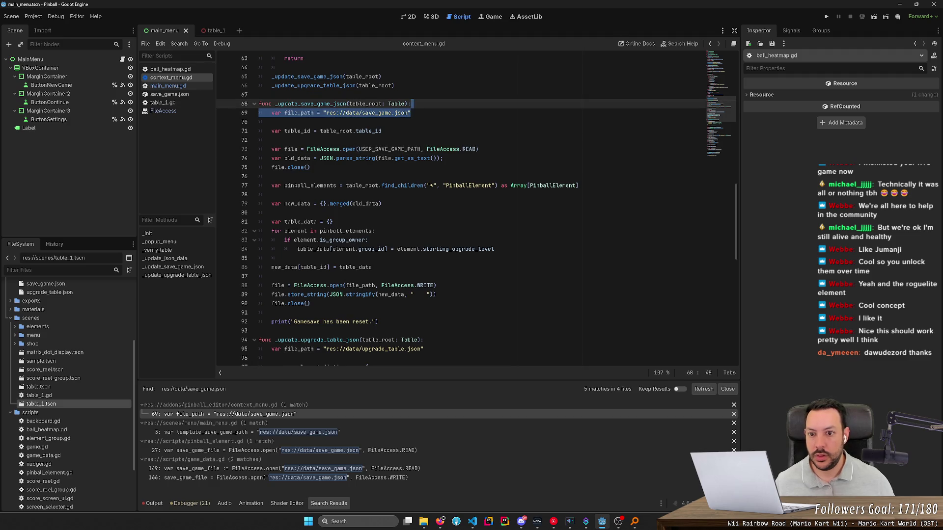
key("Delete")
key("Down")
key("Delete")
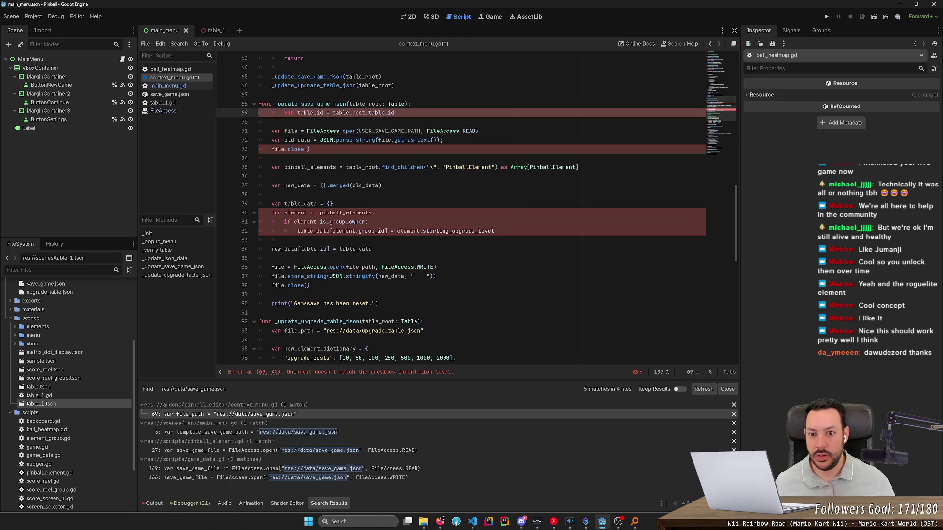
key("Delete")
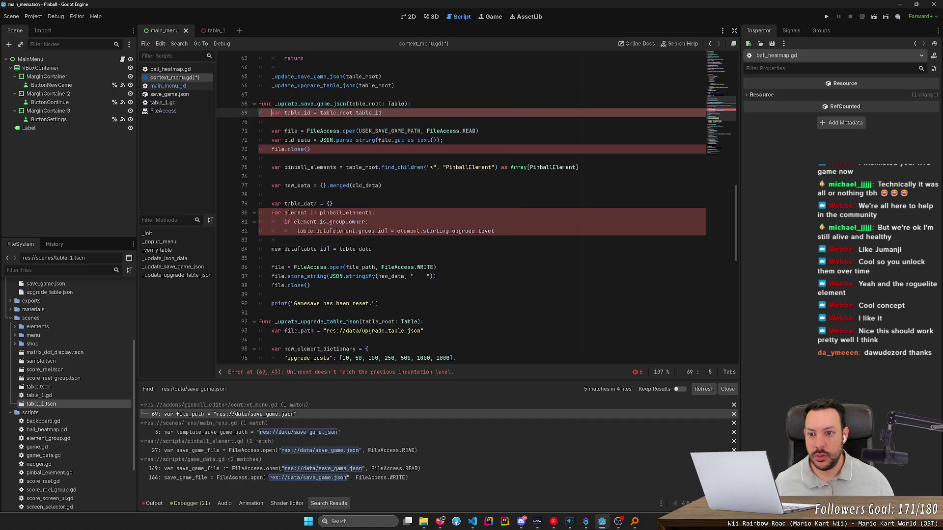
key("ctrl+s")
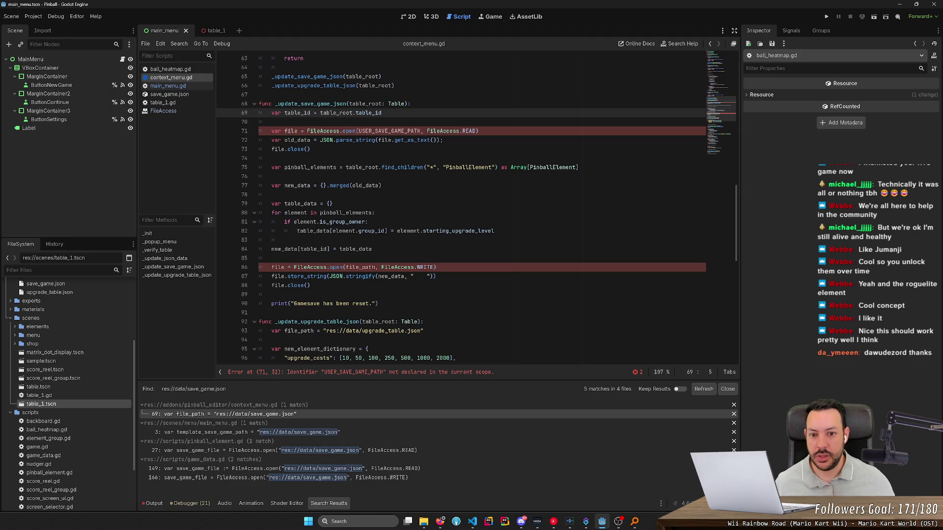
Step: Check the USER_SAVE_GAME_PATH reference on line 71, then go back to main_menu.gd line 3
left_click(405, 130)
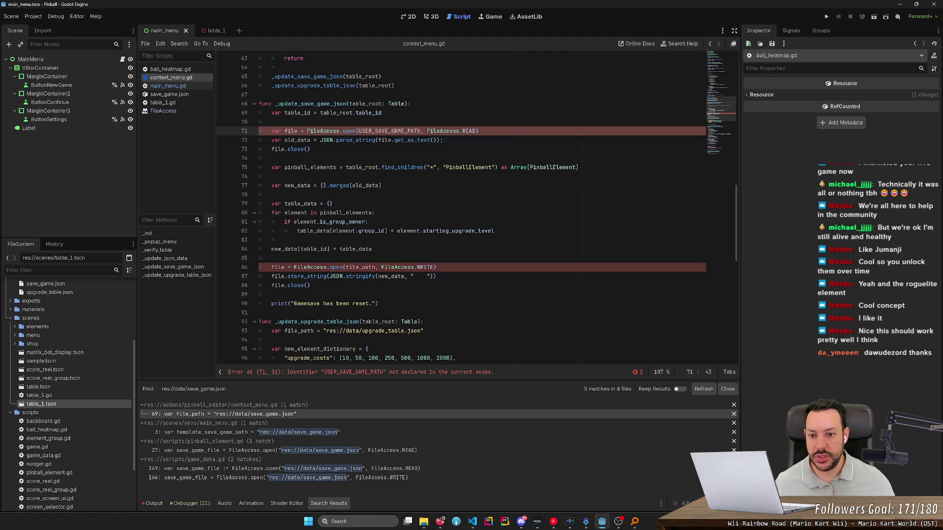
left_click(393, 131, "ctrl")
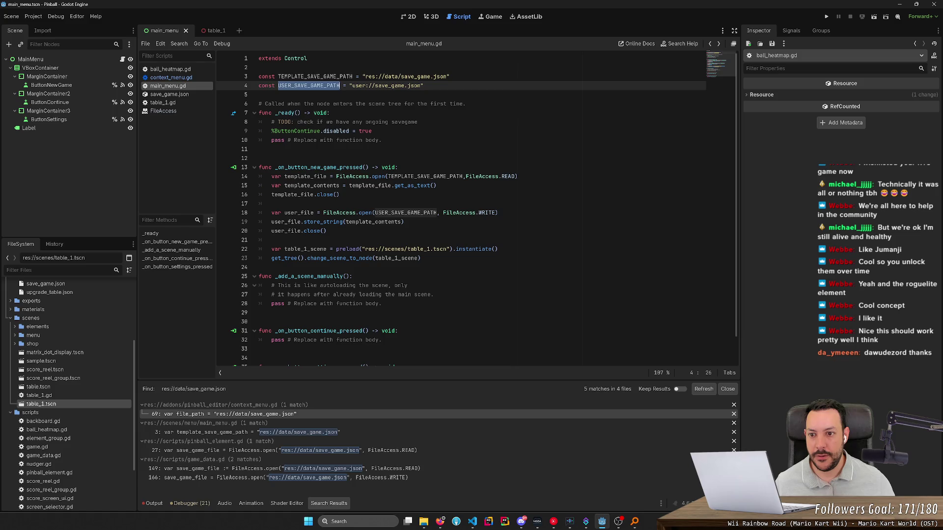
left_click(259, 77)
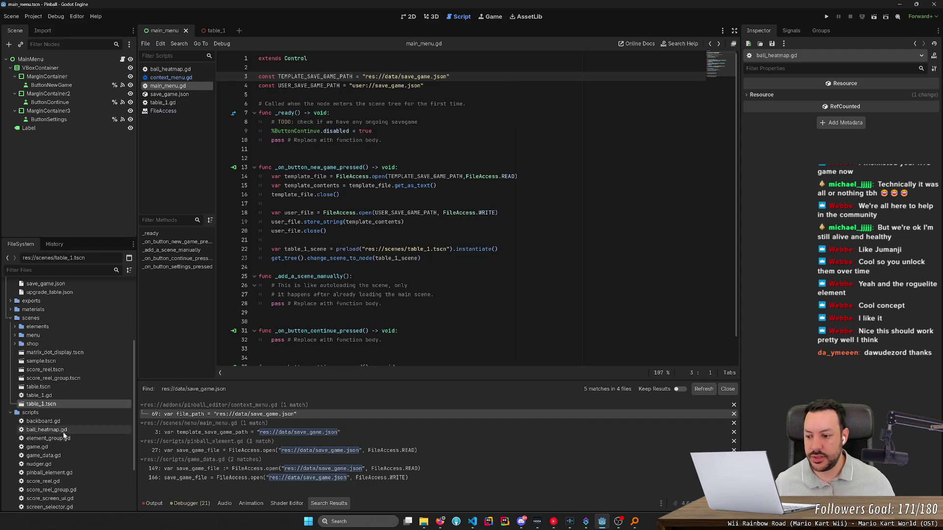
Step: Create a constants.gd script in res://scripts/ and select its template code
scroll(75, 439, "down", 3)
scroll(76, 441, "down", 1)
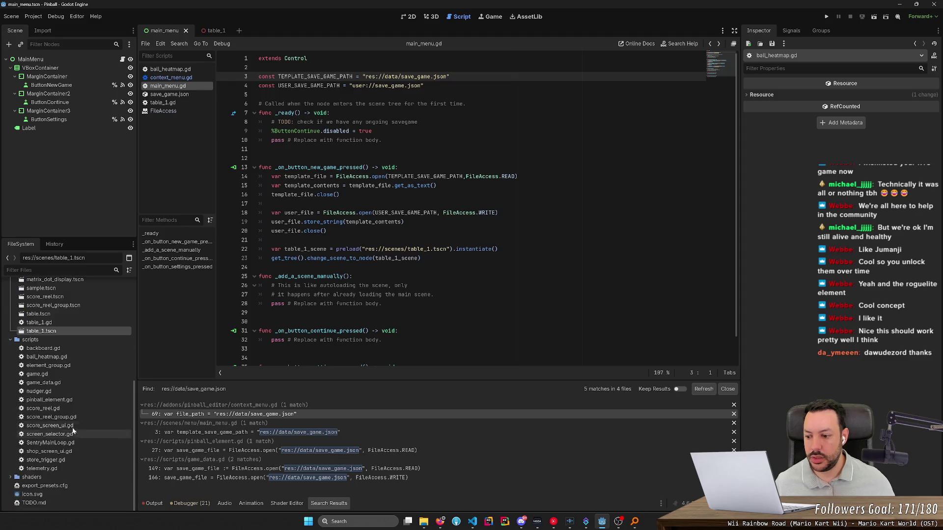
right_click(47, 340)
mouse_move(98, 344)
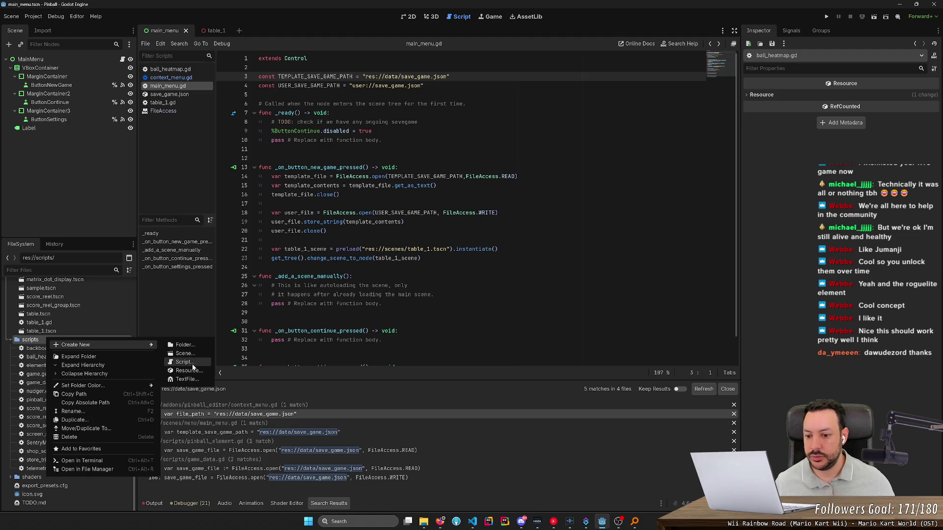
type("co")
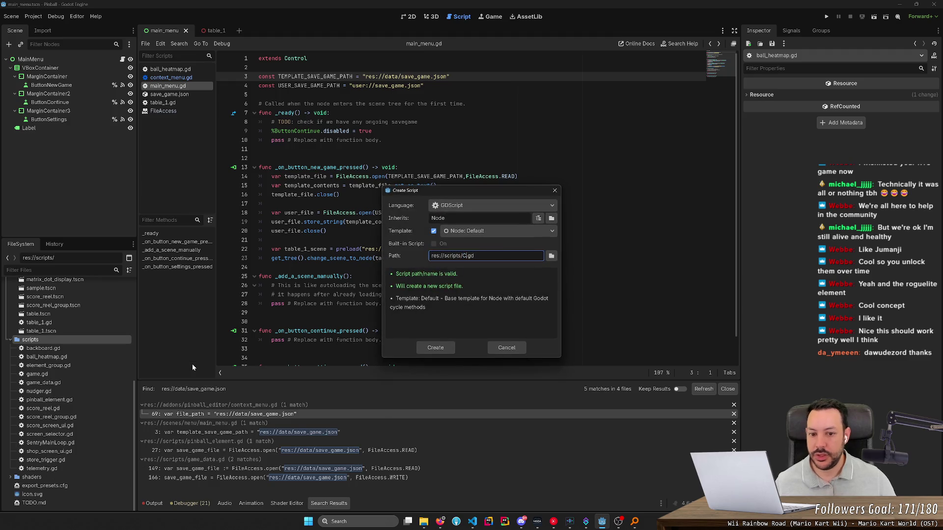
type("nstants")
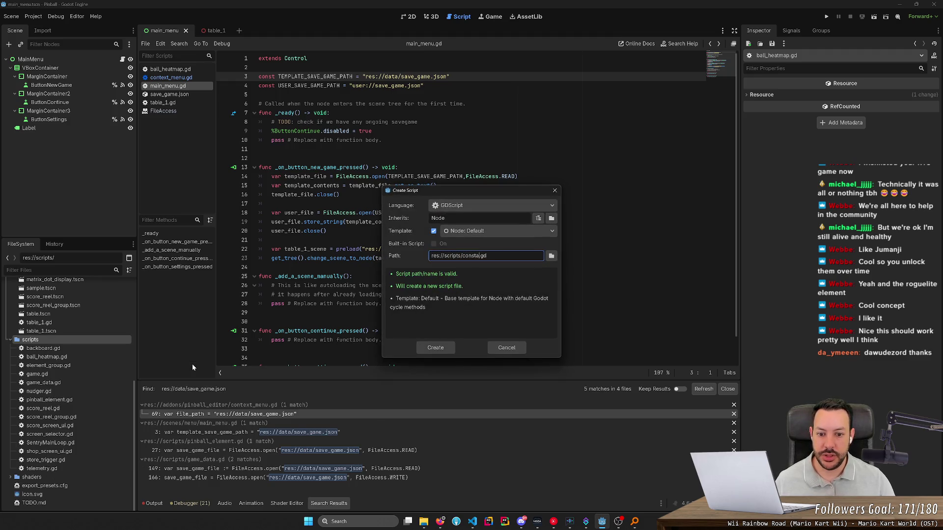
key("Return")
key("ctrl+a")
Step: Replace the template with 'class_name Constants' and save constants.gd
key("BackSpace")
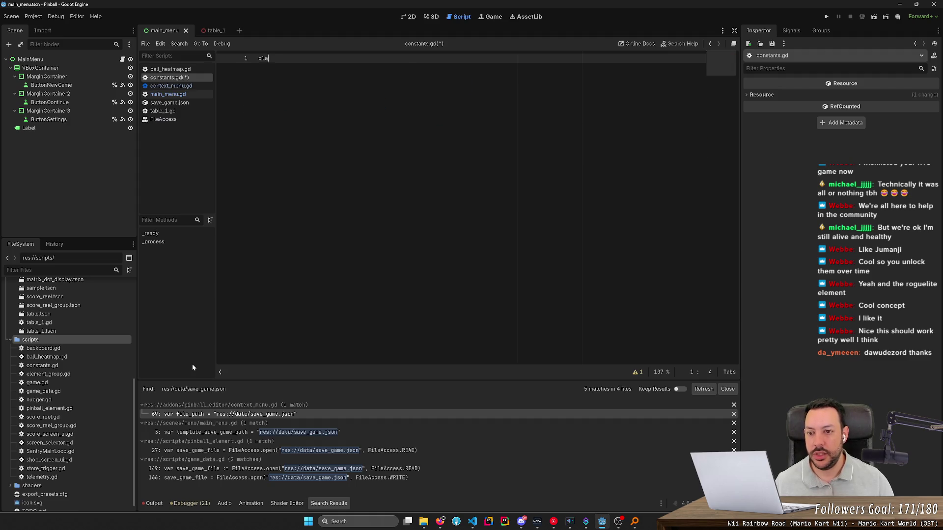
type("class_name Constants")
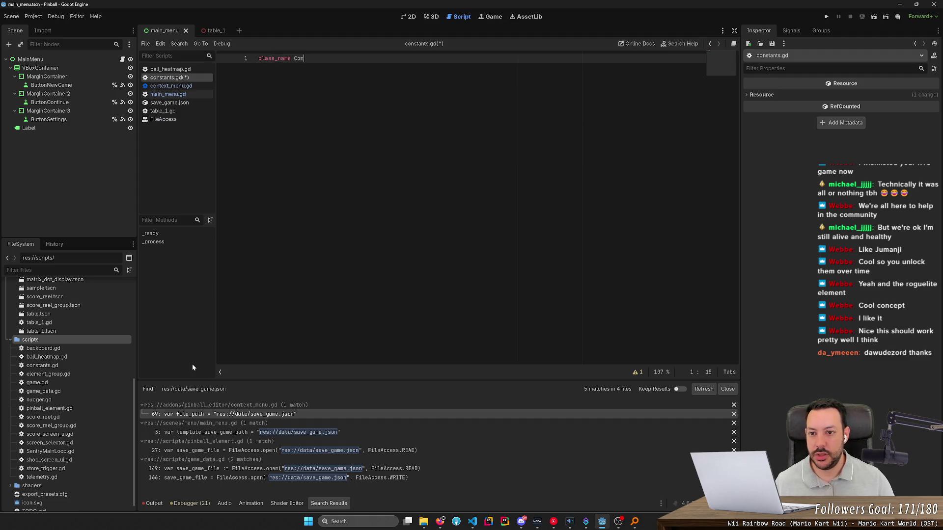
key("ctrl+s")
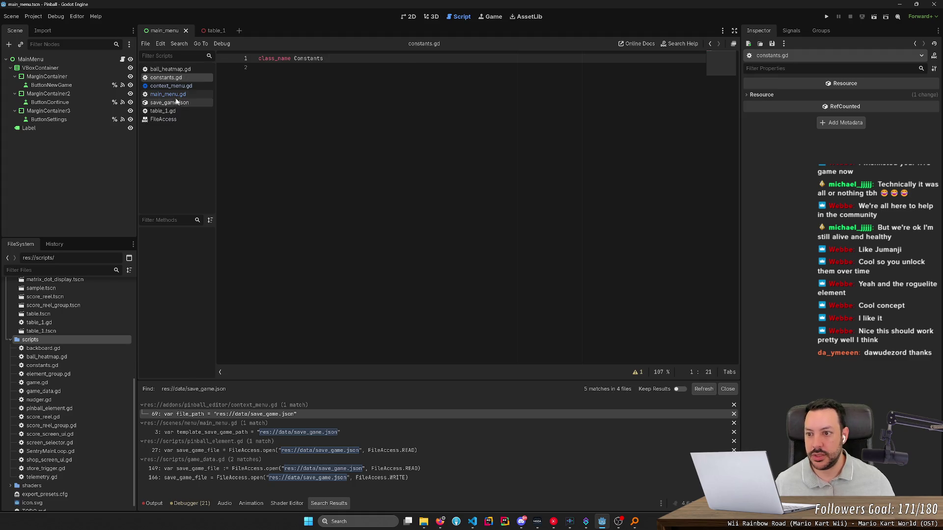
Step: Move the two save-path constants from main_menu.gd into constants.gd and save it
left_click(168, 94)
key("shift+Down")
key("shift+Down")
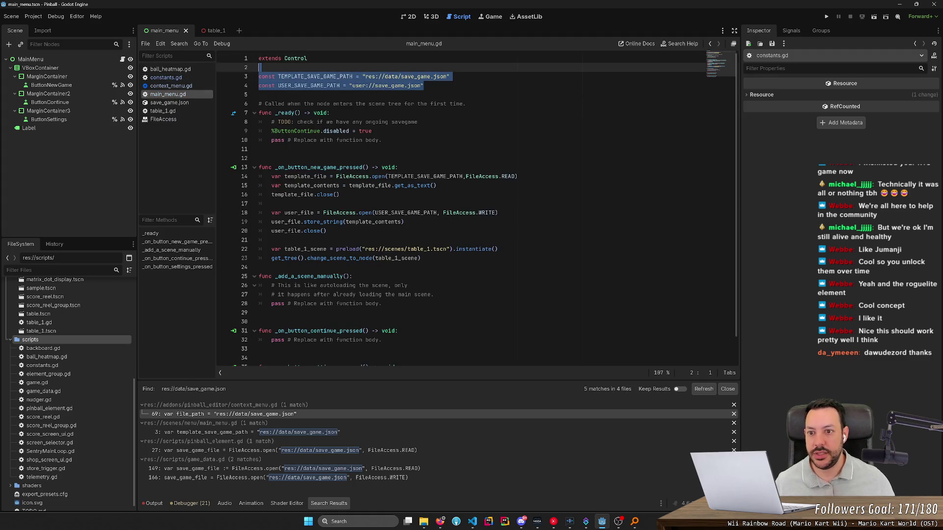
key("Delete")
key("Delete")
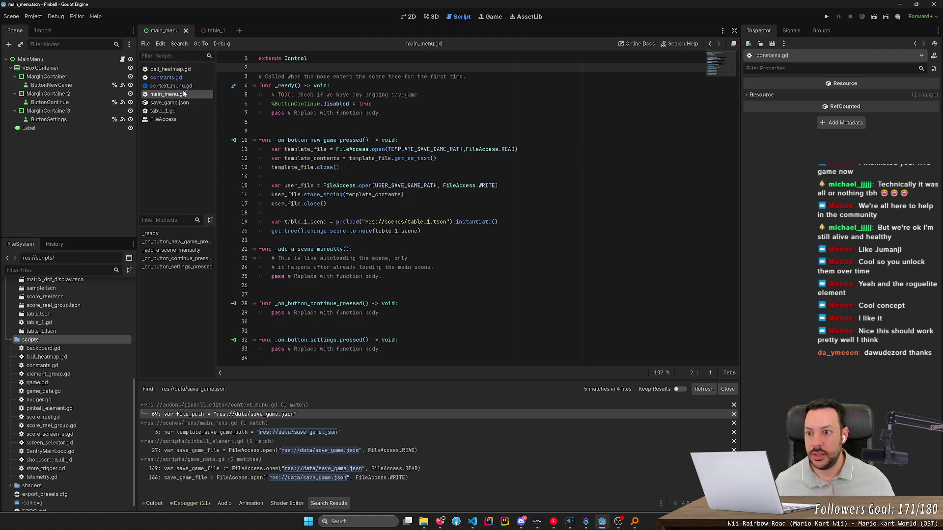
key("alt+Left")
key("ctrl+v")
key("ctrl+s")
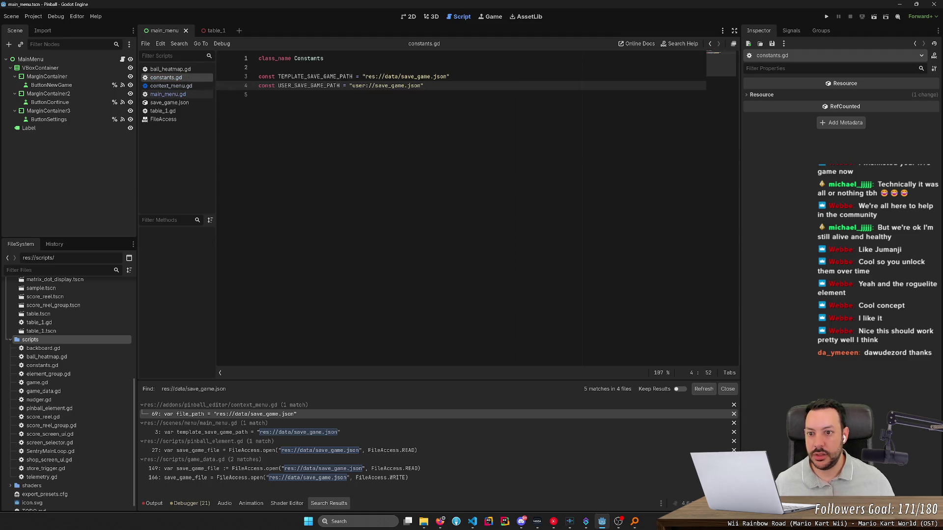
key("alt+Right")
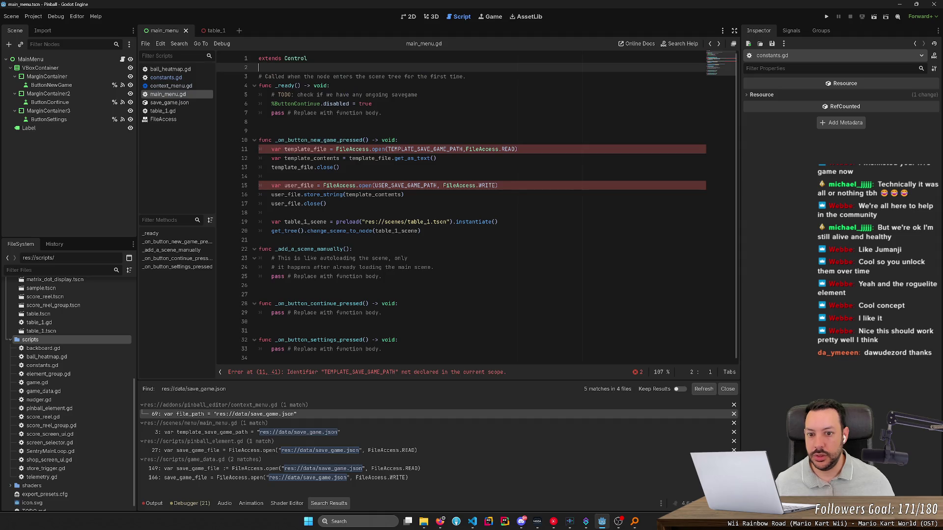
left_click(398, 148)
Step: Prefix the save-path names on main_menu.gd lines 11 and 15 with 'Constants.' and save
type("Constants.")
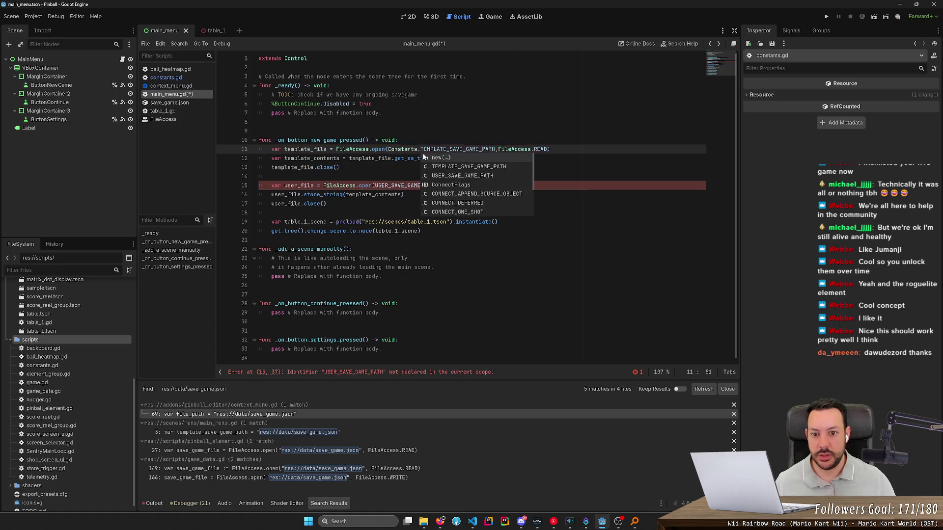
key("Escape")
key("Down")
key("Down")
key("Down")
key("Down")
key("ctrl+Right")
key("ctrl+Right")
key("ctrl+Right")
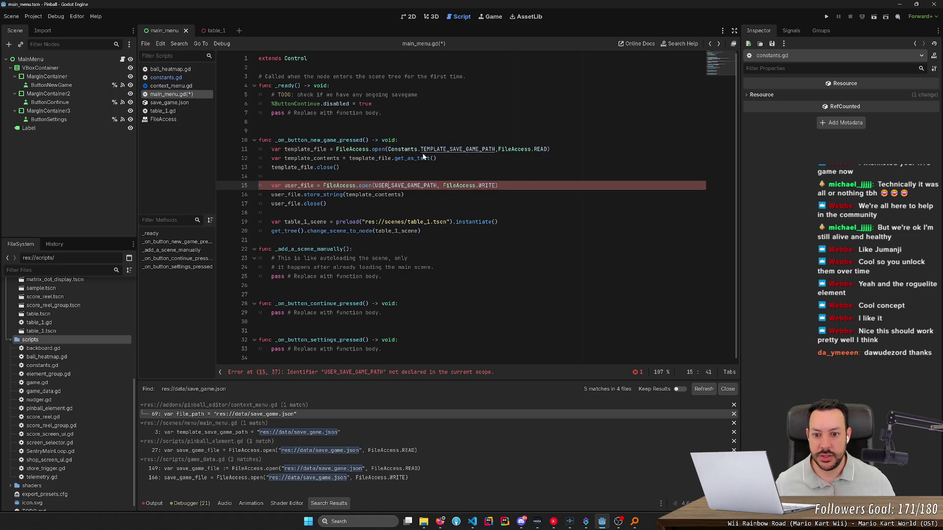
type("Constants.")
key("ctrl+s")
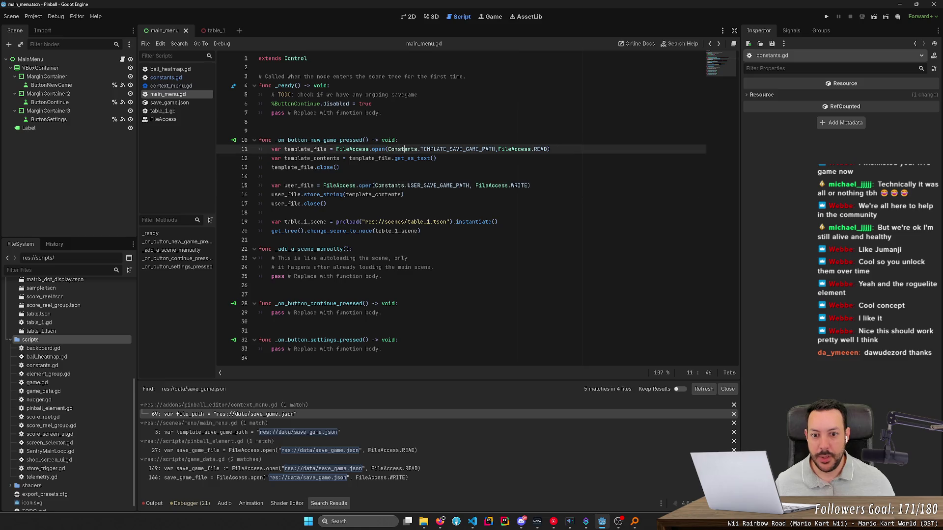
double_click(402, 149)
left_click(497, 148)
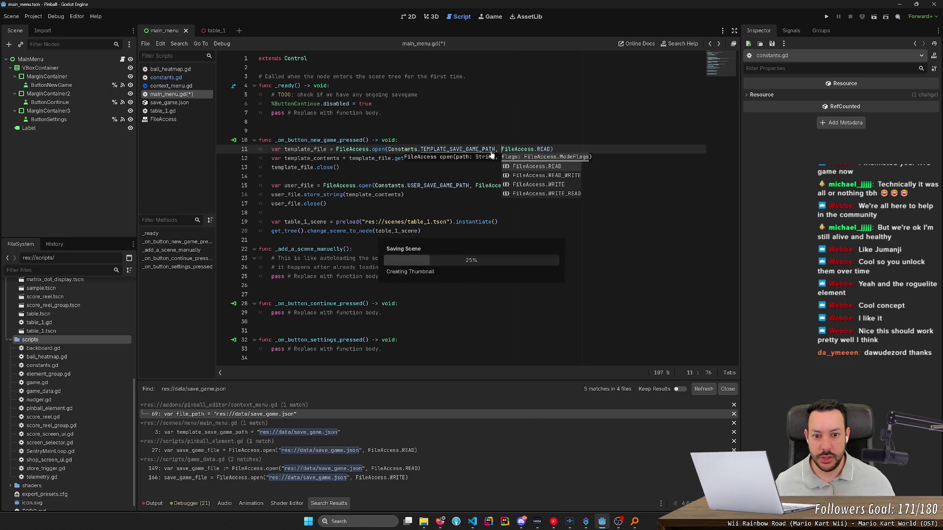
key("Escape")
double_click(403, 149)
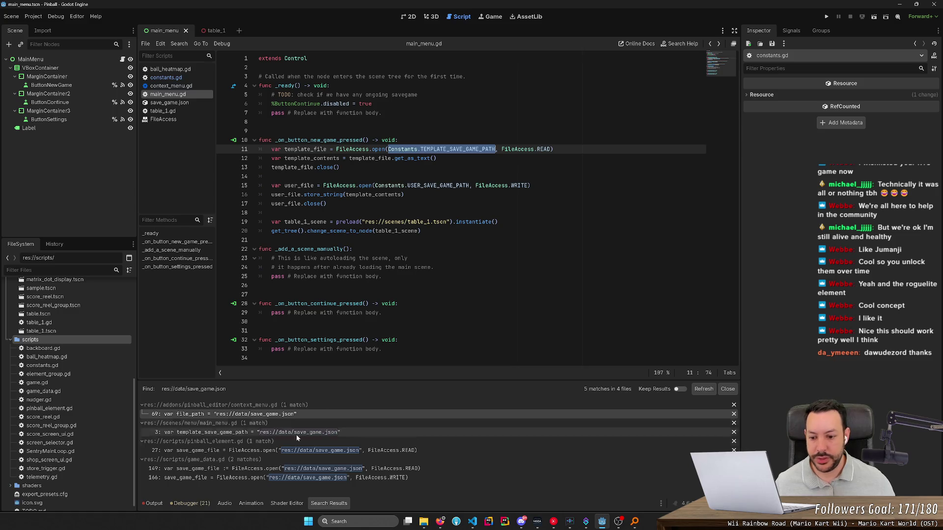
Step: Prefix USER_SAVE_GAME_PATH on context_menu.gd line 71 with 'Constants.' and review the search matches
left_click(289, 414)
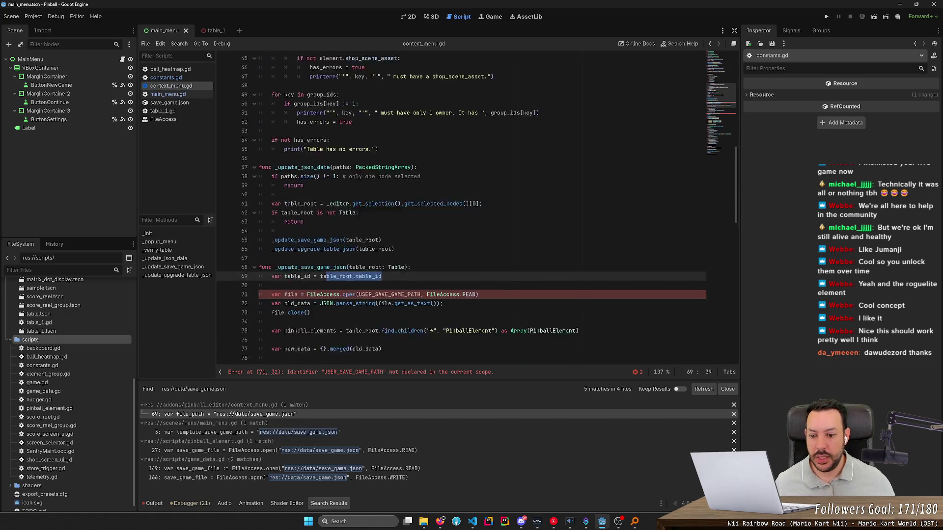
left_click(359, 267)
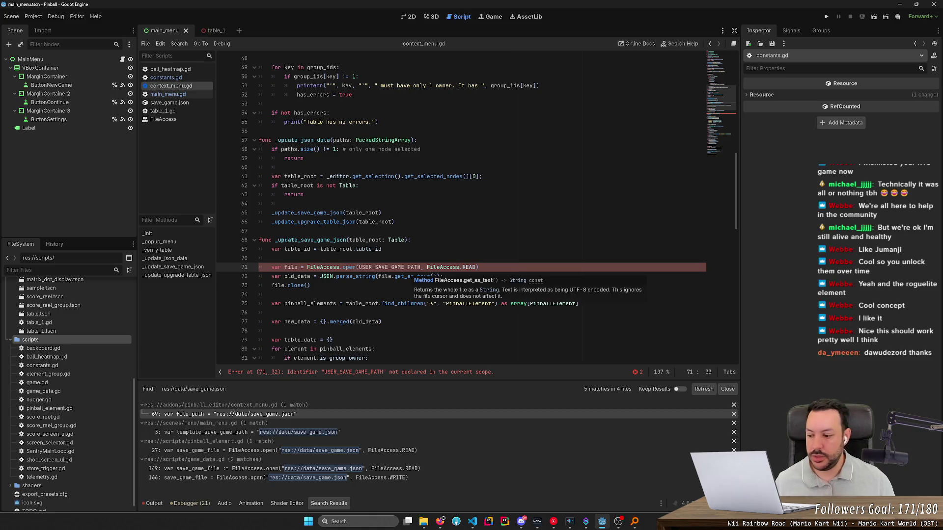
type("Constants.")
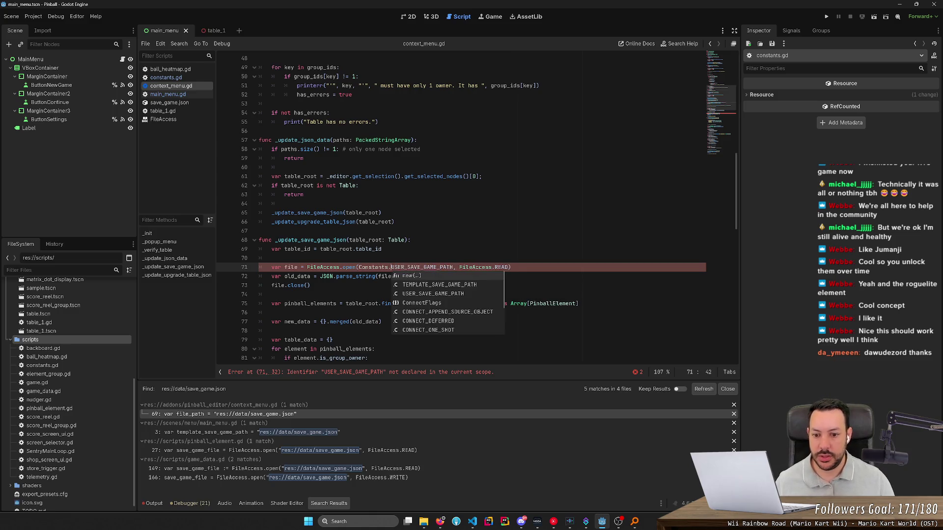
key("Escape")
key("ctrl+shift+Left")
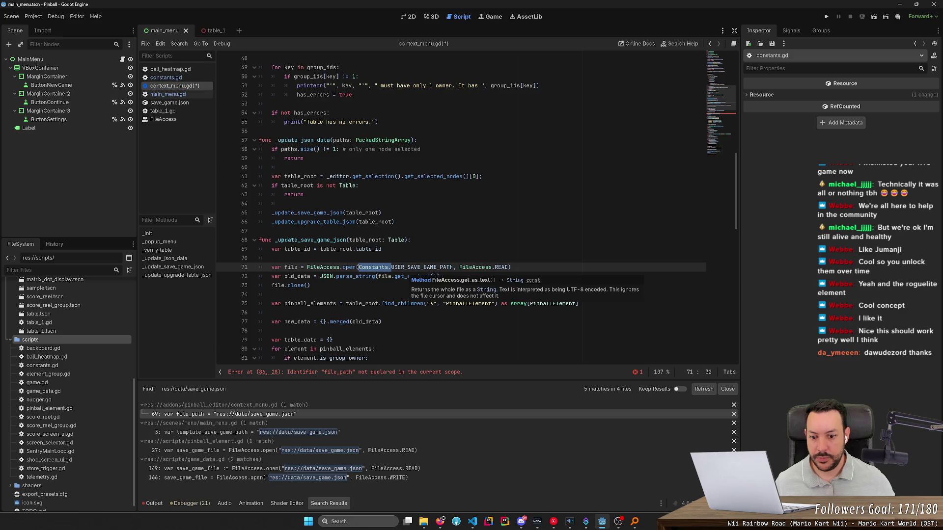
double_click(373, 267)
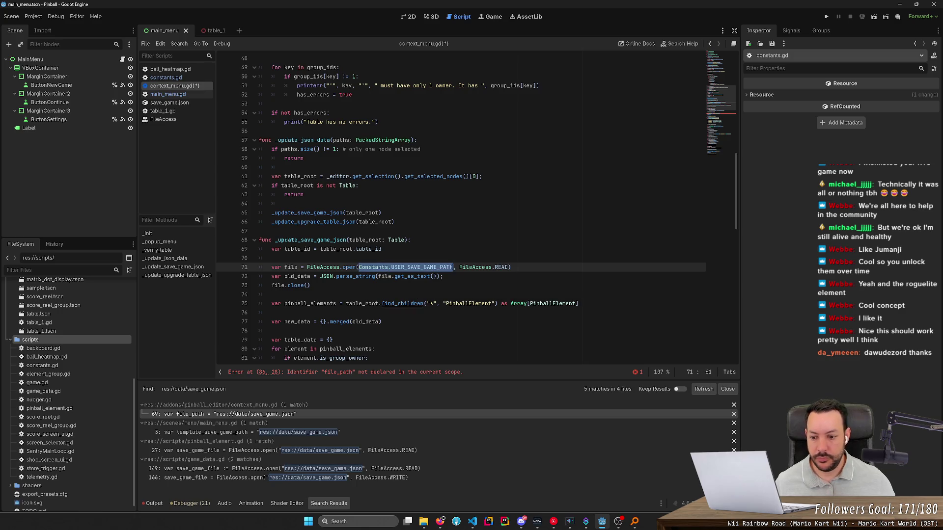
left_click(310, 432)
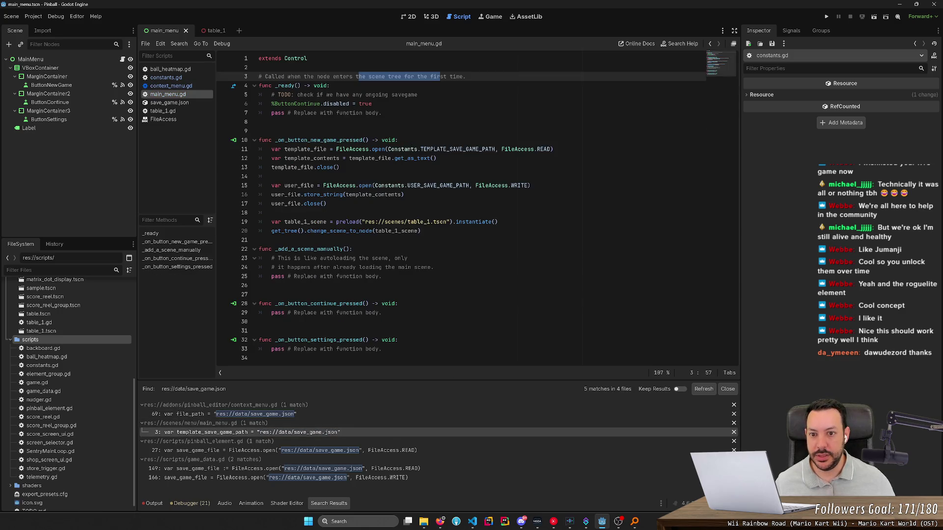
left_click(307, 417)
left_click(305, 433)
left_click(340, 168)
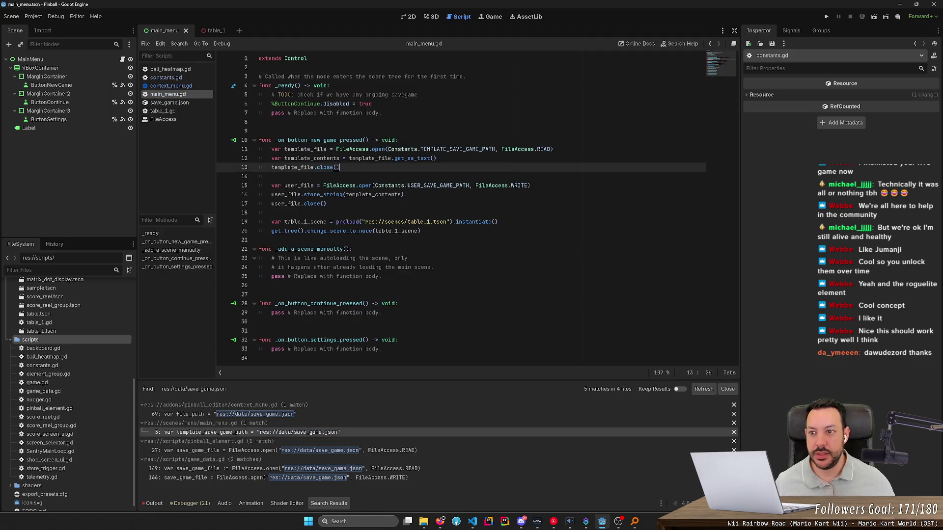
Step: Replace the quoted save path on pinball_element.gd line 27 with Constants.USER_SAVE_GAME_PATH
key("ctrl+shift+f")
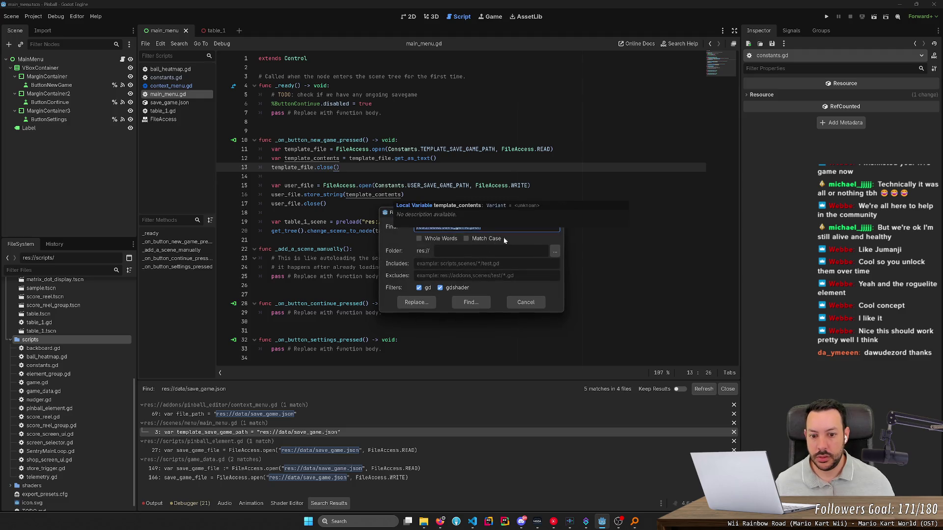
key("Return")
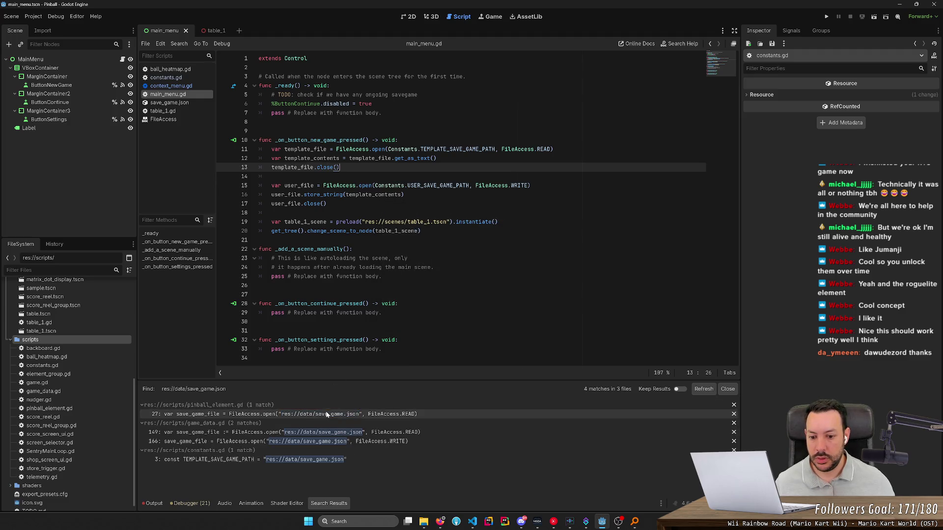
left_click(326, 412)
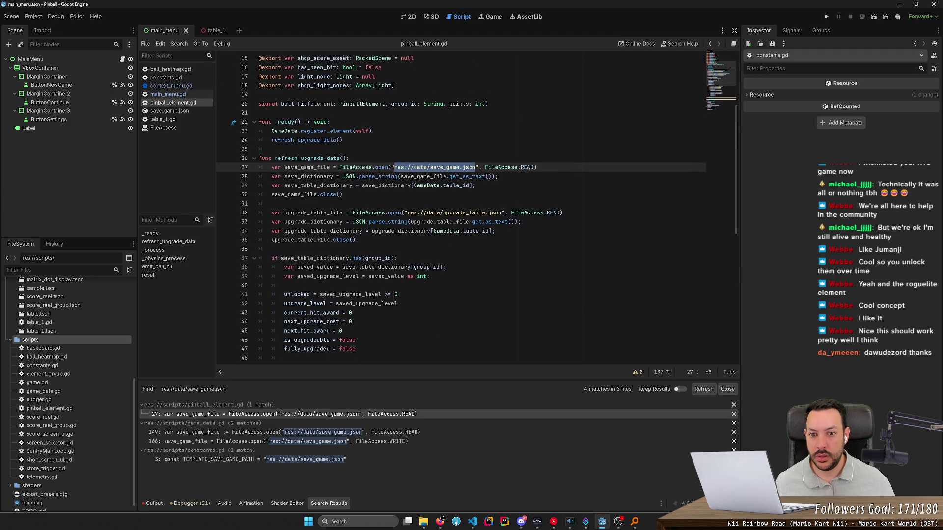
left_click_drag(392, 167, 479, 167)
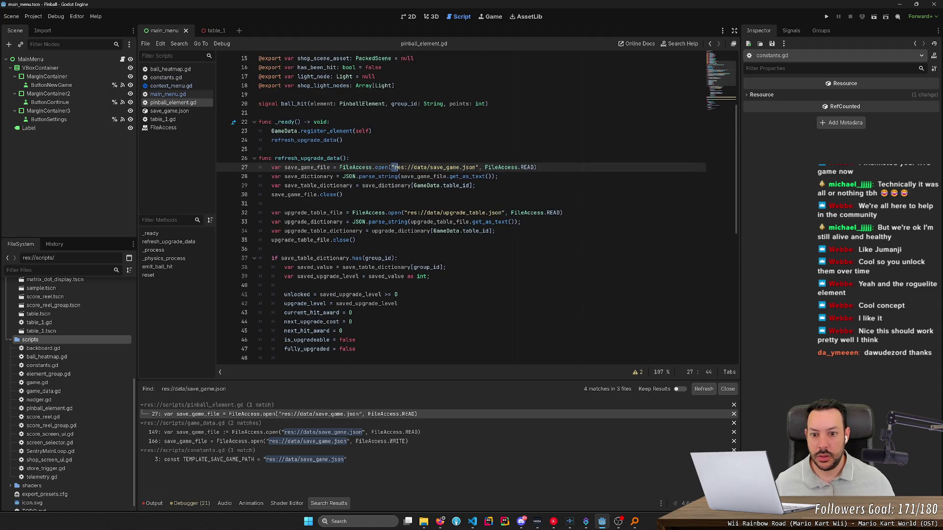
key("ctrl+shift+f")
key("Return")
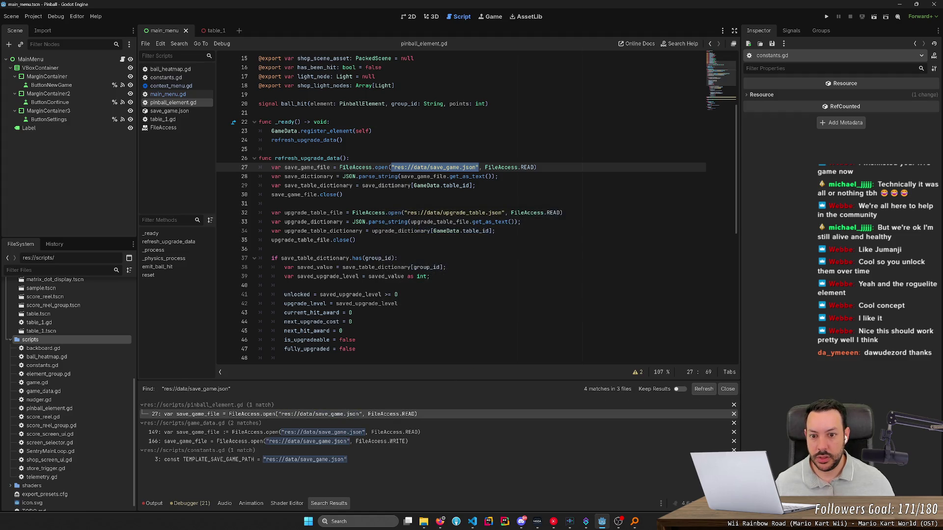
right_click(414, 158)
left_click(391, 167)
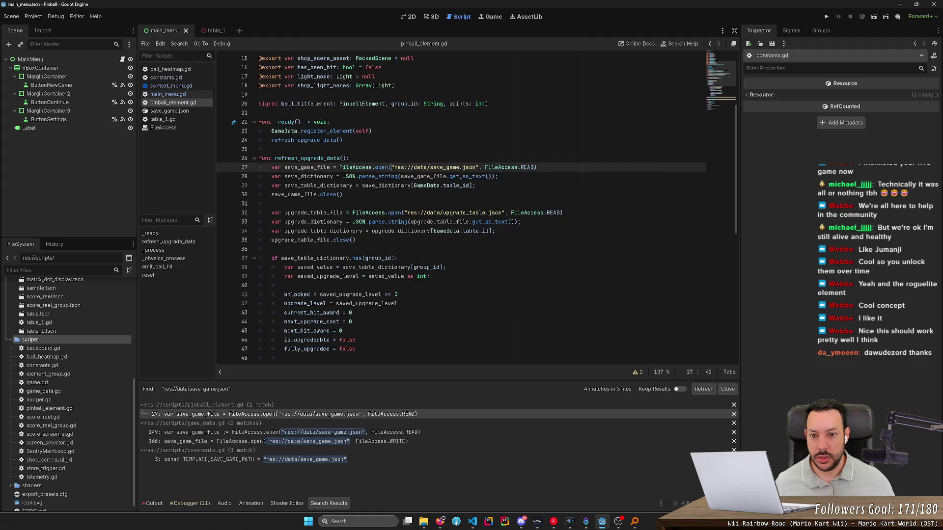
left_click_drag(391, 167, 478, 167)
type("Constants.USER_SAVE_GAME_PATH")
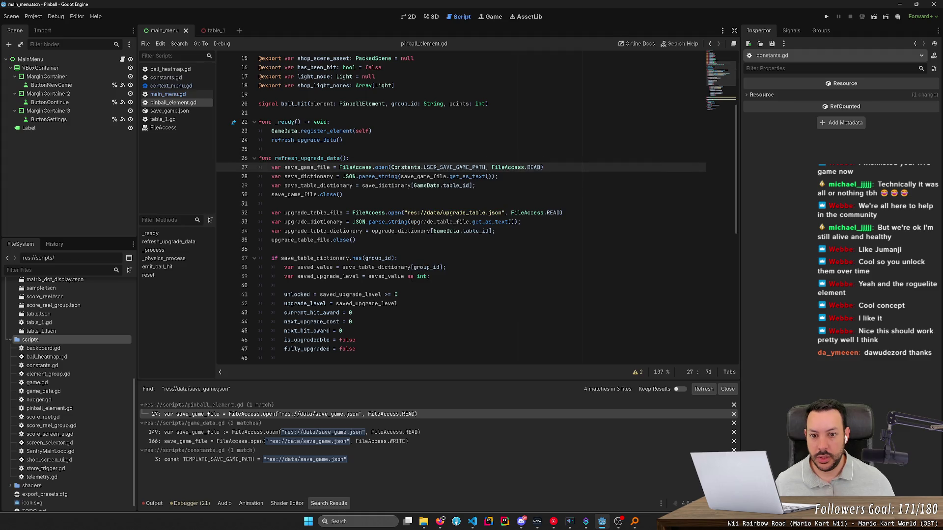
Step: Do the same on game_data.gd line 149, then rerun the search and open the constants.gd match
left_click(364, 432)
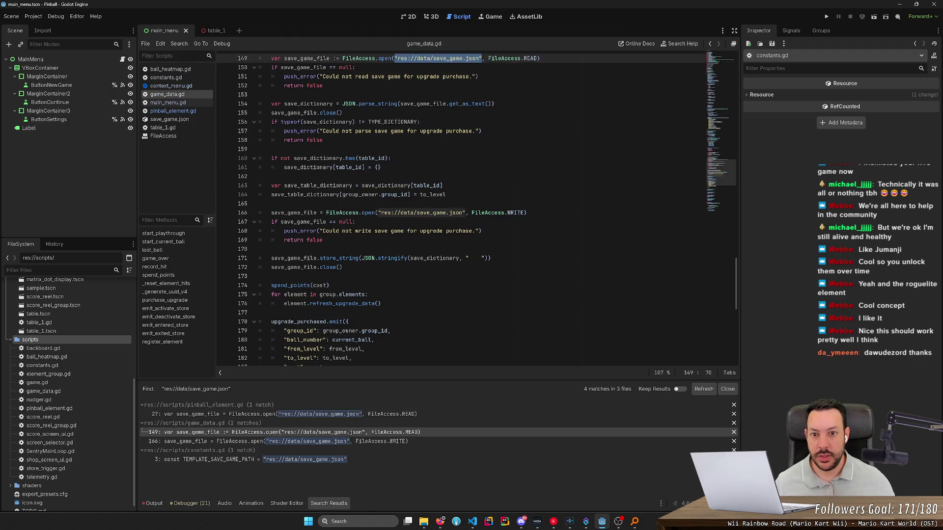
left_click(393, 58)
left_click_drag(394, 58, 483, 58)
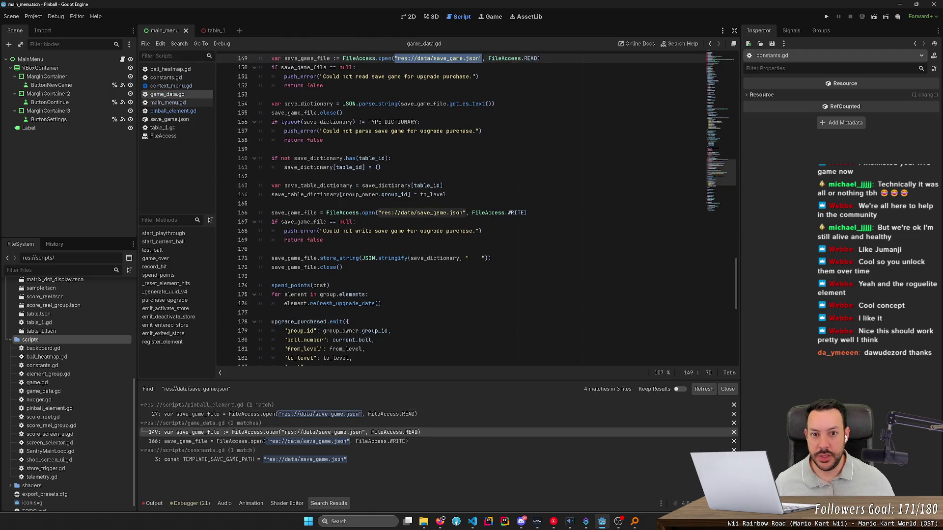
type("Constants.USER_SAVE_GAME_PATH")
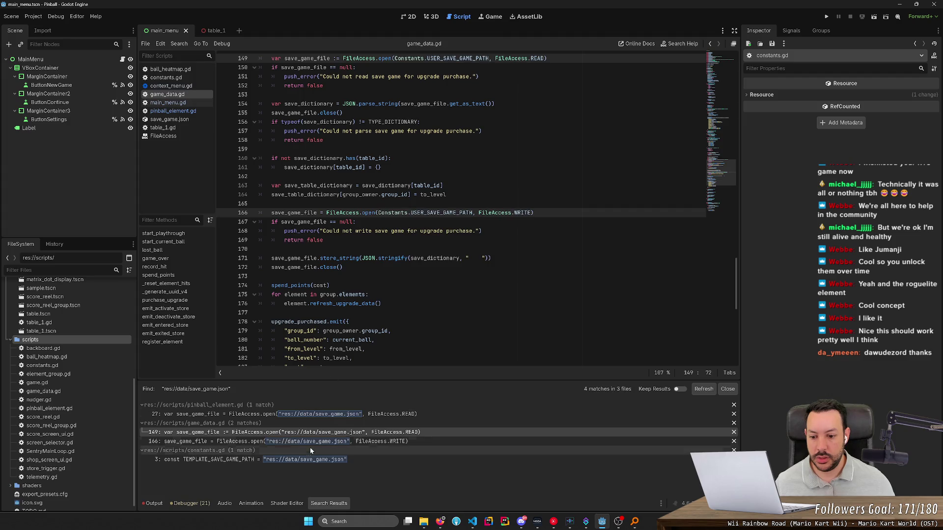
key("ctrl+shift+f")
key("Return")
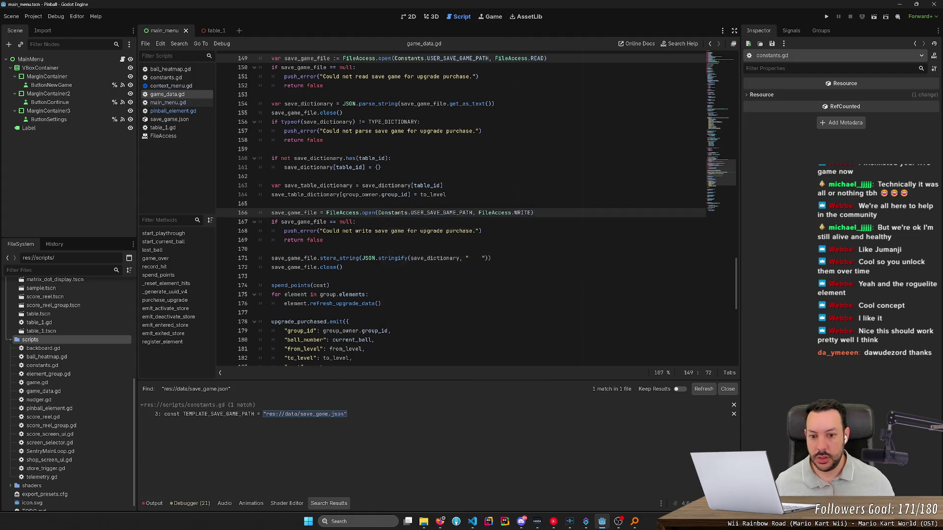
left_click(335, 416)
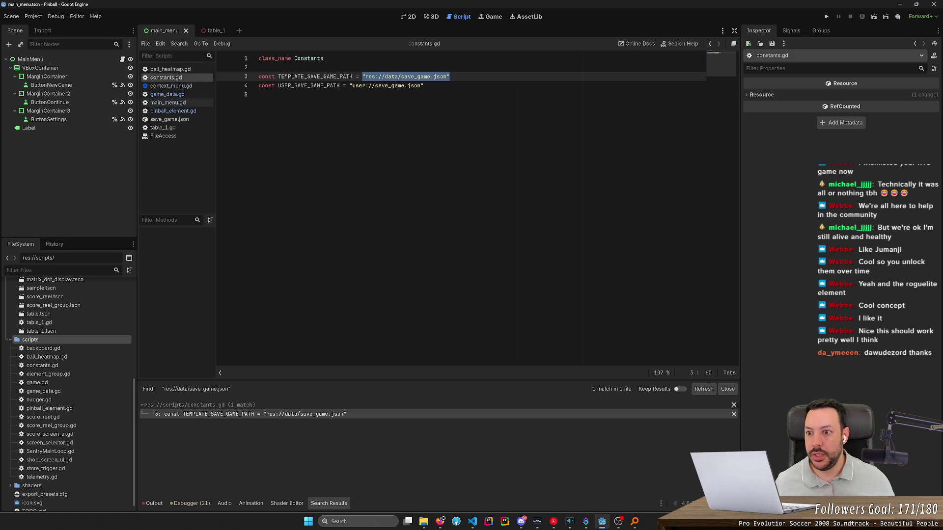
Step: Add a FileAccess.file_exists(Constants.USER_SAVE_GAME_PATH) call inside main_menu.gd's _ready function
left_click(171, 103)
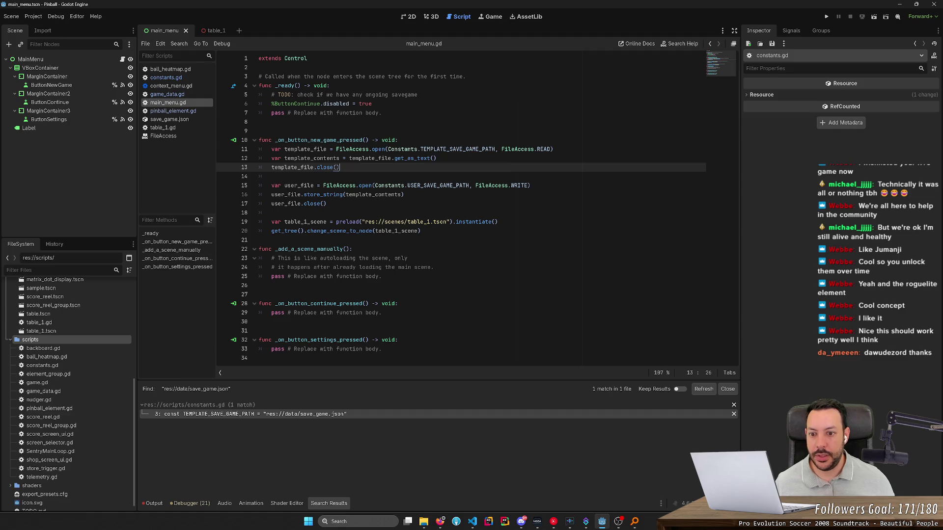
left_click(330, 86)
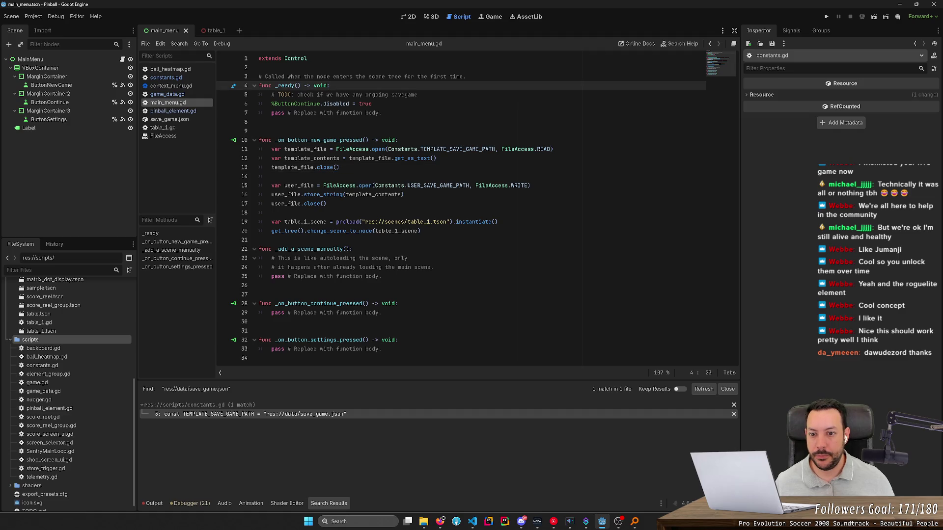
key("Return")
type("Fil")
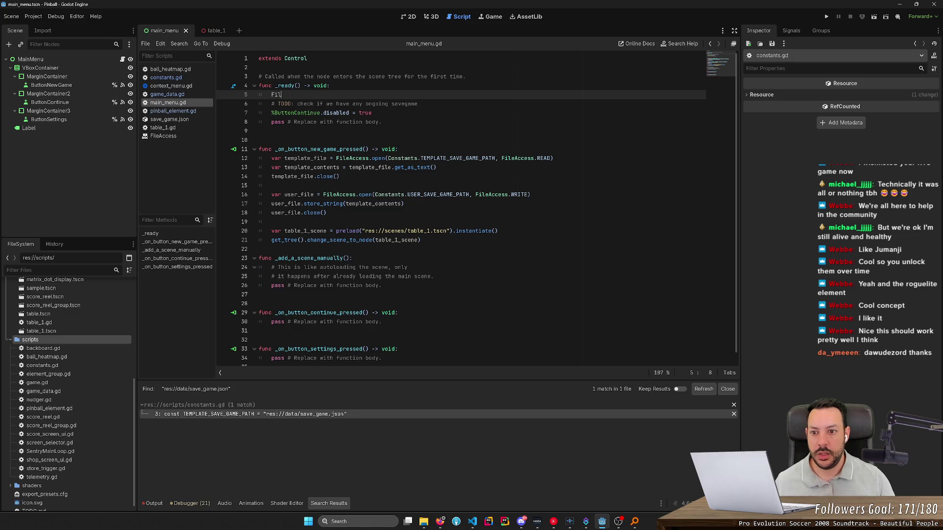
type("eAccess.")
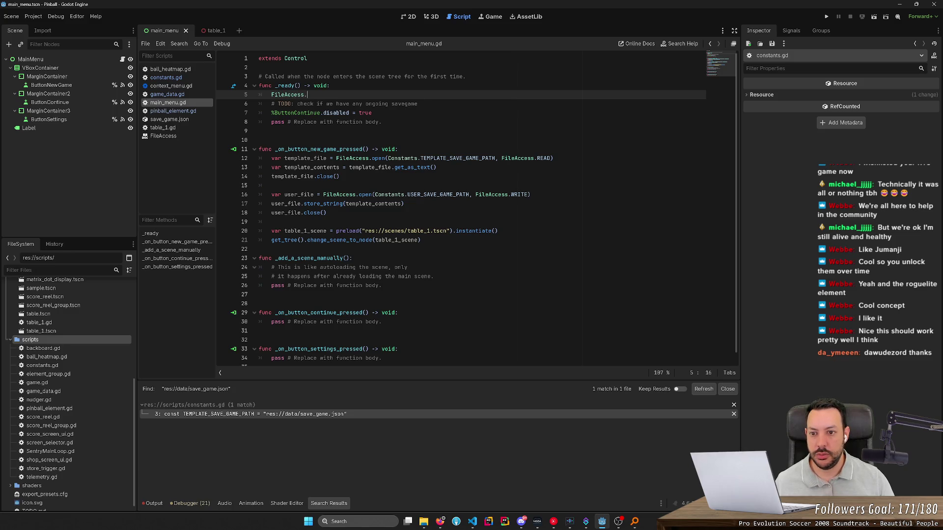
type("file")
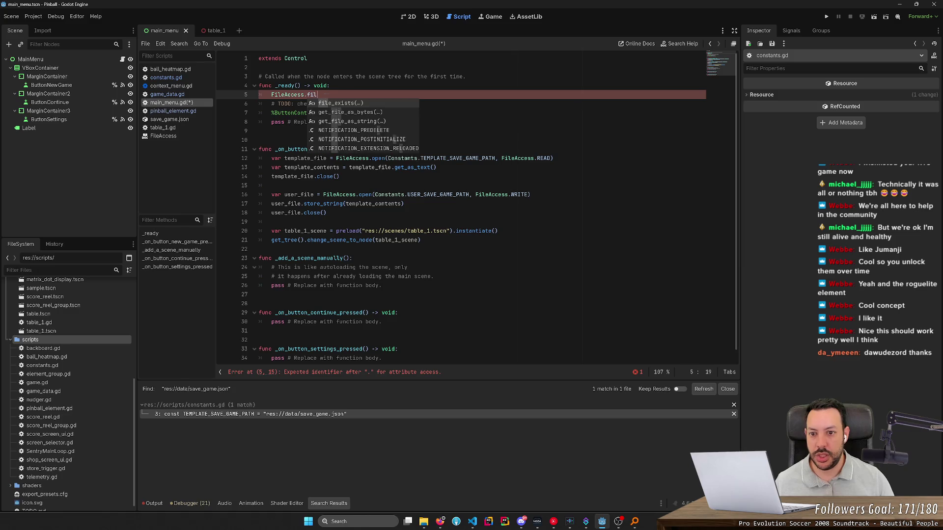
key("Return")
type("Const")
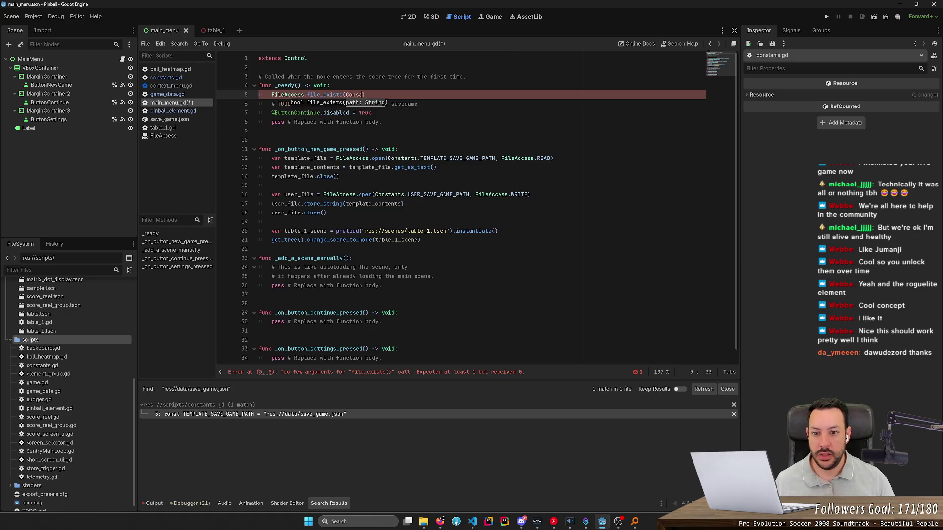
key("Return")
type(".USER")
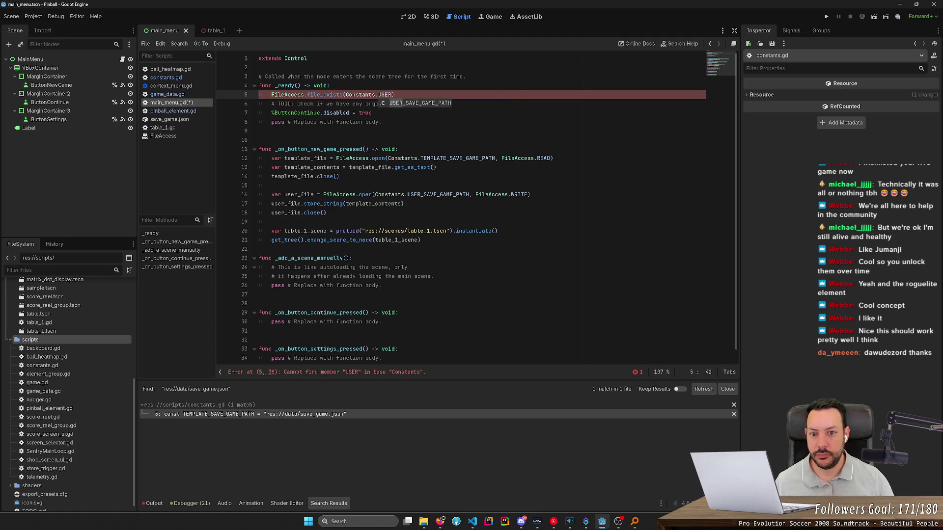
key("Return")
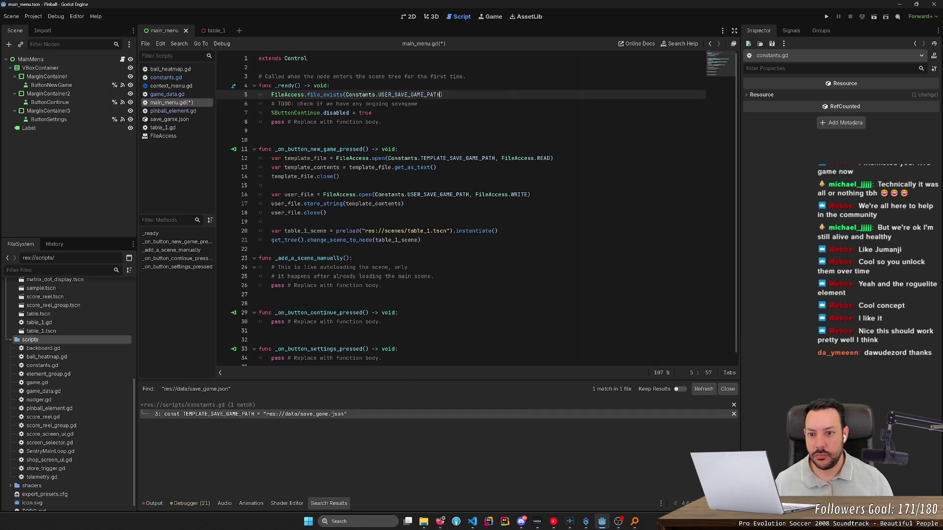
Step: Store the check in has_save_game, drive Continue's disabled value from it, tidy _ready, and save
left_click(271, 95)
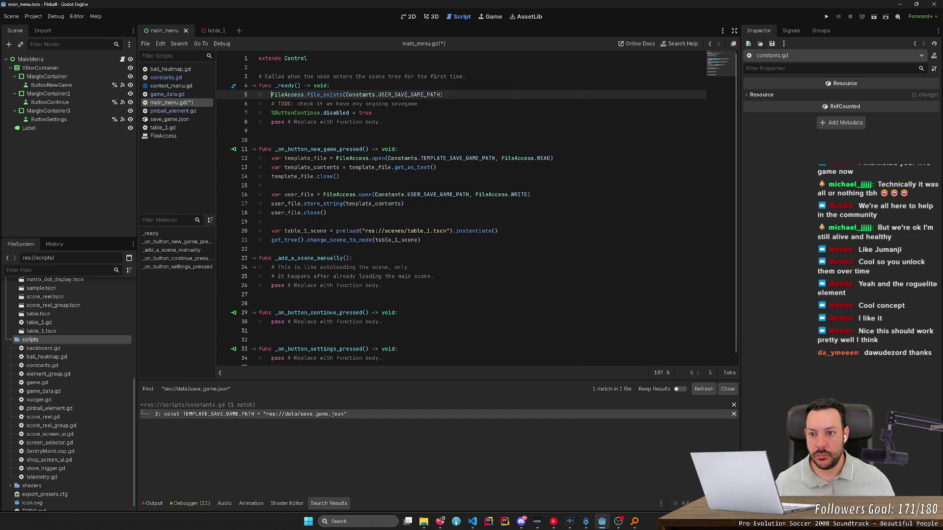
double_click(287, 94)
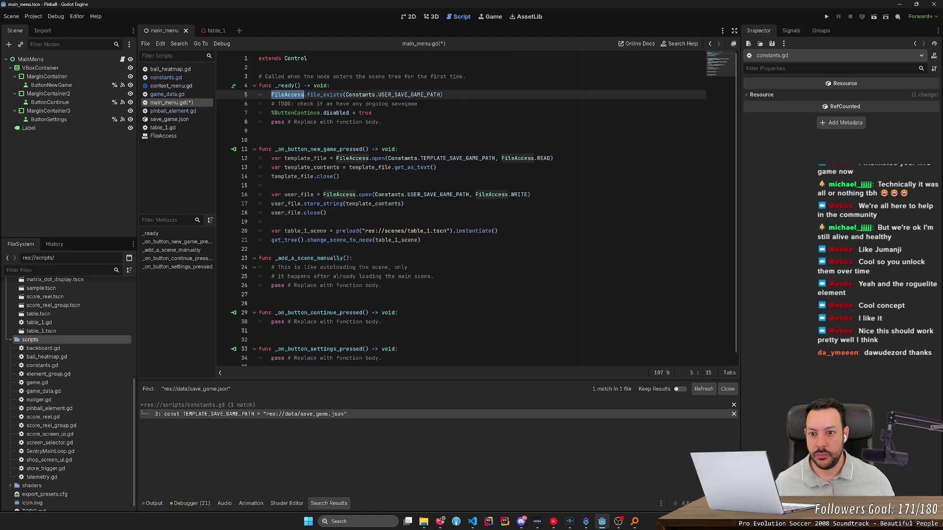
key("Left")
type("var ")
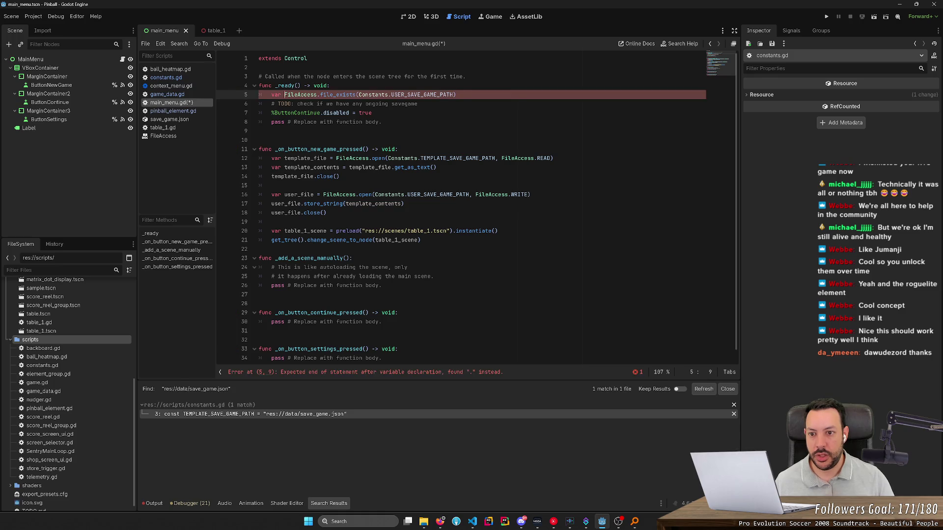
type("has_save_game =")
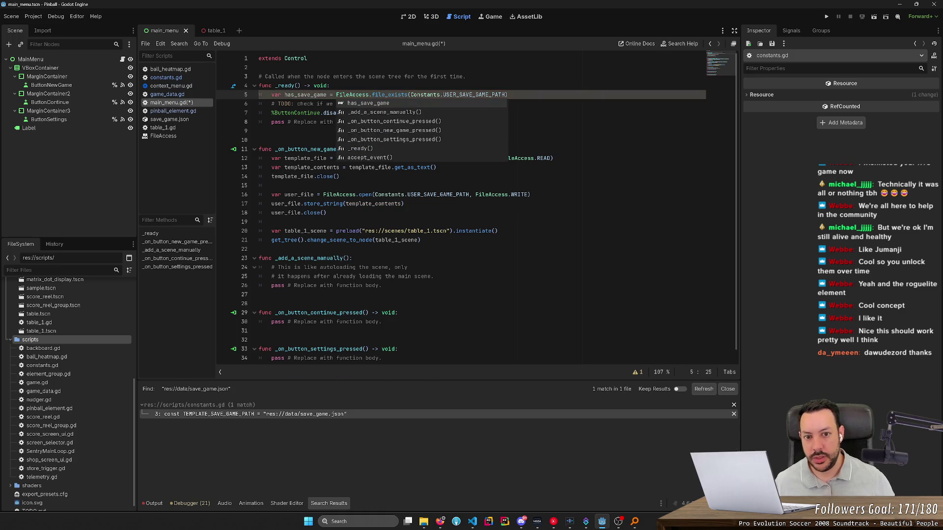
double_click(305, 94)
left_click(354, 113)
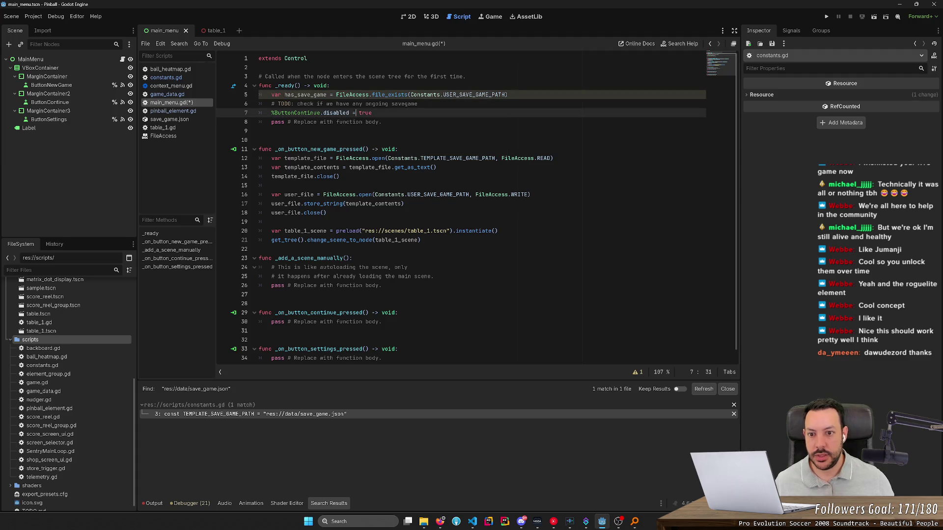
key("BackSpace")
key("BackSpace")
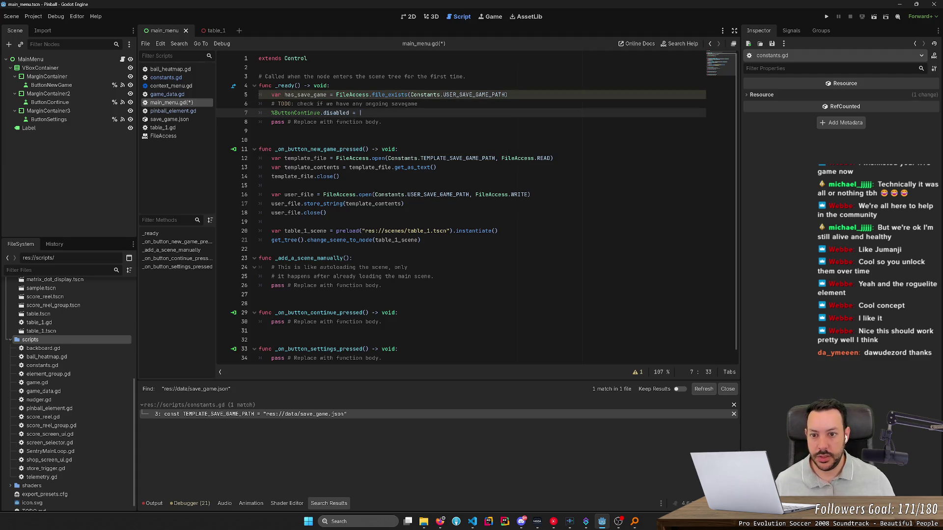
type("has_save_game")
key("Up")
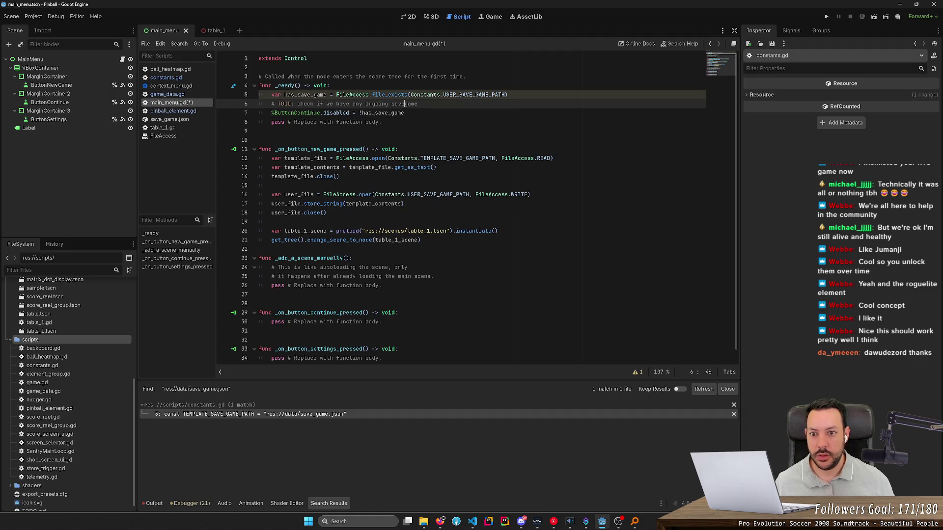
key("ctrl+shift+k")
key("Down")
key("ctrl+shift+k")
mouse_move(408, 215)
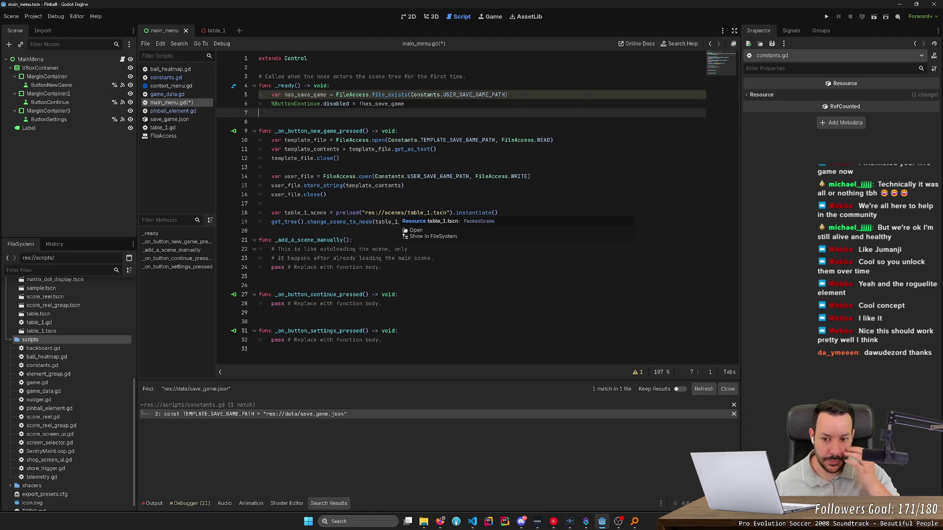
key("ctrl+s")
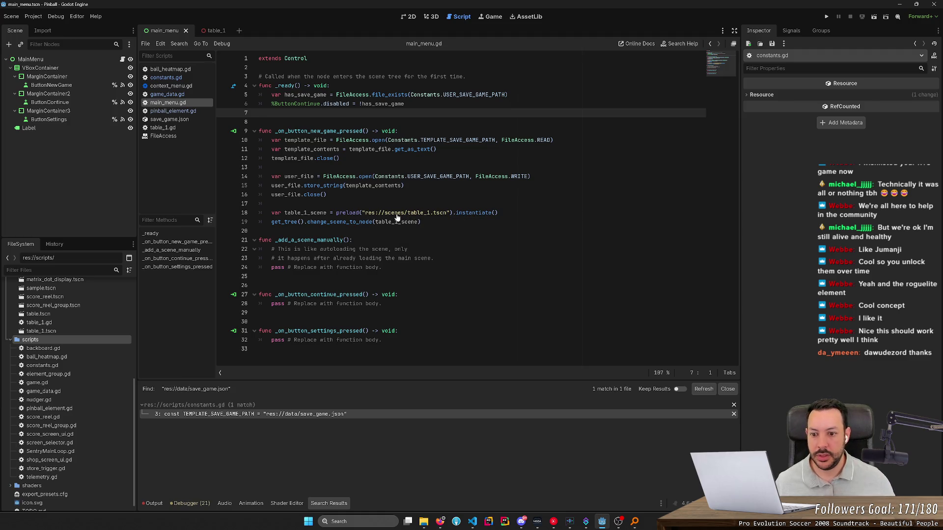
Step: Delete the unused _add_a_scene_manually function and run the project with F5
left_click_drag(259, 231, 259, 277)
key("Delete")
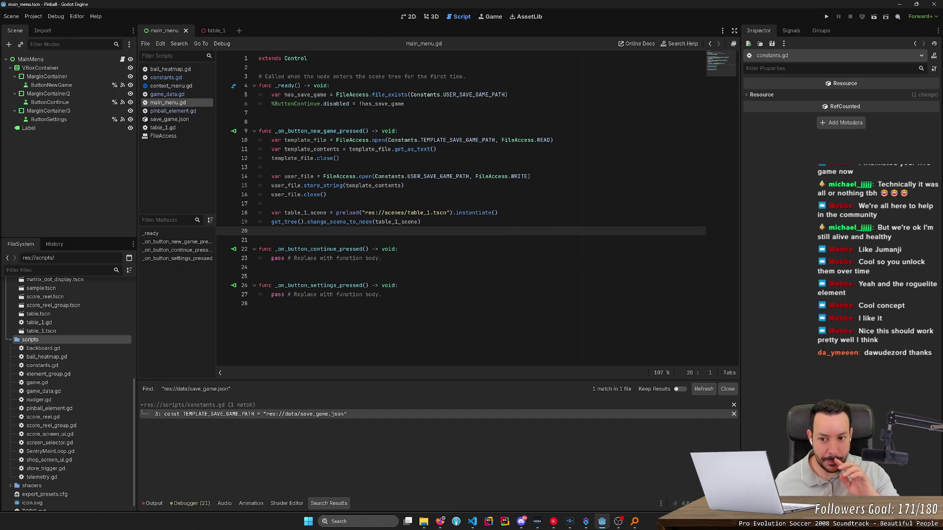
left_click(259, 112)
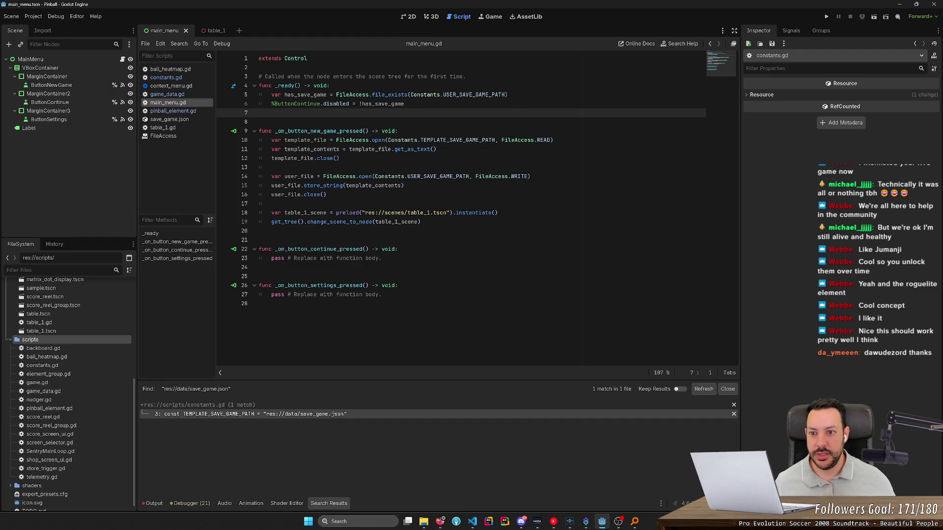
left_click(259, 67)
key("Return")
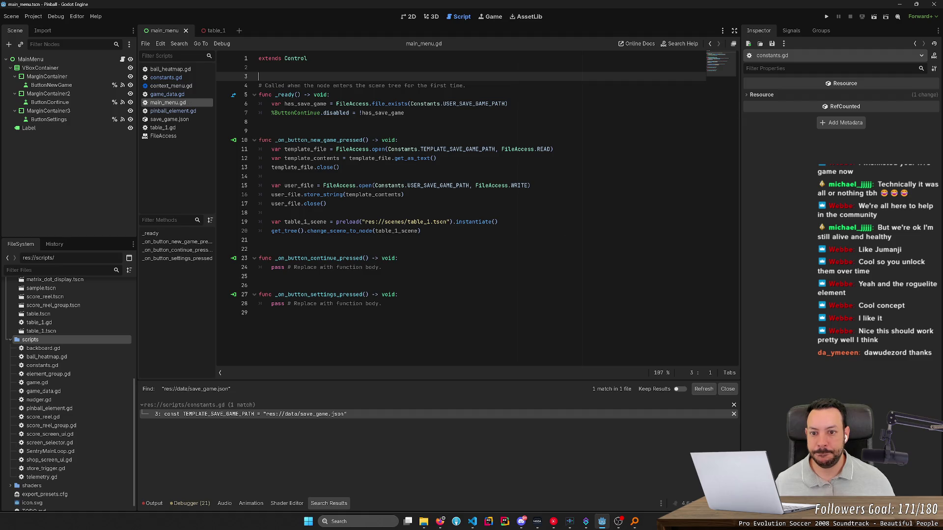
key("F5")
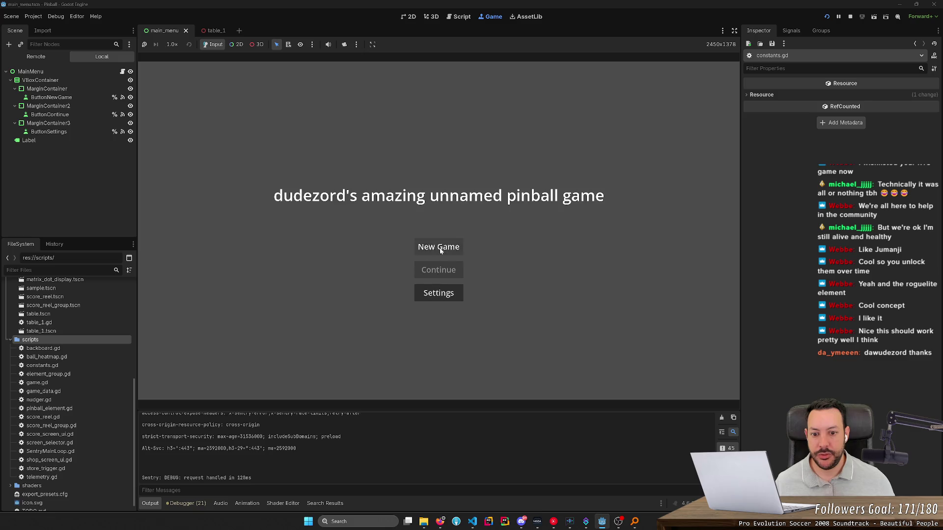
Step: Start a new game, relaunch the project to confirm Continue is enabled, then stop it
left_click(444, 248)
left_click(850, 17)
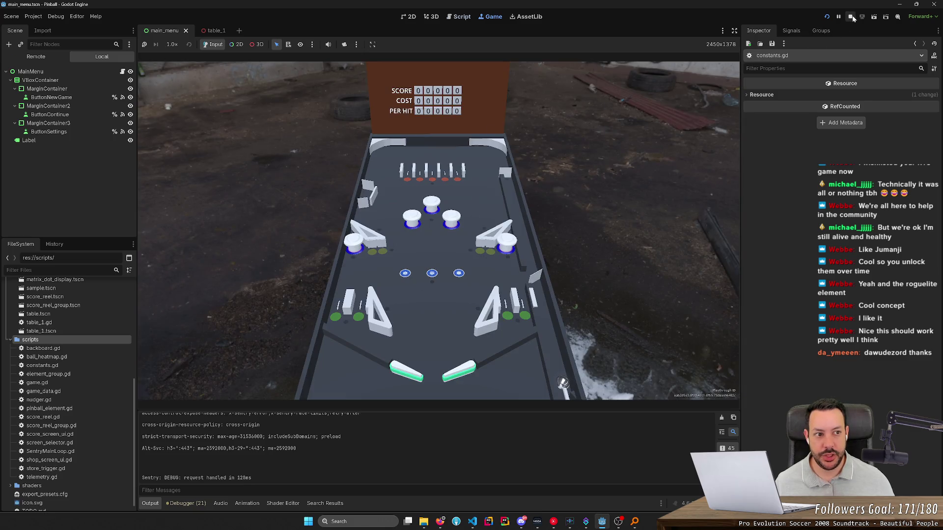
left_click(826, 16)
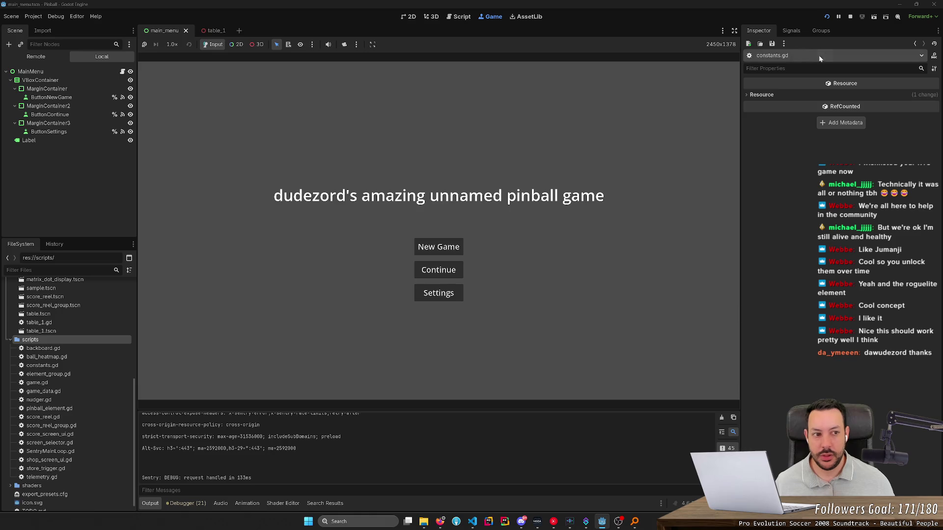
left_click(826, 17)
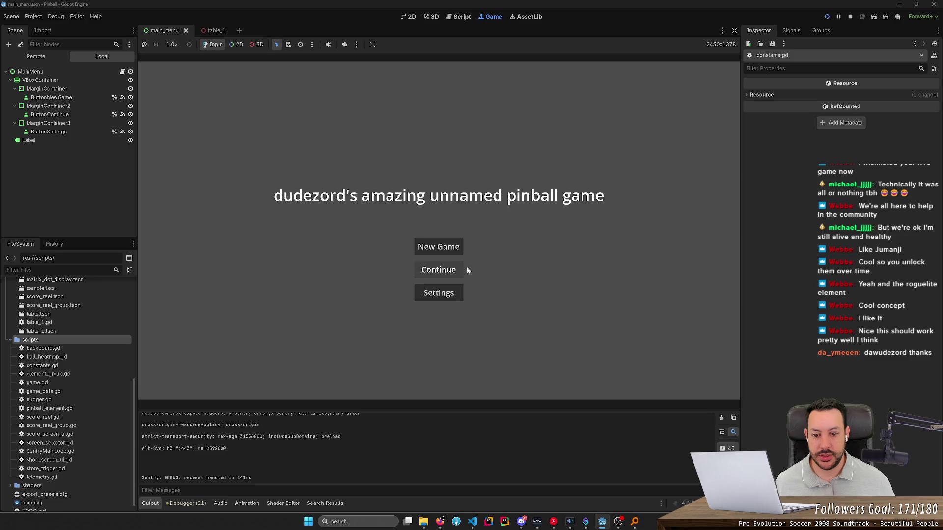
left_click(849, 17)
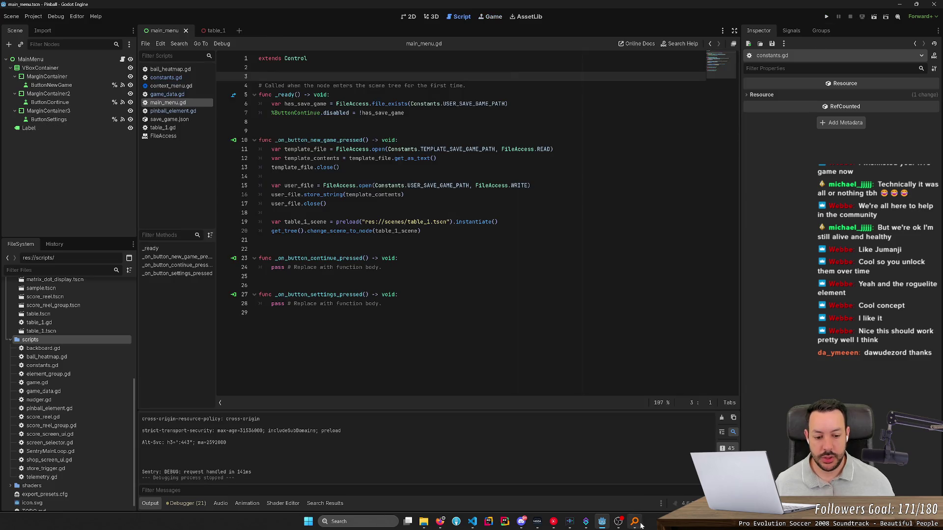
Step: Delete save_game.json from the Pinball user data folder and return to Godot
mouse_move(424, 521)
left_click(438, 499)
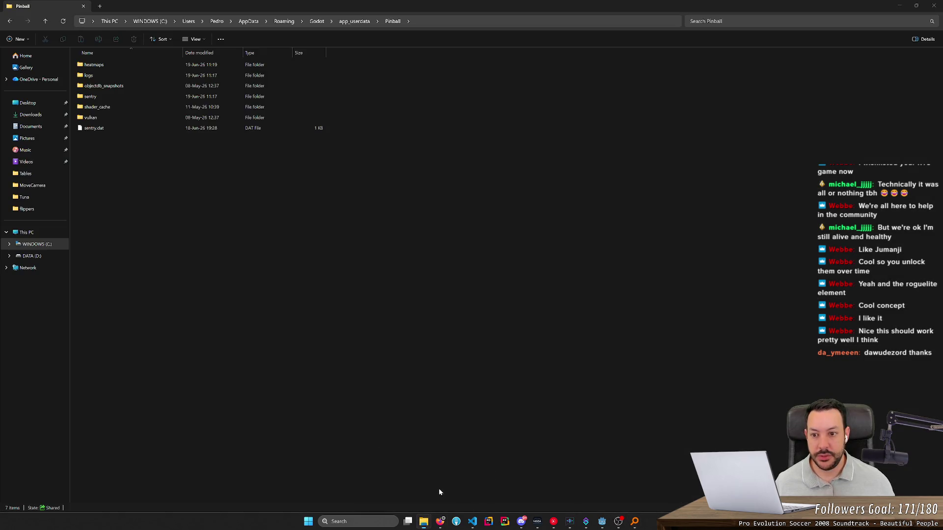
left_click(193, 141)
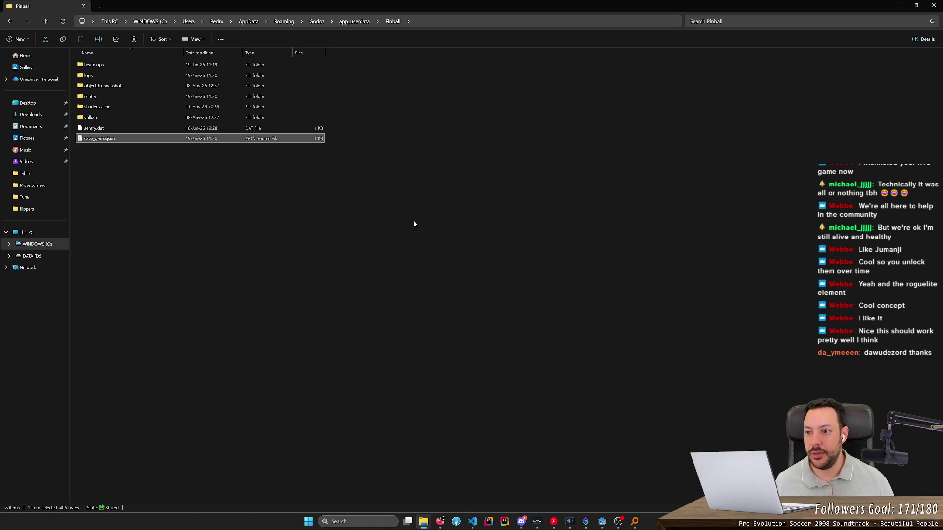
key("Delete")
key("Return")
key("alt+Tab")
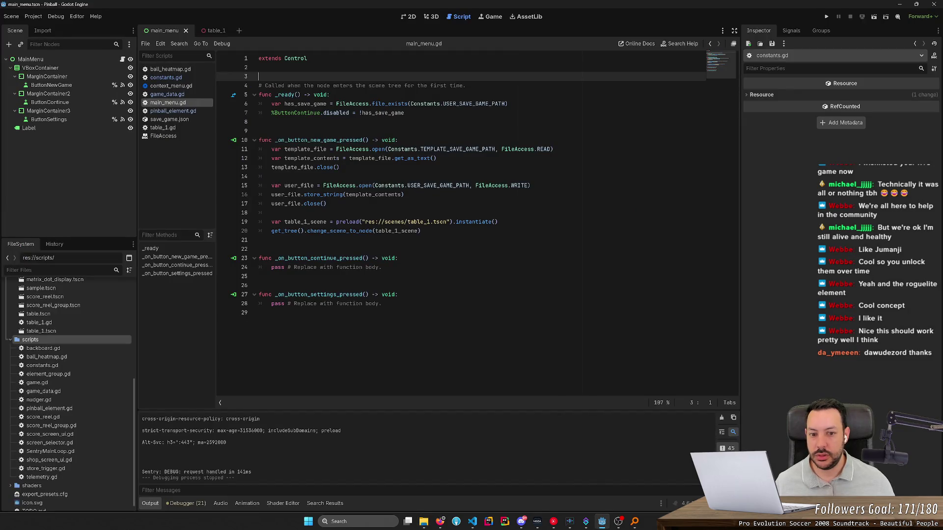
Step: Run the game with no save, start a New Game, and confirm save_game.json appears in the user folder
key("F5")
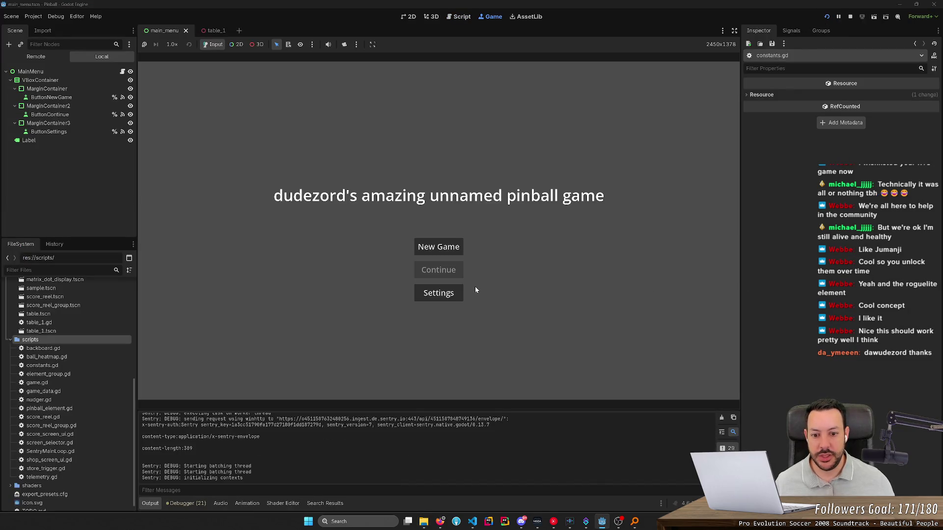
left_click(461, 249)
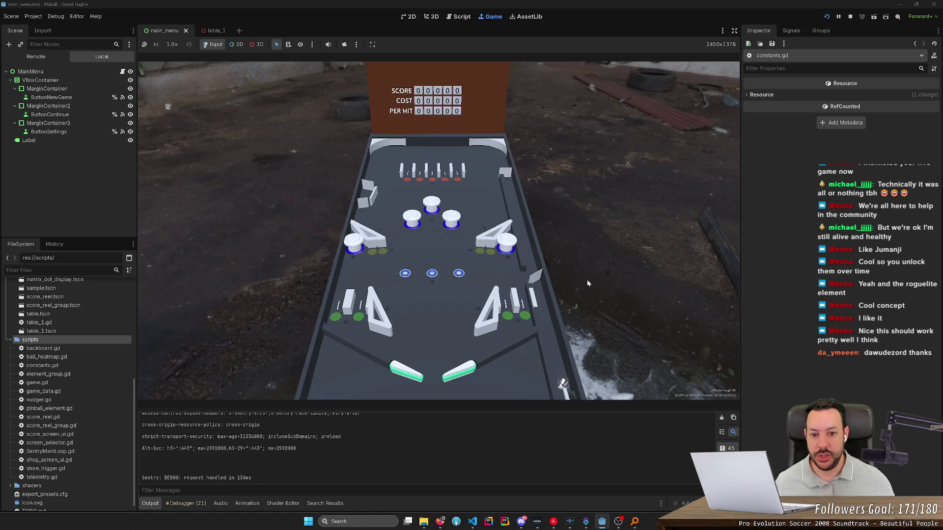
key("alt+Tab")
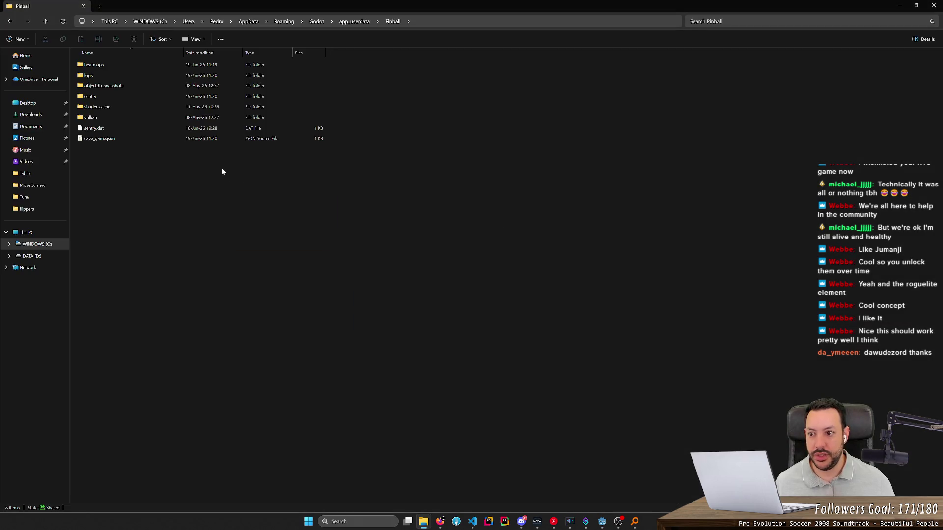
key("alt+Tab")
left_click(850, 16)
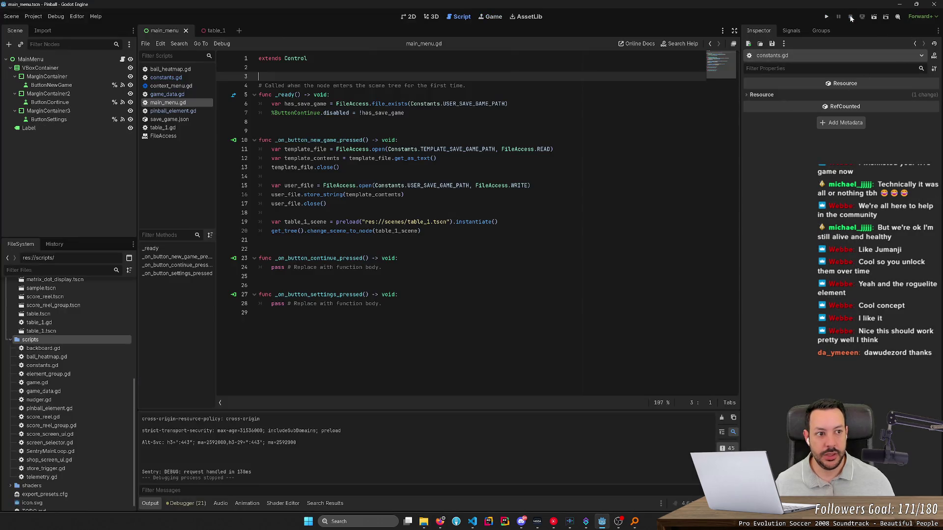
Step: Rerun the project, check that Continue is now enabled, then stop the game
left_click(827, 16)
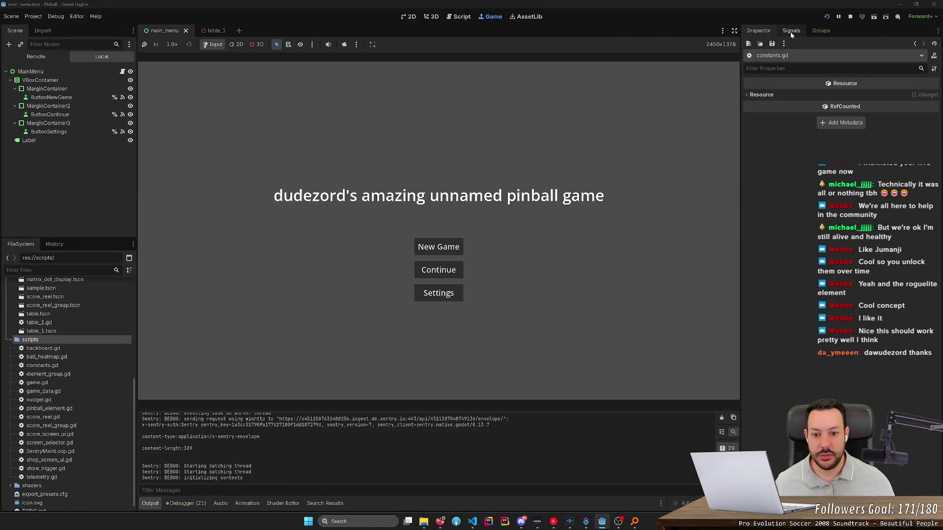
left_click(445, 276)
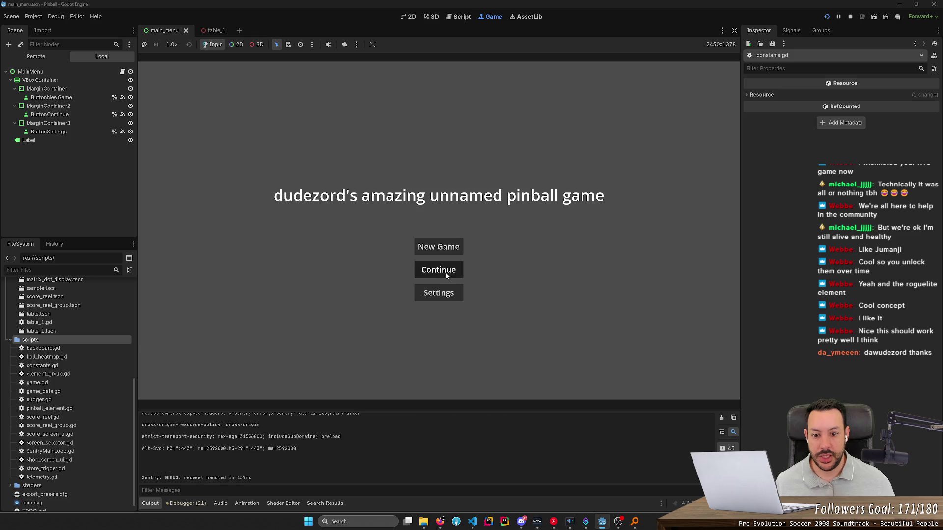
left_click(850, 16)
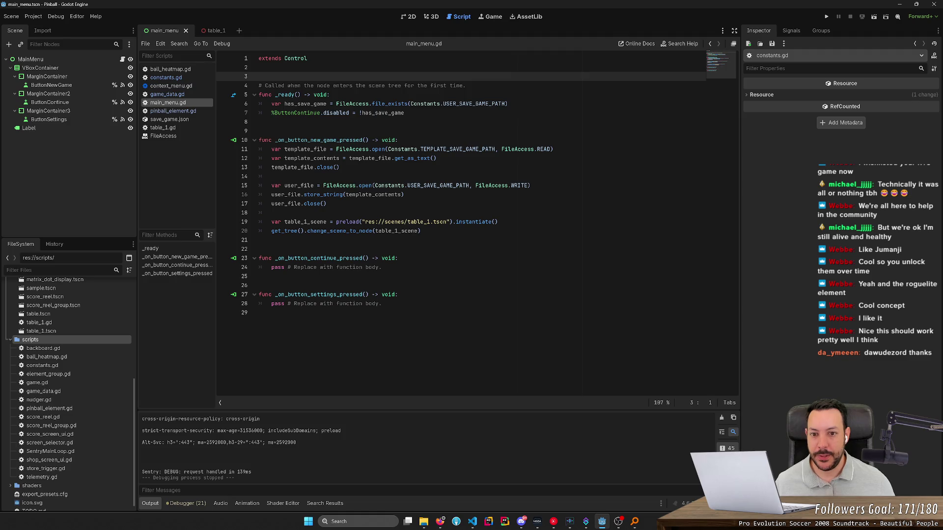
left_click_drag(410, 103, 444, 103)
key("ctrl+shift+f")
key("Return")
mouse_move(444, 104)
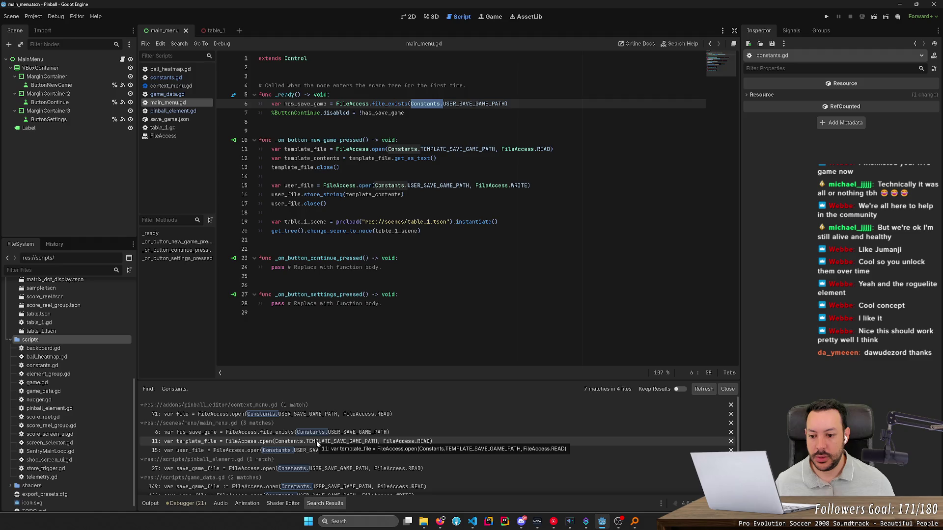
scroll(363, 445, "down", 1)
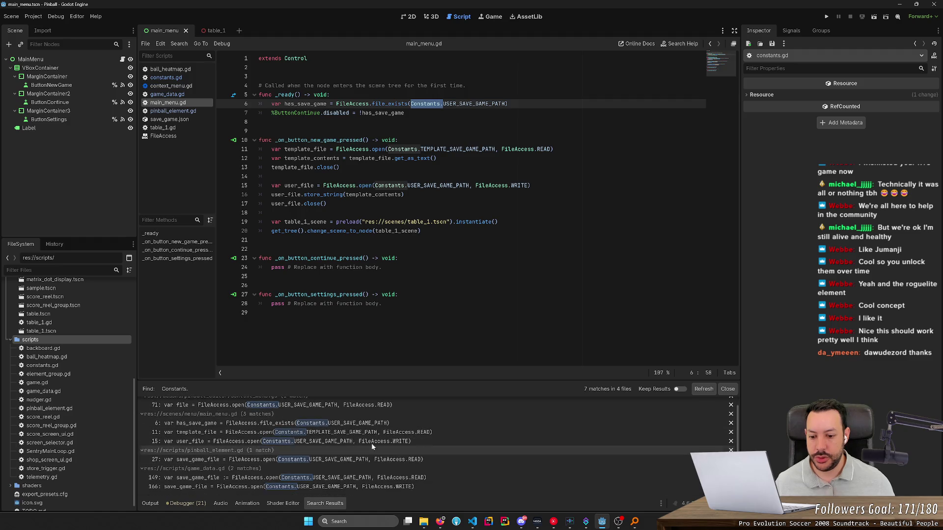
left_click(260, 313)
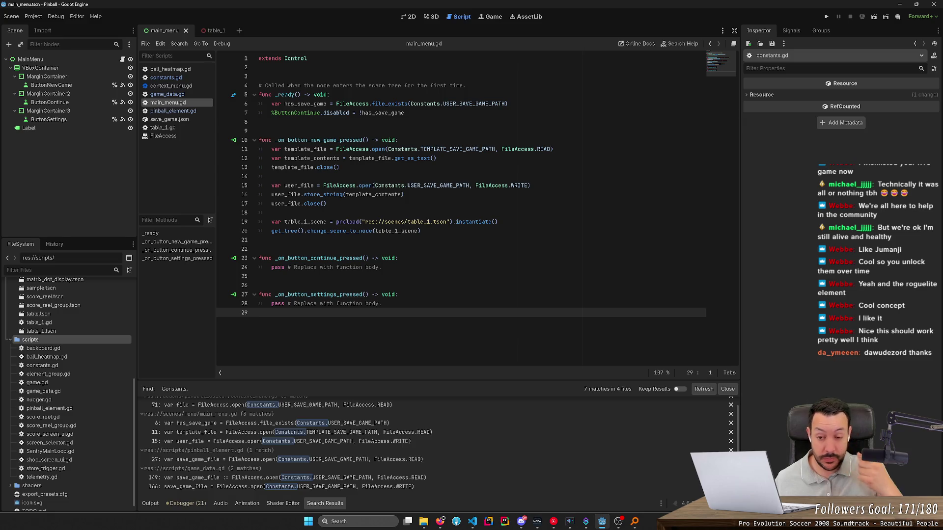
left_click(259, 131)
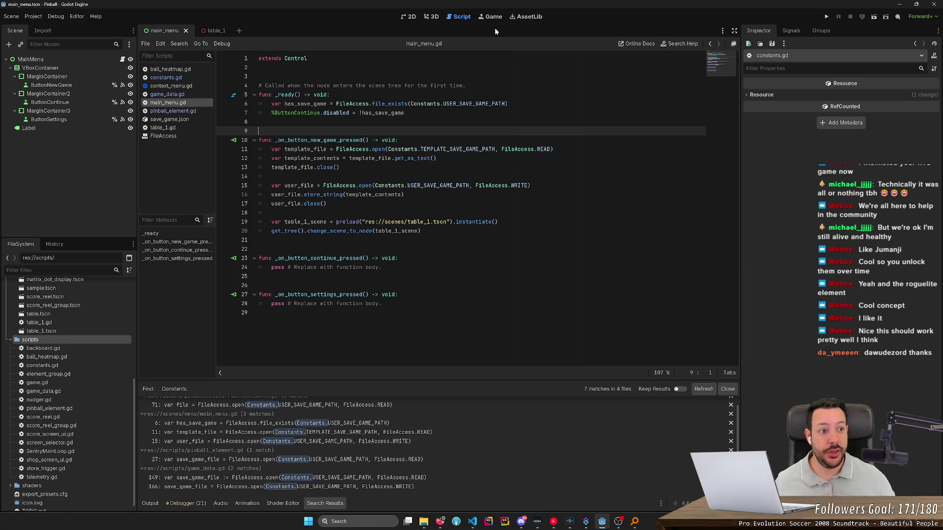
Step: Start a New Game and keep the pinball in play with the Left and Right flipper keys
left_click(824, 17)
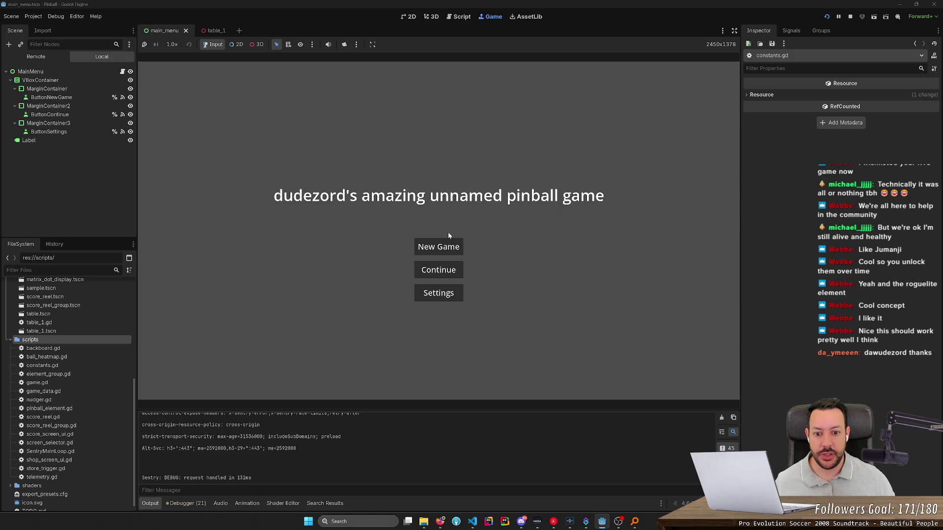
left_click(445, 245)
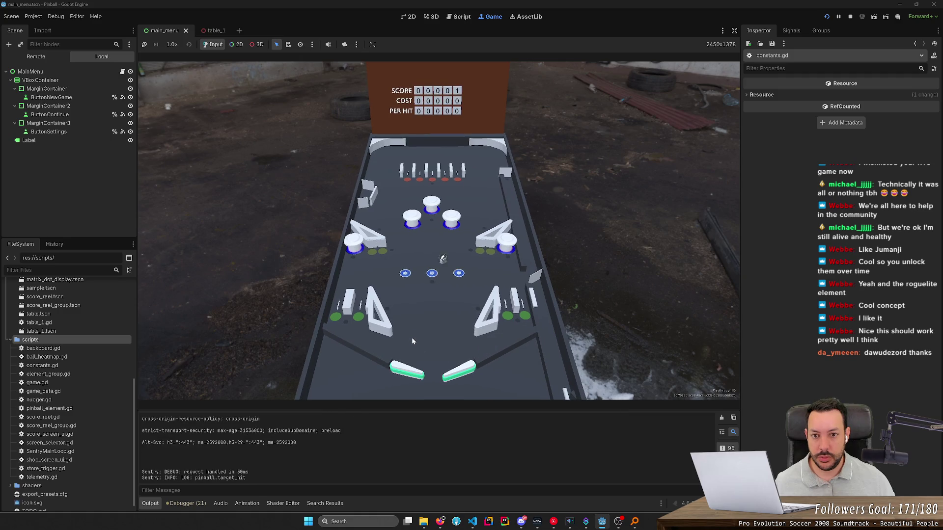
key("Left")
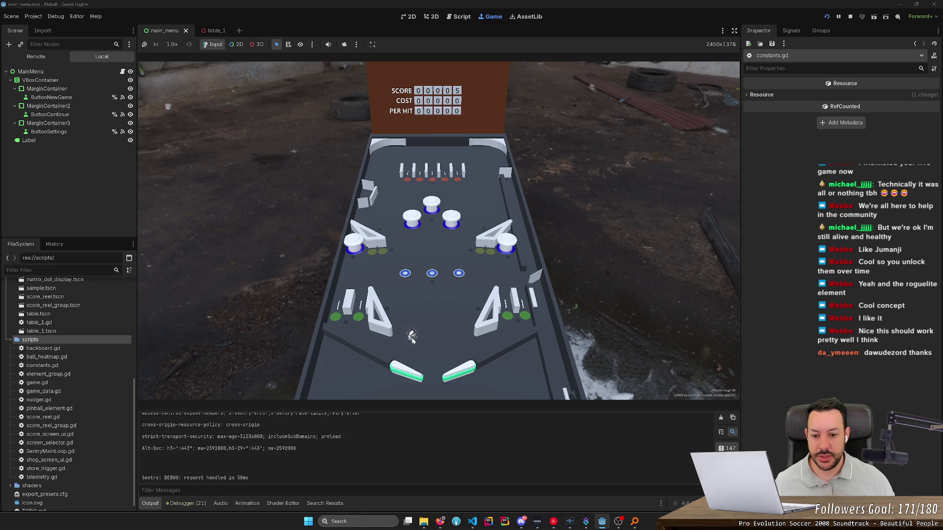
key("Left")
key("Left")
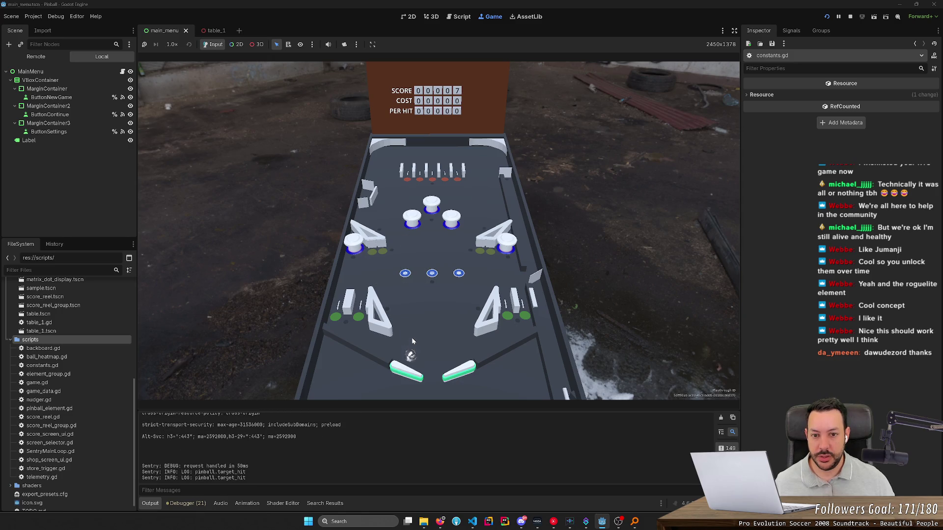
key("Left")
key("Left")
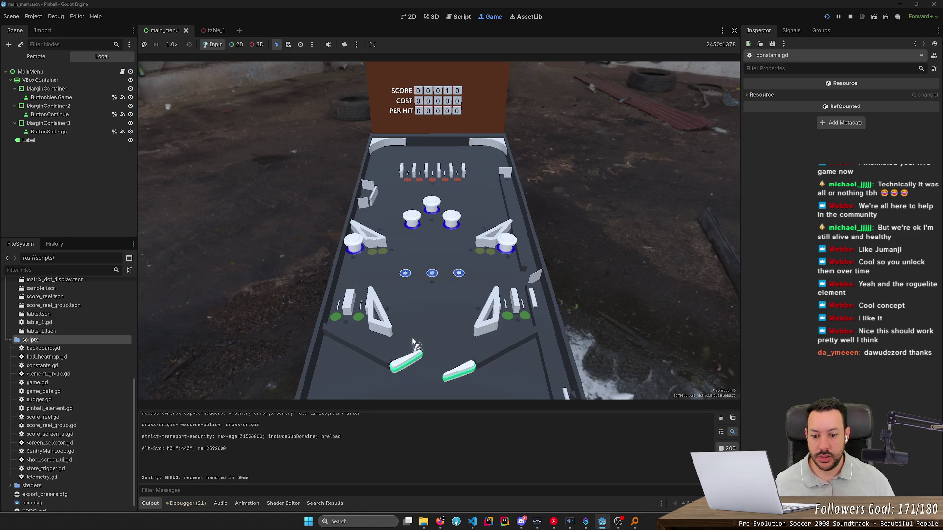
key("Left")
key("Left")
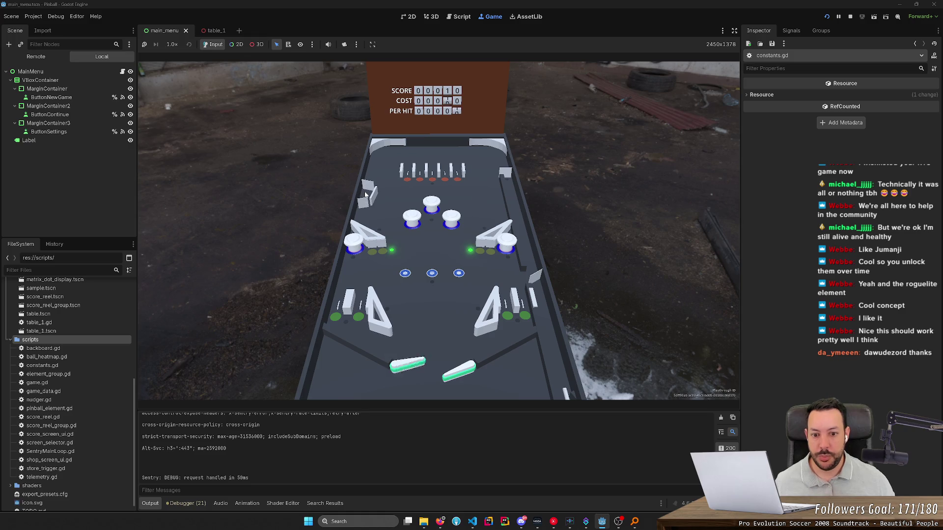
key("Left")
key("Left")
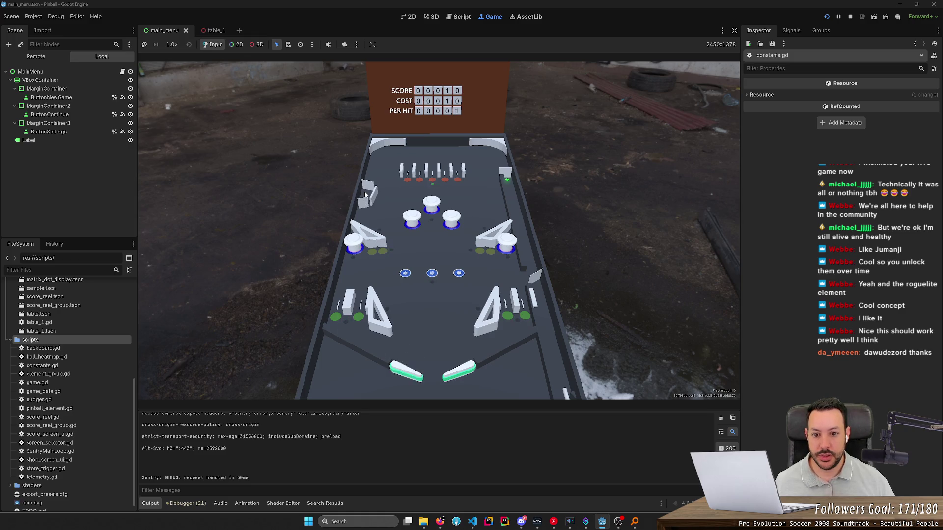
key("Left")
key("Left")
key("Right")
key("Left")
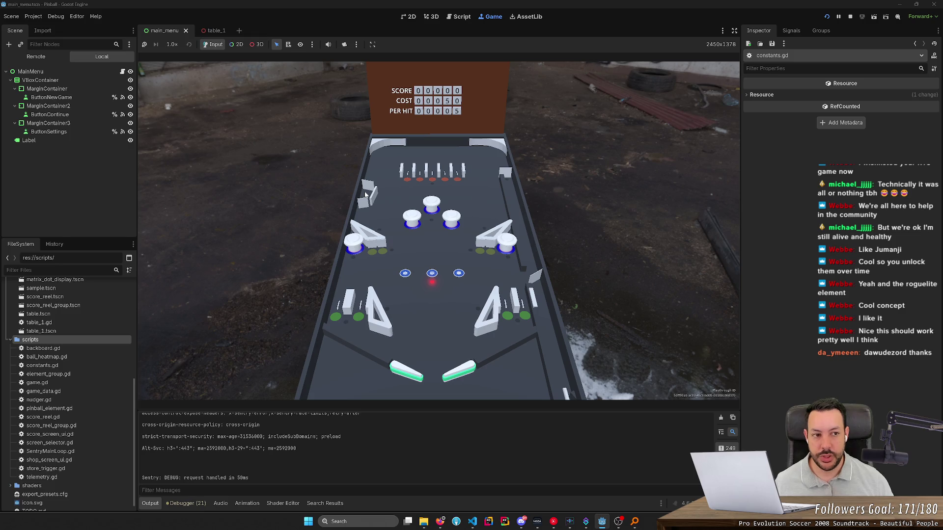
Step: Stop the game and open save_game.json from the Pinball save folder in VS Code
left_click(849, 18)
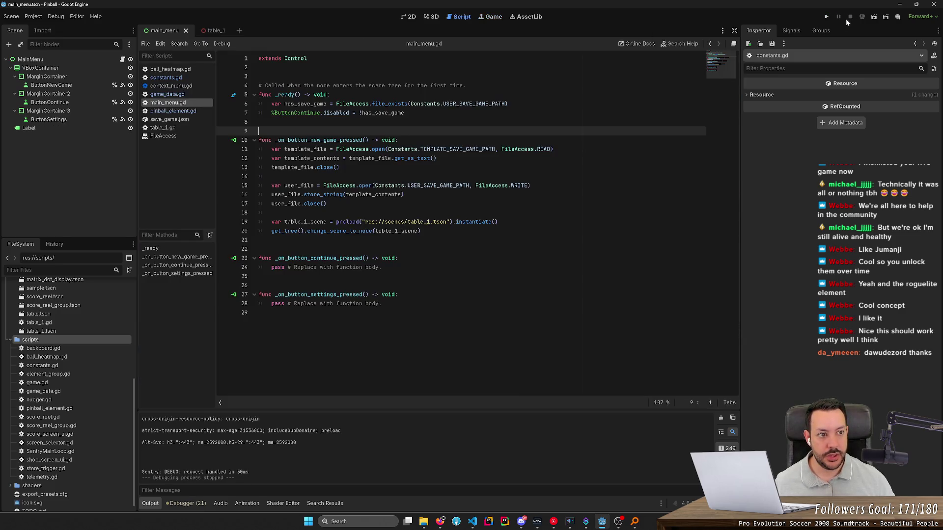
mouse_move(423, 520)
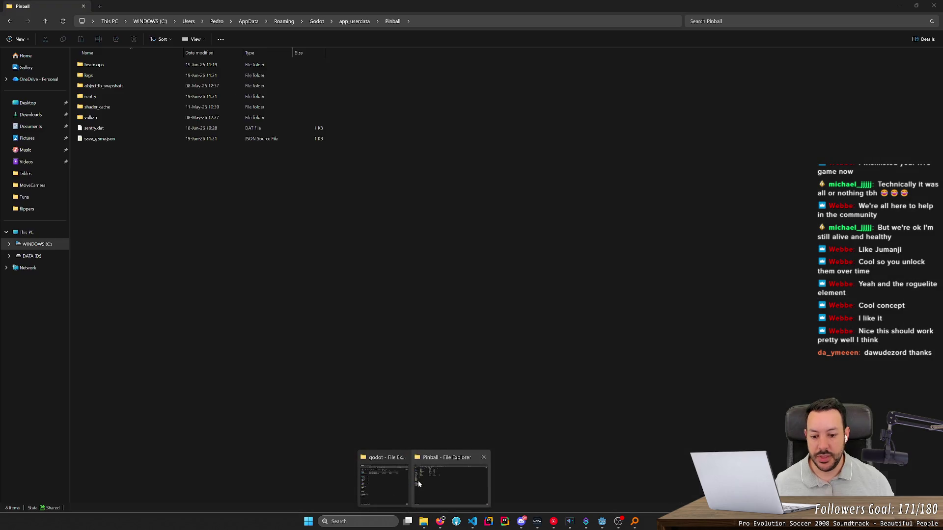
left_click(417, 481)
double_click(111, 140)
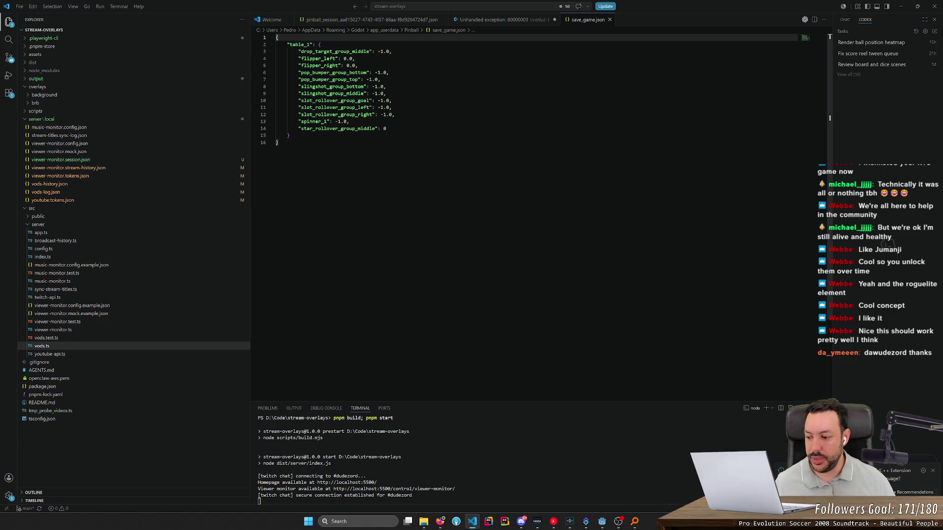
Step: Check the star_rollover_group_middle value, then minimize VS Code and File Explorer
left_click_drag(313, 128, 387, 128)
left_click(897, 7)
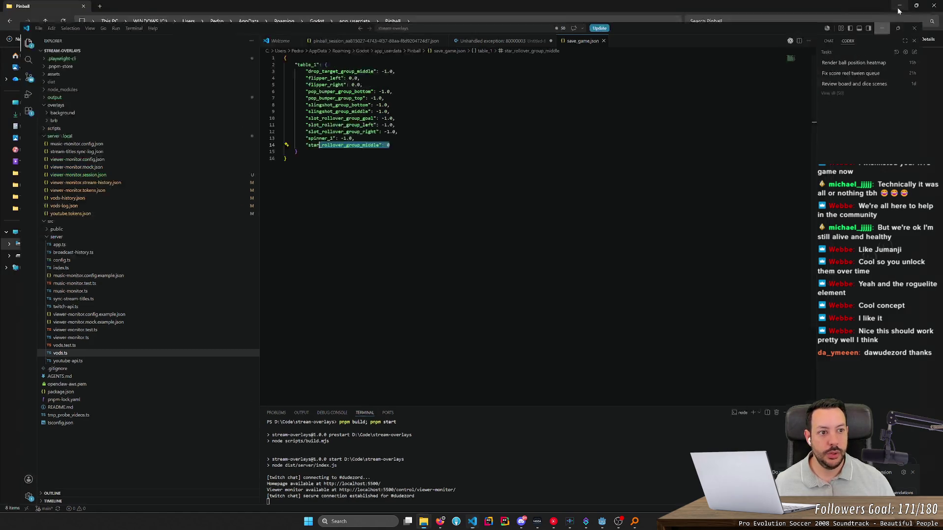
left_click(897, 5)
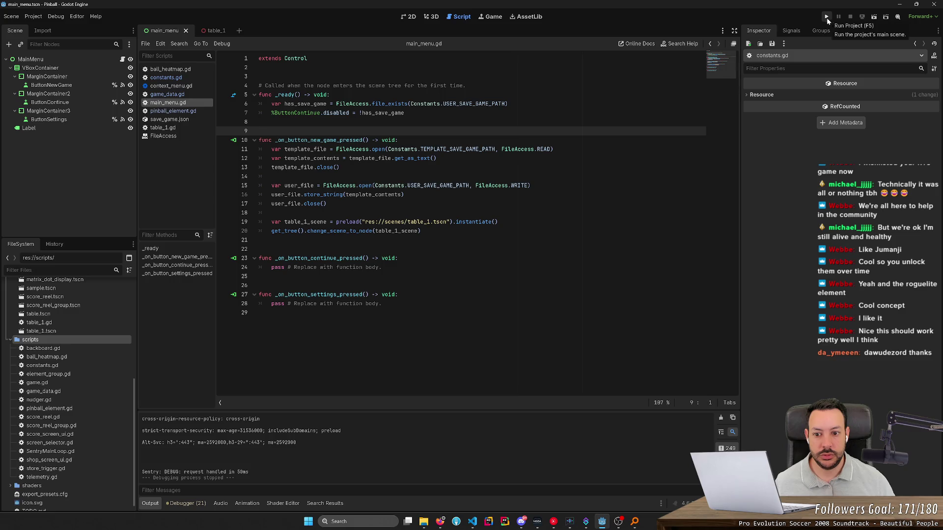
Step: Paste the table_1 scene-loading lines 19–20 into the _on_button_continue_pressed handler
left_click_drag(421, 231, 259, 222)
key("ctrl+c")
left_click(399, 258)
key("Return")
key("ctrl+v")
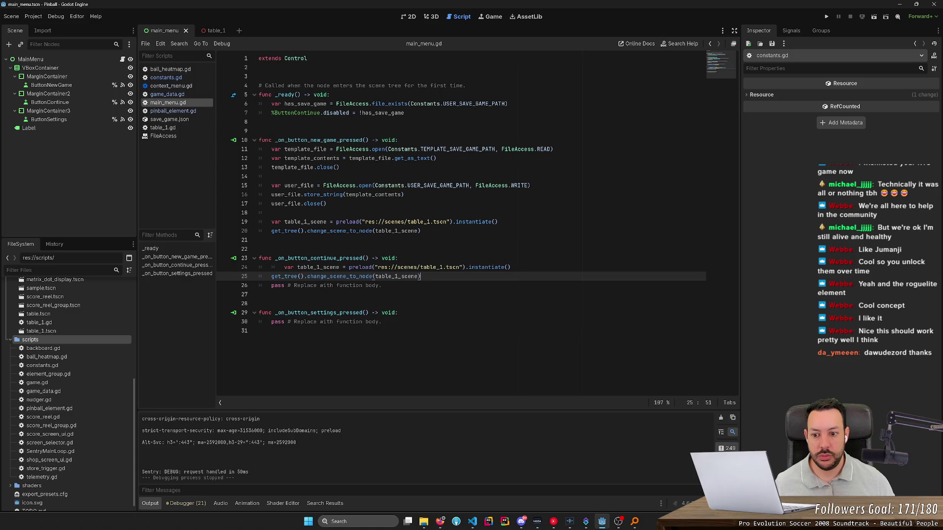
Step: Delete the pass line, fix line 24's indentation, then run and try Continue
key("Down")
key("ctrl+shift+k")
left_click(285, 267)
key("BackSpace")
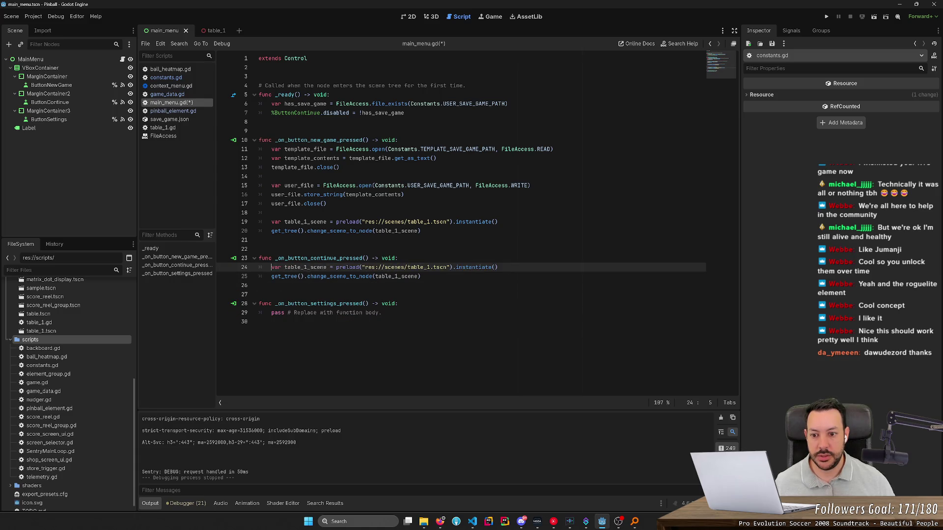
left_click(829, 18)
left_click(441, 273)
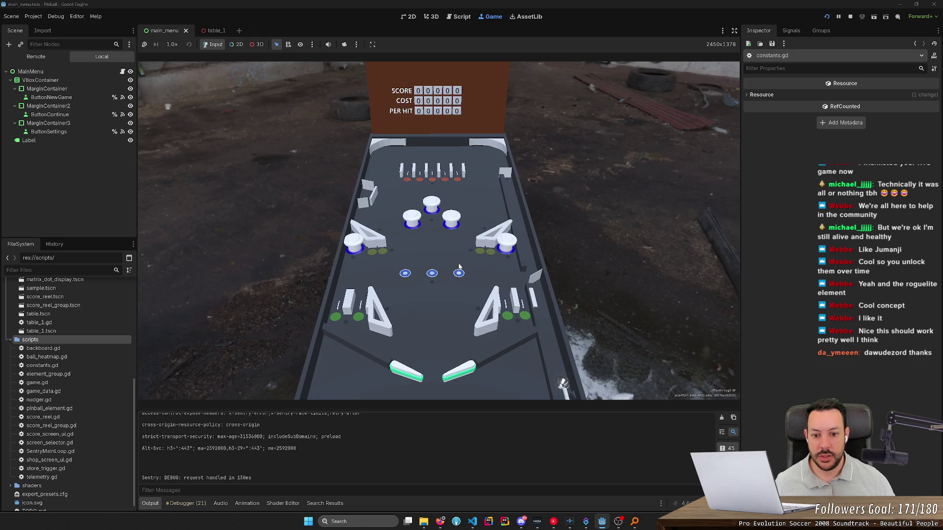
Step: Launch the ball, rerun the project several times including one New Game, and stop it
key("space")
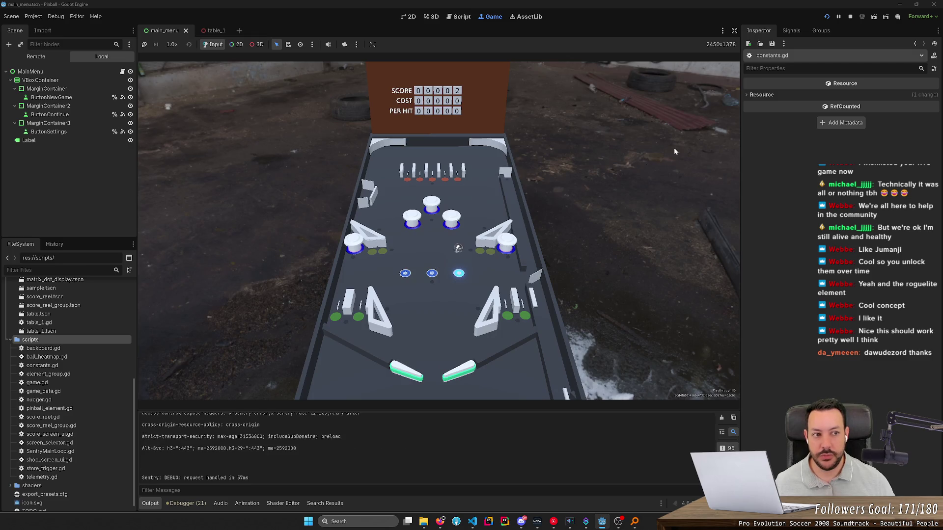
left_click(848, 16)
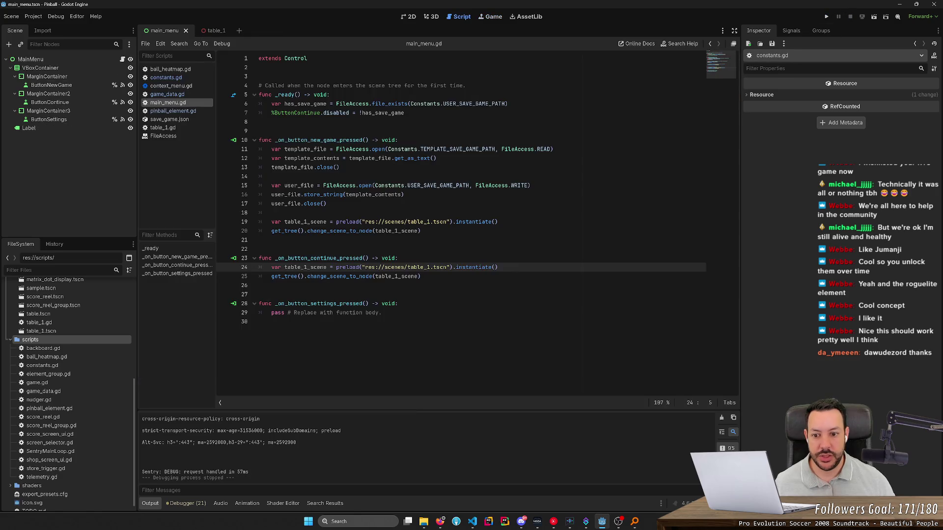
left_click(827, 16)
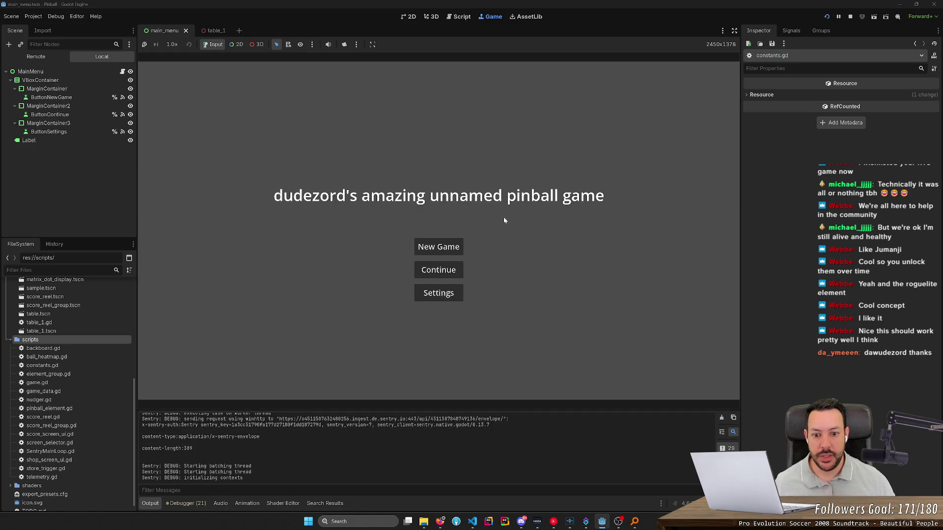
left_click(445, 249)
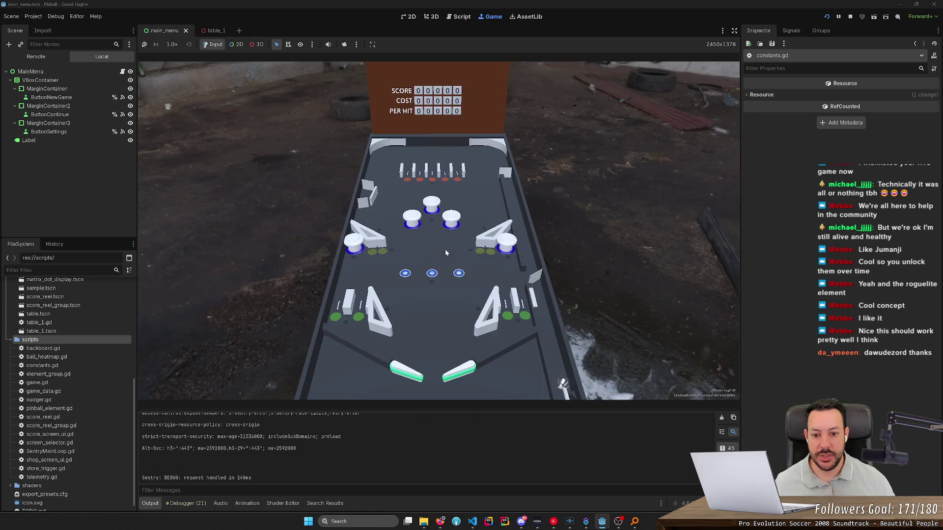
left_click(457, 259)
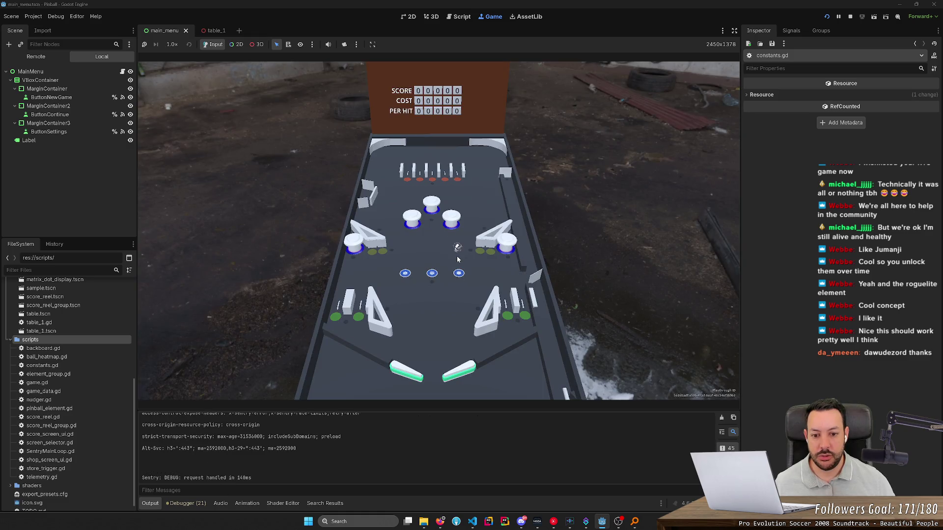
left_click(850, 16)
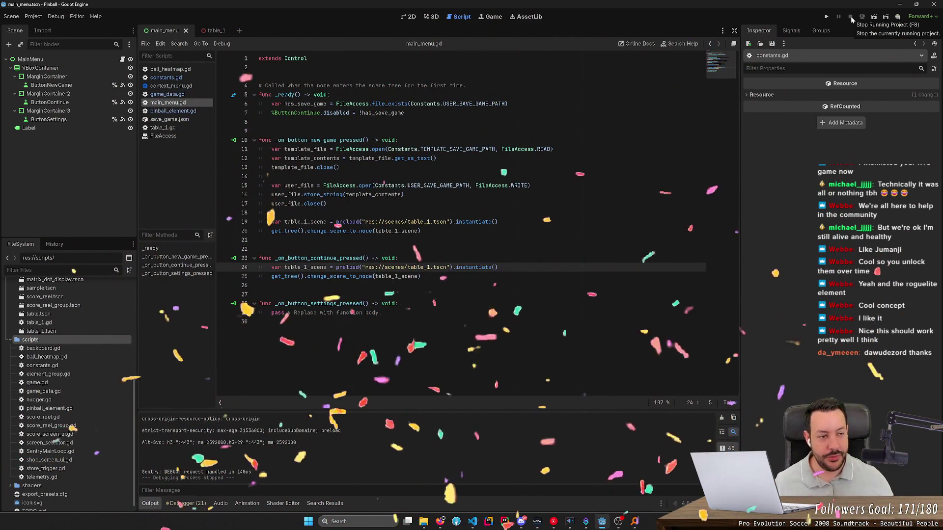
left_click(826, 16)
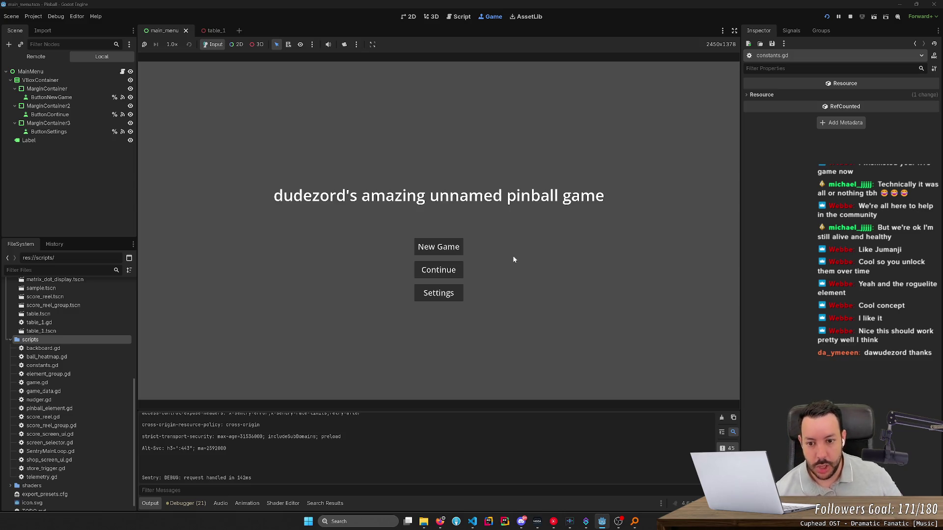
left_click(849, 17)
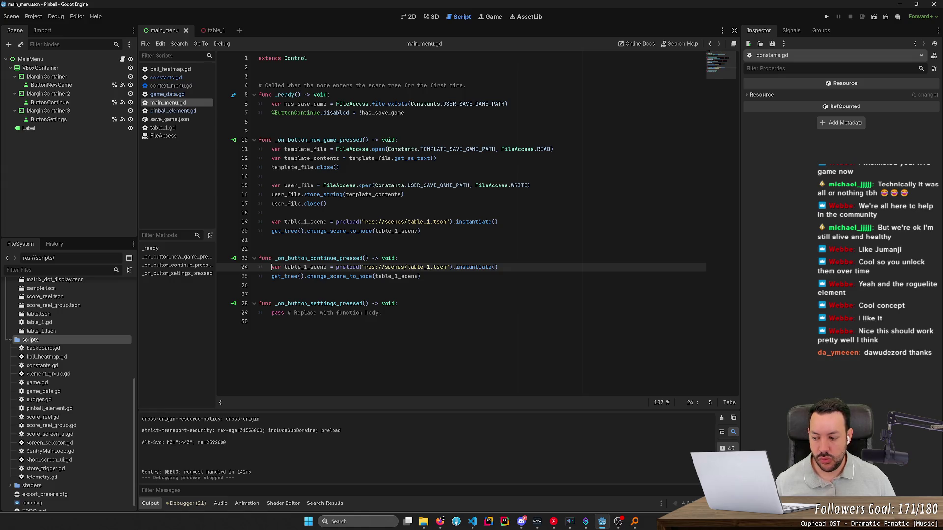
Step: Reopen save_game.json in VS Code and select its whole contents to review the table_1 values
key("alt+Tab")
key("alt+Tab")
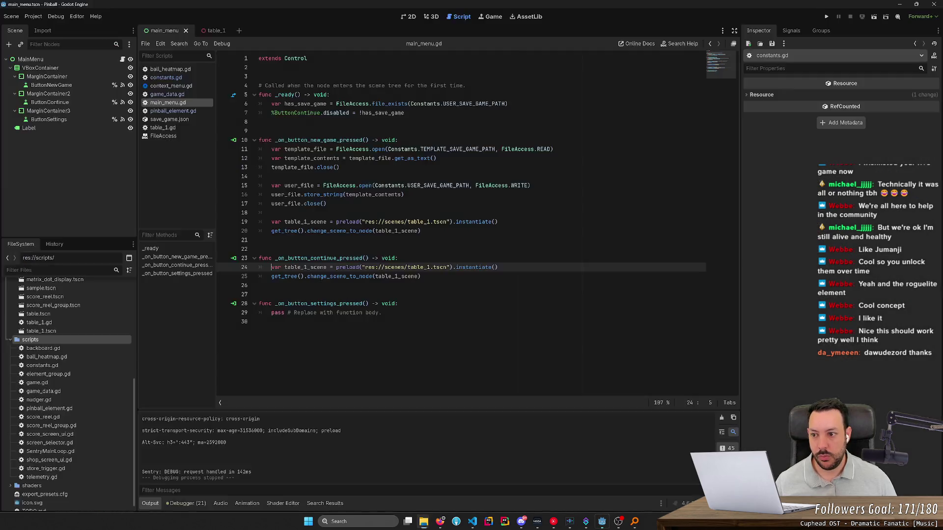
key("alt+Tab")
left_click(172, 178)
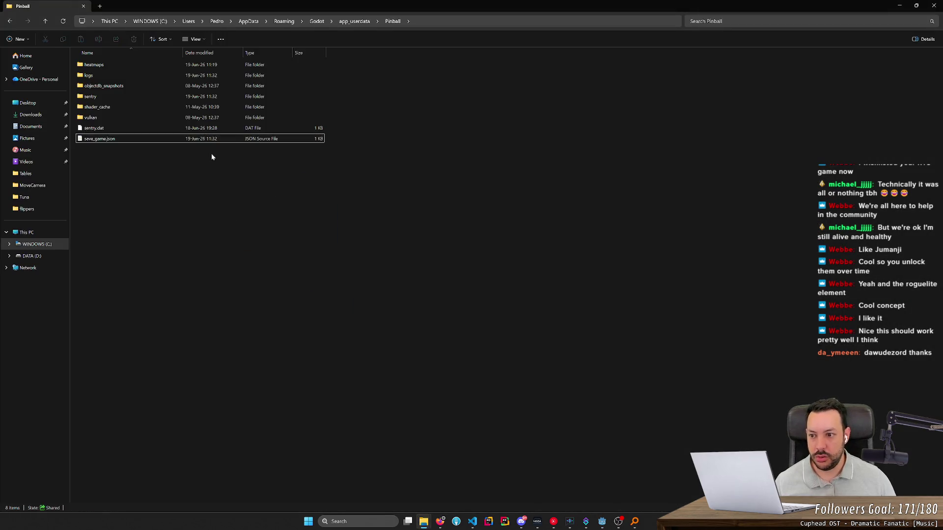
double_click(221, 139)
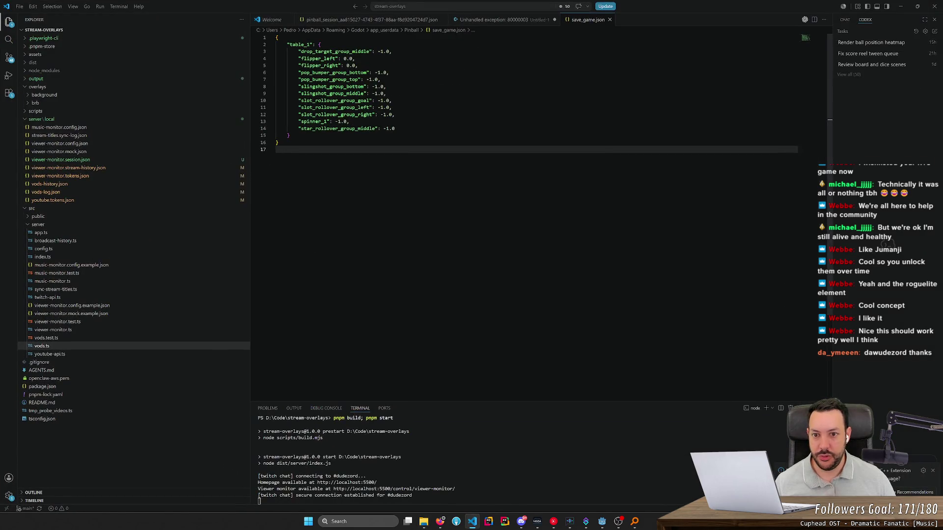
key("ctrl+a")
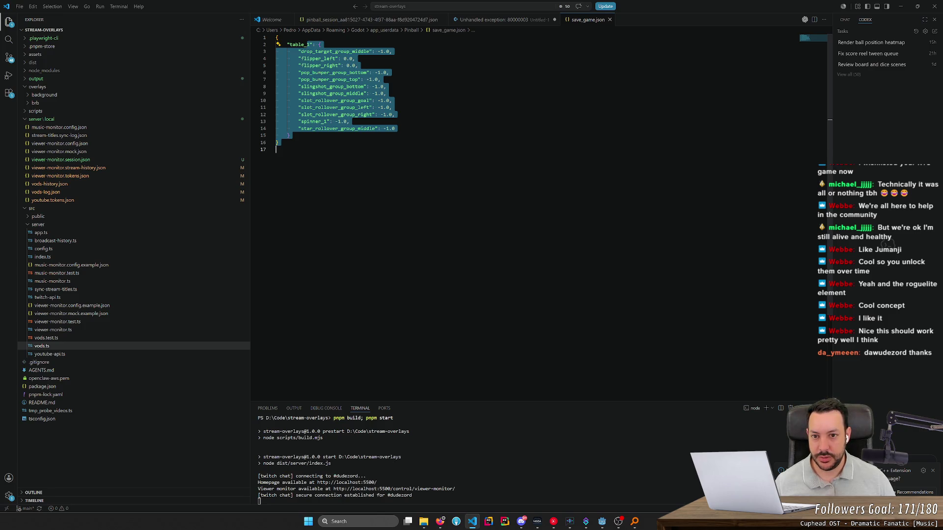
key("Right")
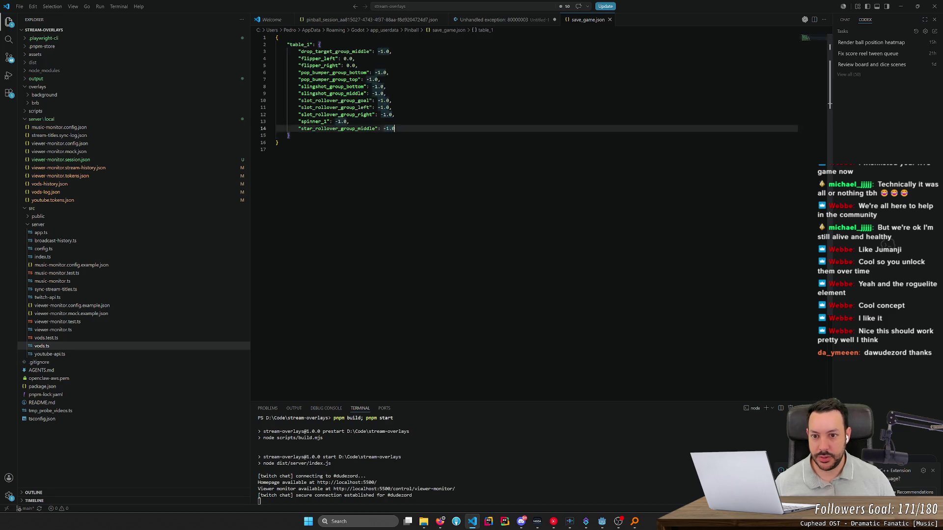
key("ctrl+a")
key("Right")
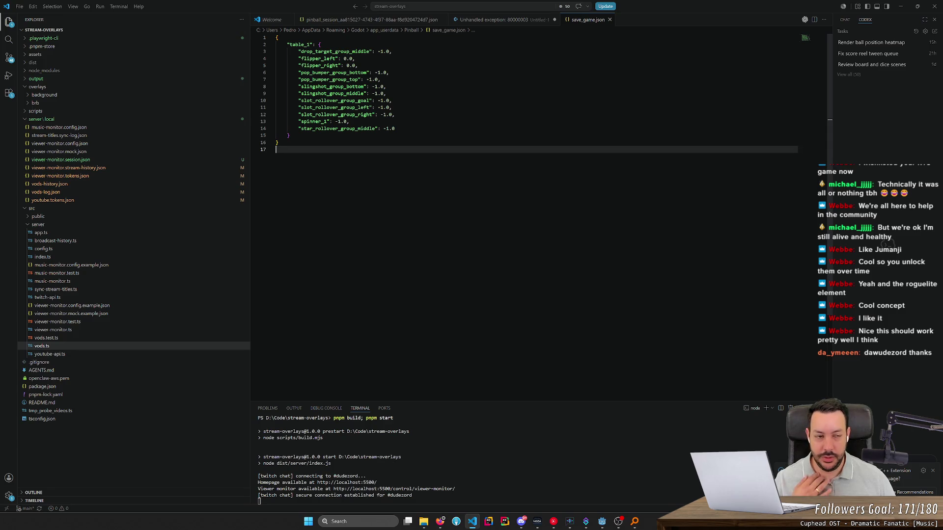
Step: Minimize VS Code and look into the heatmaps folder, then return to the Pinball data folder
left_click(900, 6)
key("alt+Right")
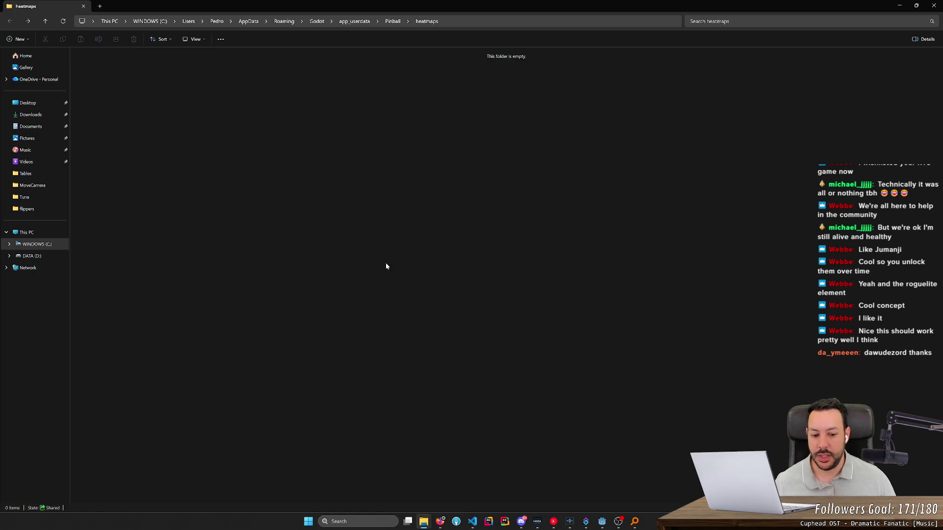
key("alt+Left")
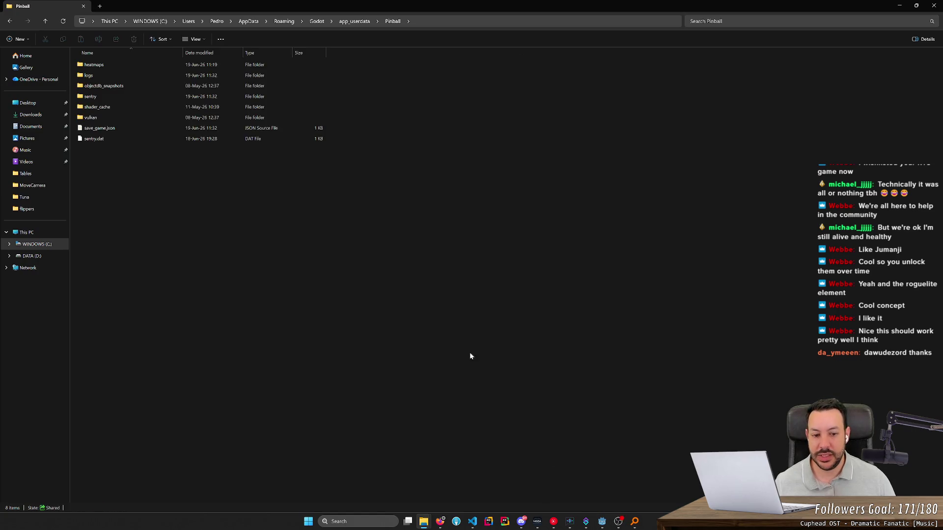
Step: Add a Label under the Continue button's container with text 'X upgrades purchased'
left_click(602, 523)
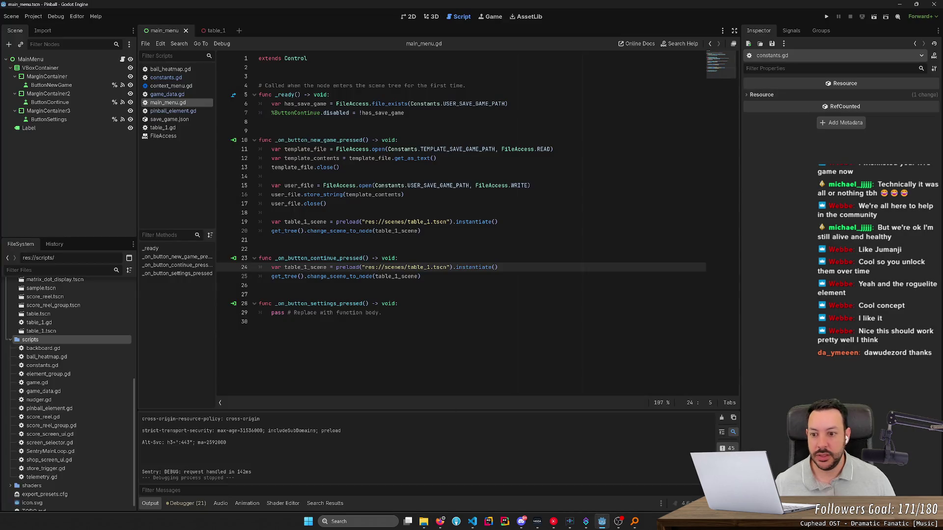
left_click(411, 17)
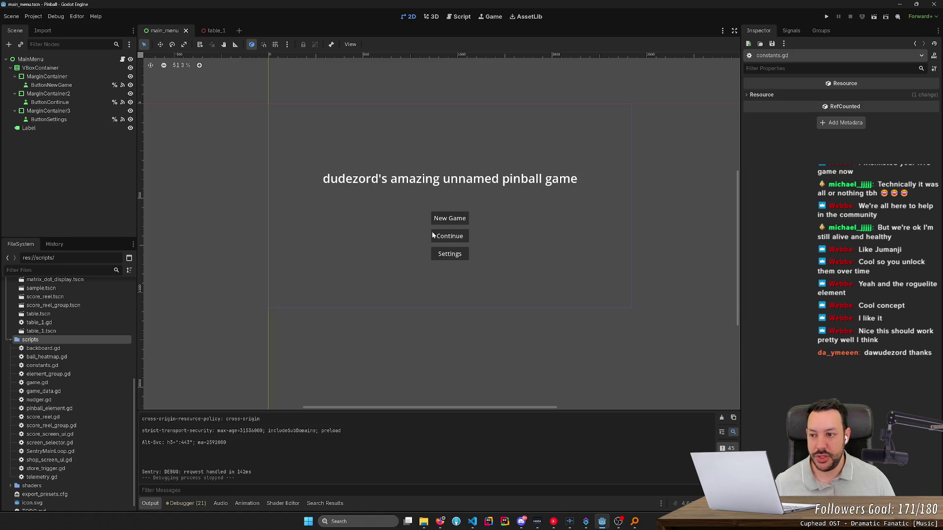
left_click(78, 100)
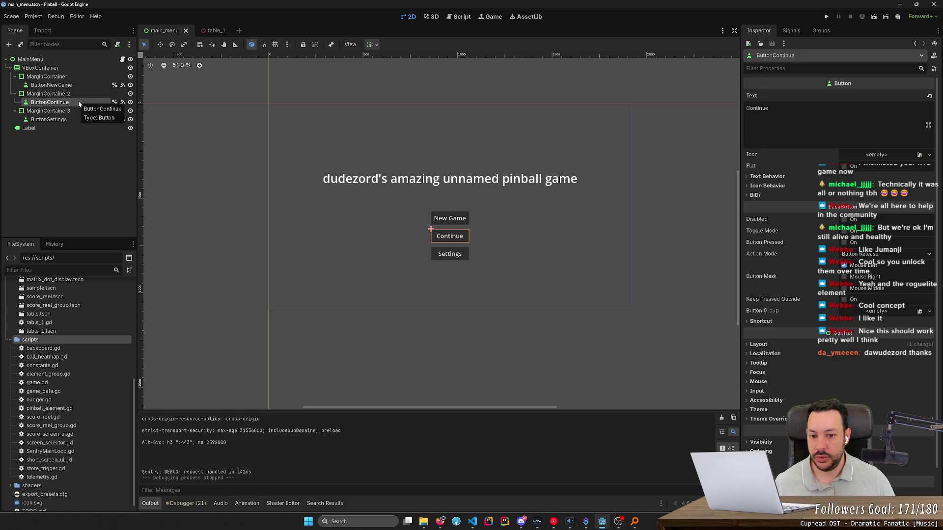
left_click(82, 96)
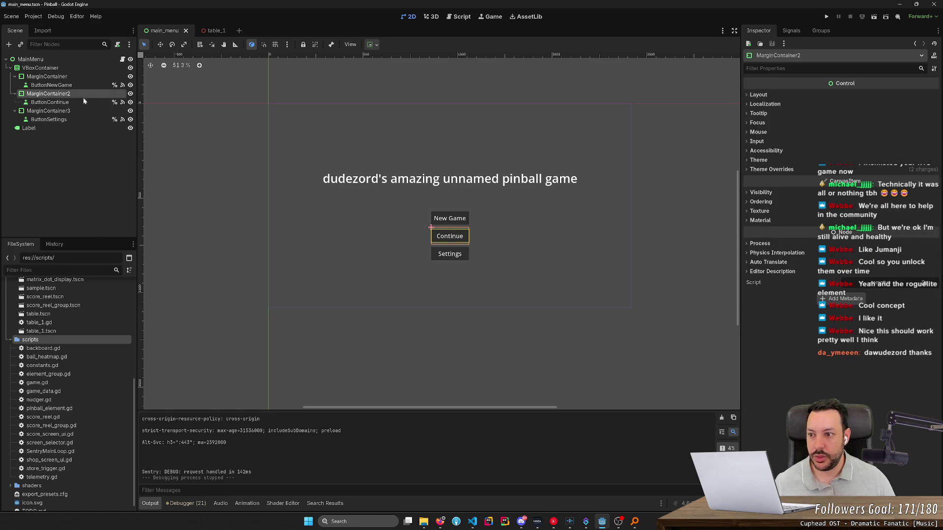
right_click(85, 96)
left_click(106, 101)
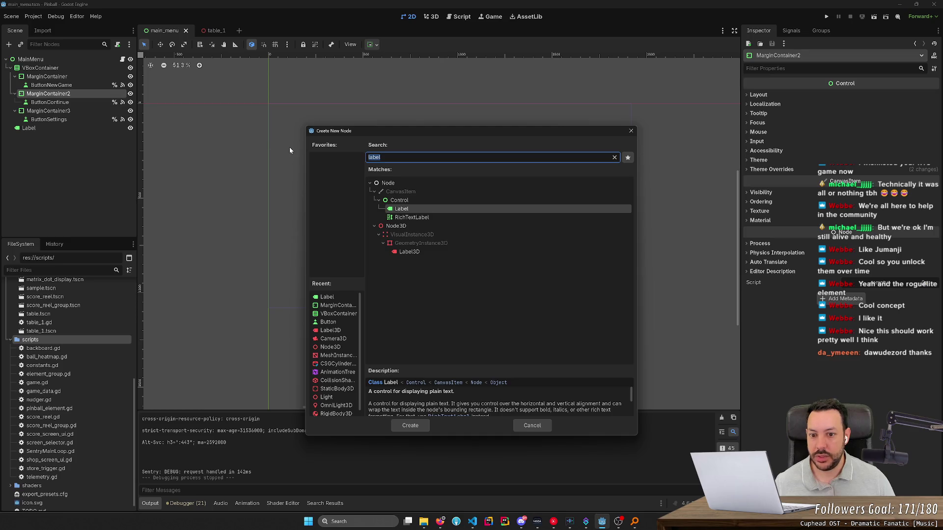
key("Return")
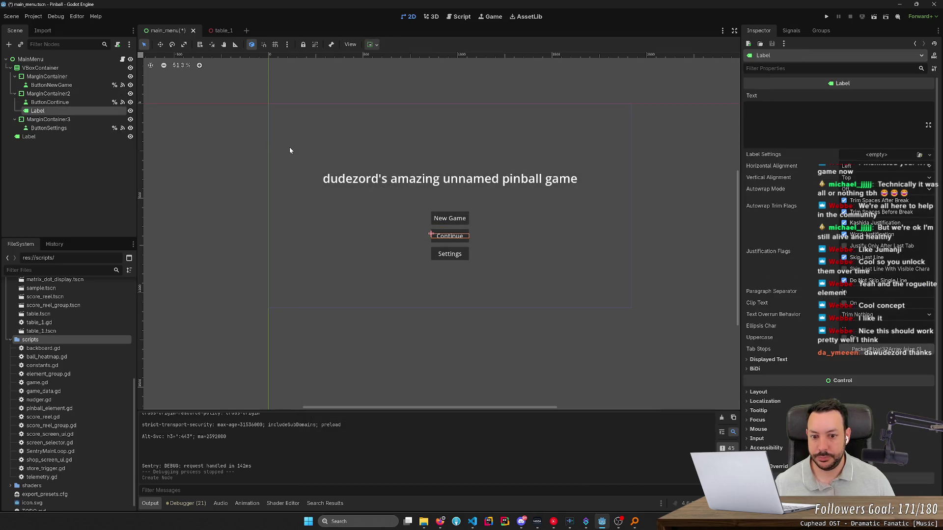
left_click(746, 109)
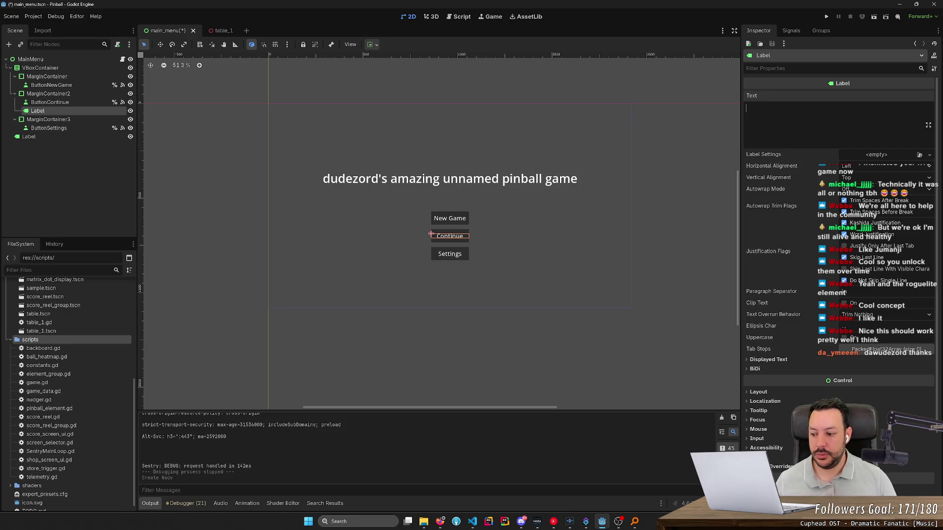
type("X upgrades ")
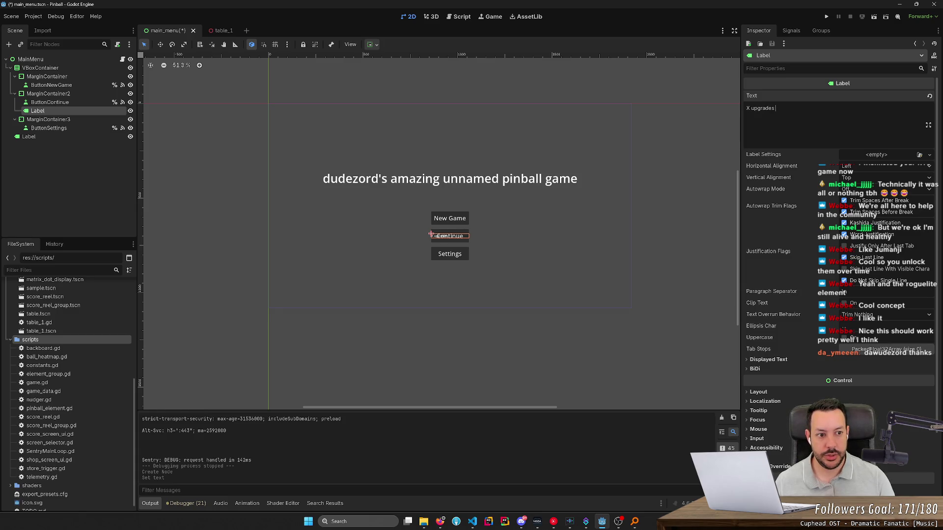
type("purchased")
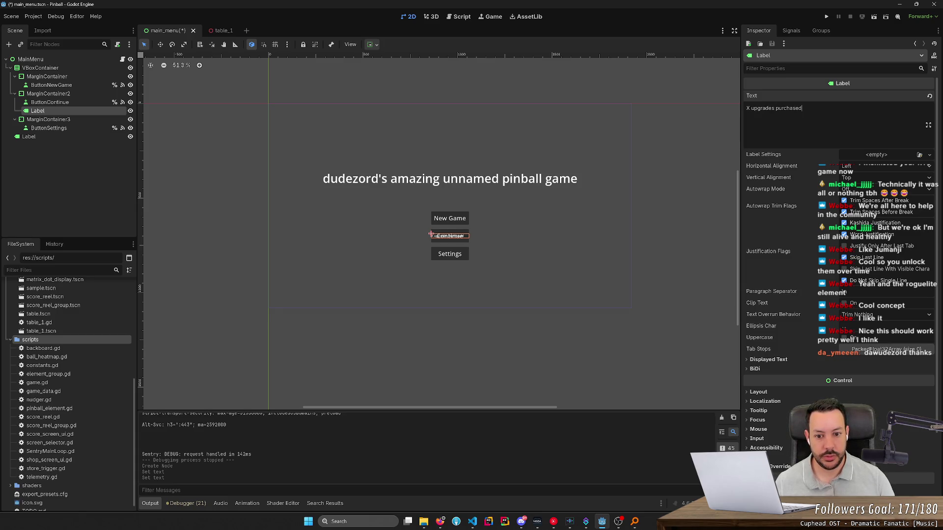
left_click(849, 167)
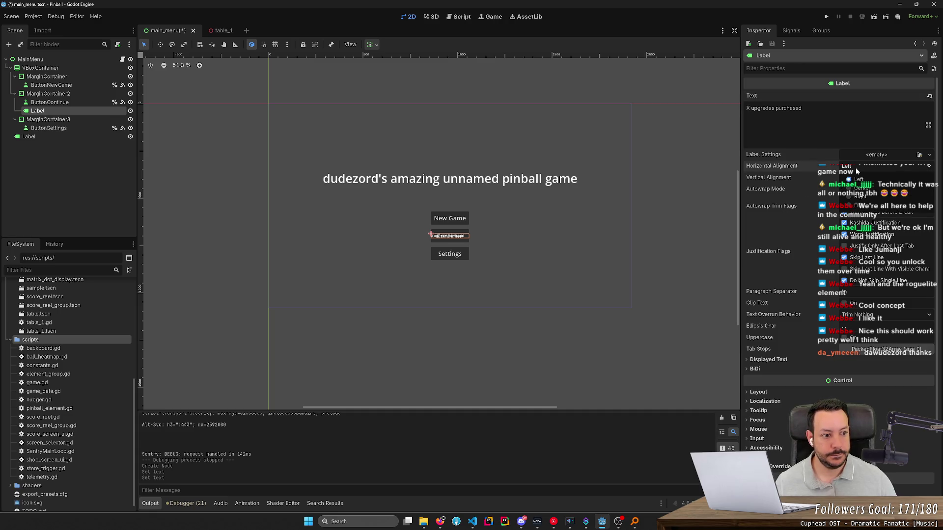
Step: Look over the label's layout and minimum size, and start dragging it beside Continue
left_click(767, 394)
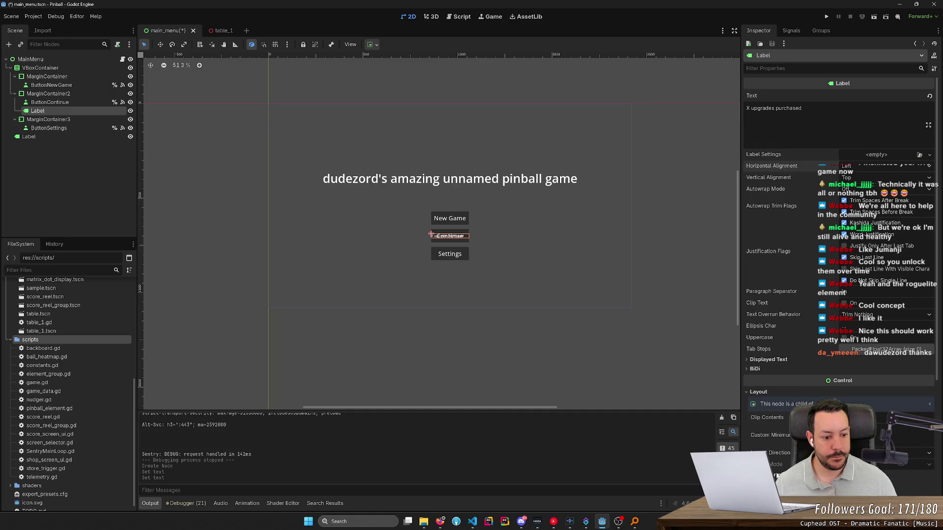
scroll(840, 246, "down", 2)
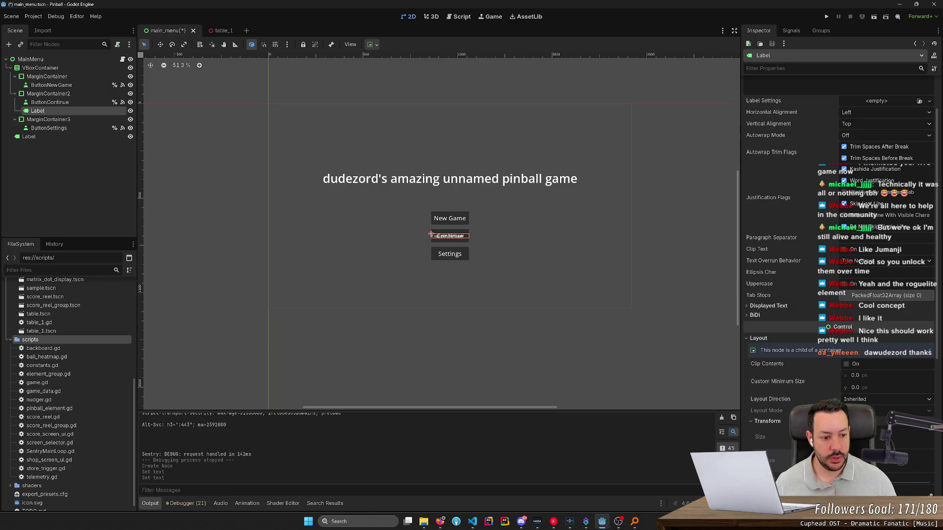
scroll(862, 399, "down", 2)
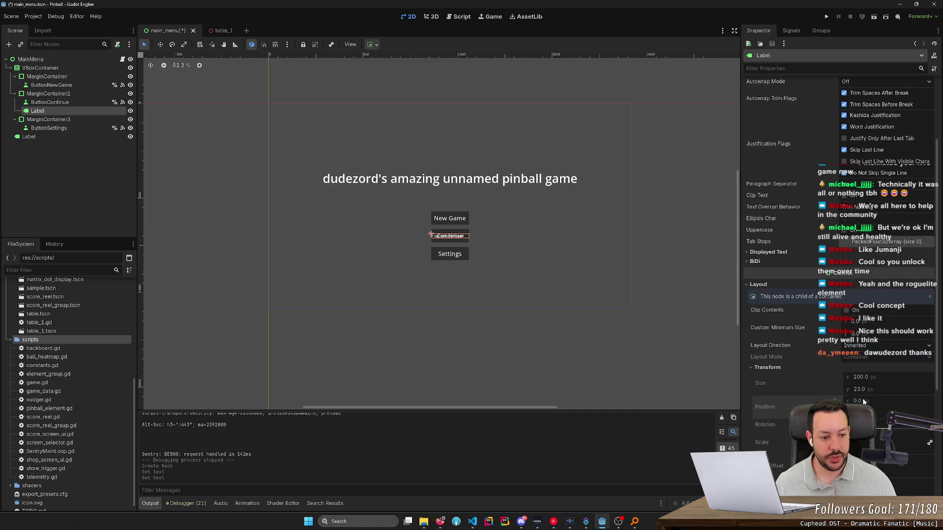
left_click(52, 93)
left_click(47, 110)
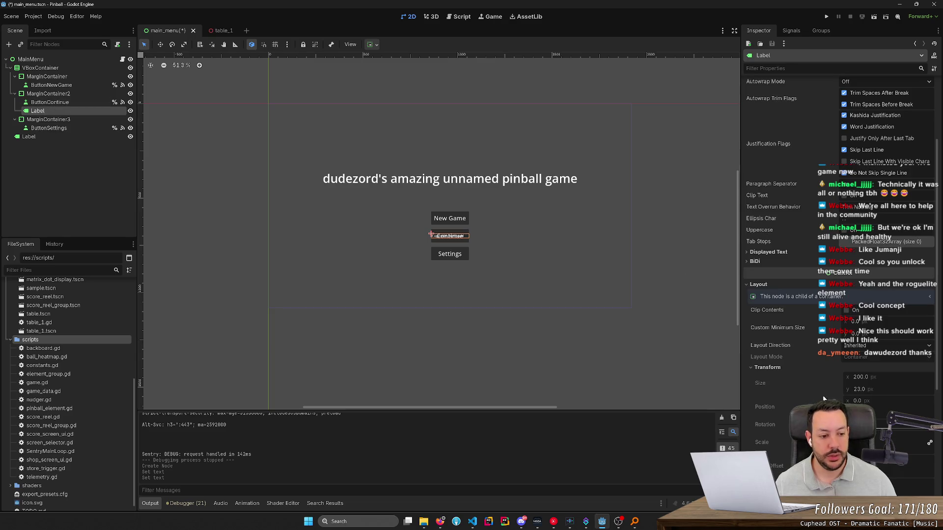
left_click(855, 321)
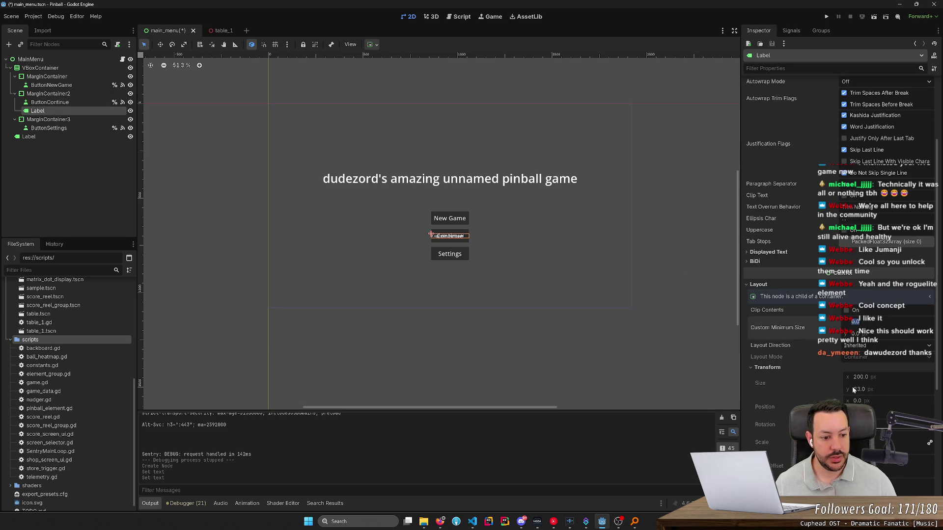
left_click(431, 237)
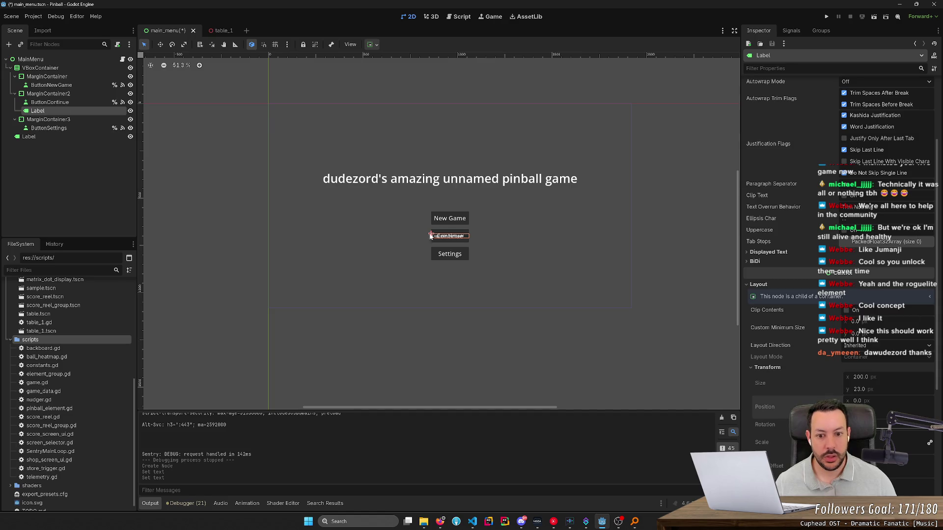
left_click_drag(432, 237, 409, 256)
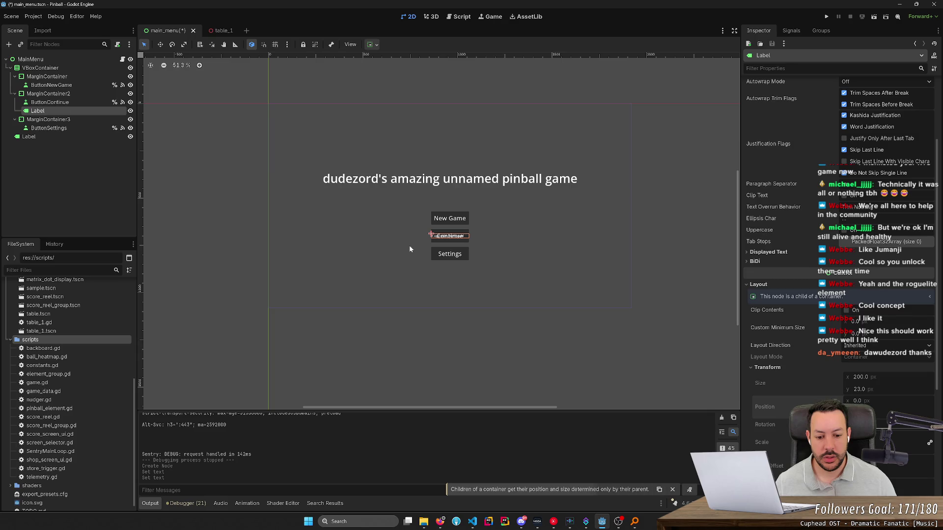
left_click_drag(55, 111, 49, 116)
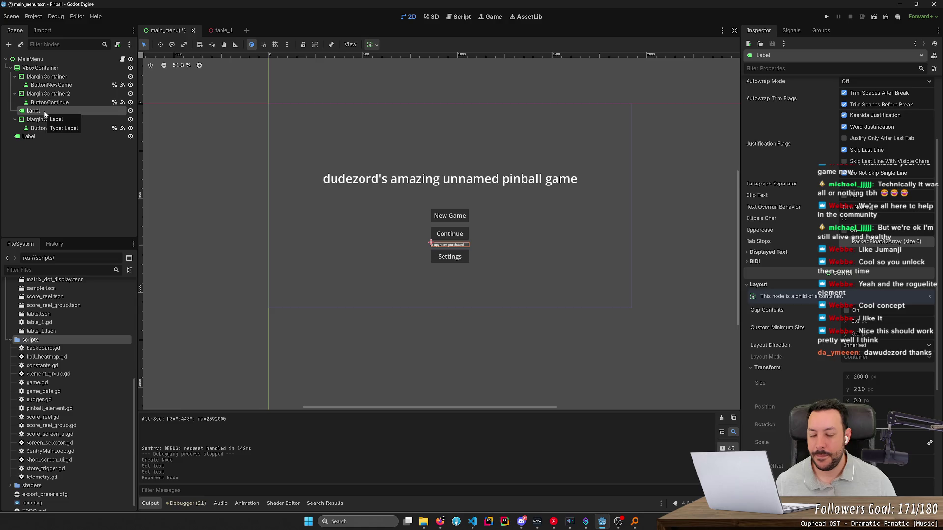
Step: Make the Label a child of Continue and try Center, Center Right and Center Left anchors
left_click_drag(44, 113, 58, 102)
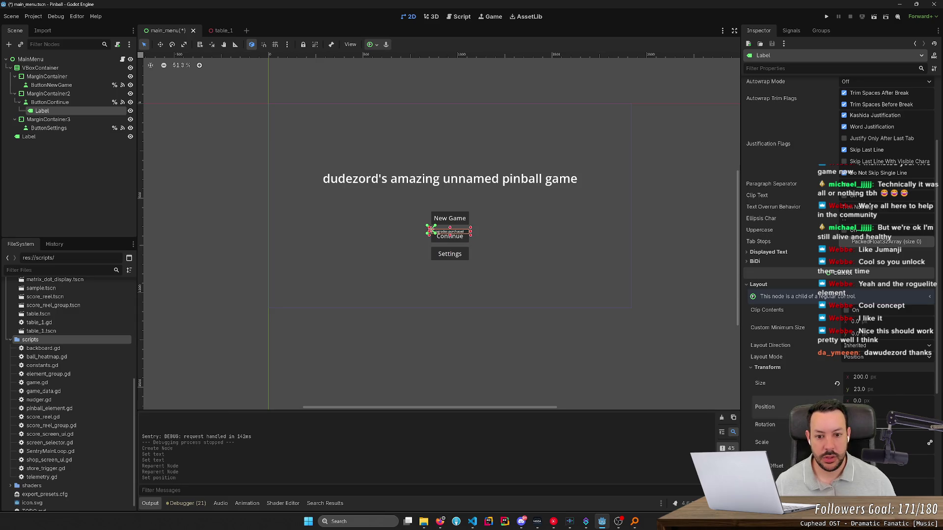
mouse_move(864, 413)
left_mouse_down()
mouse_move(859, 401)
mouse_move(942, 400)
left_mouse_up()
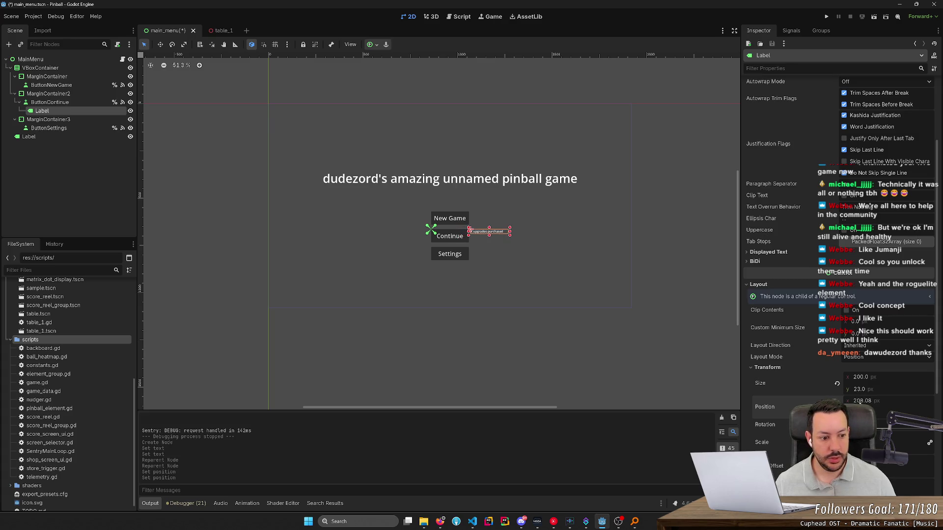
left_click(886, 346)
left_click(876, 357)
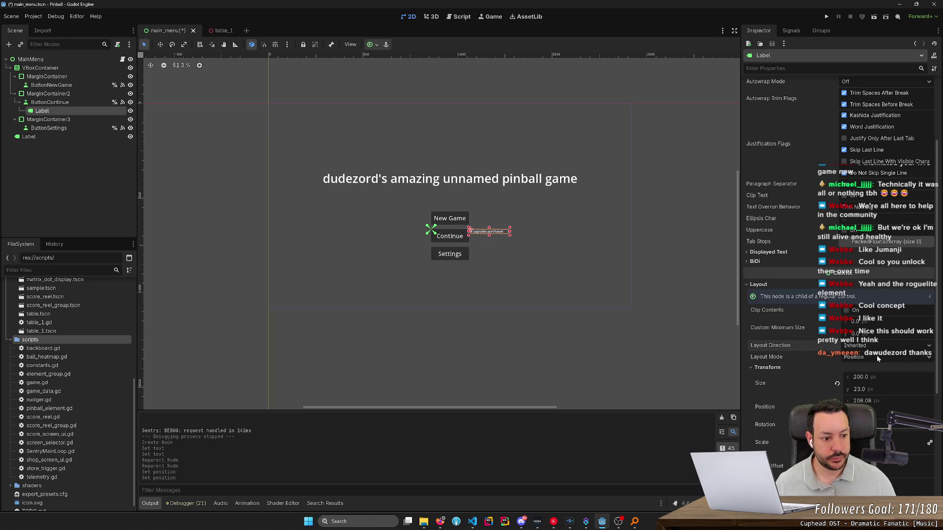
left_click(876, 355)
left_click(865, 379)
left_click(866, 369)
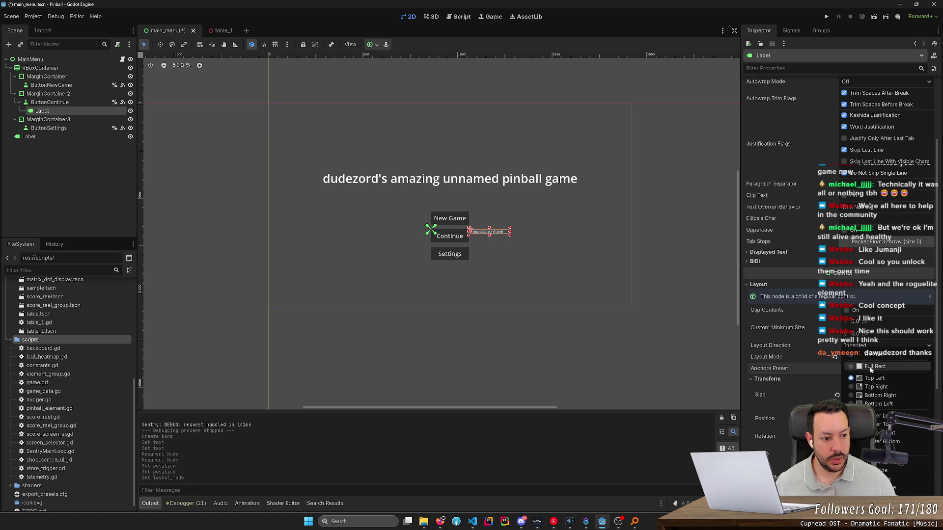
left_click(879, 402)
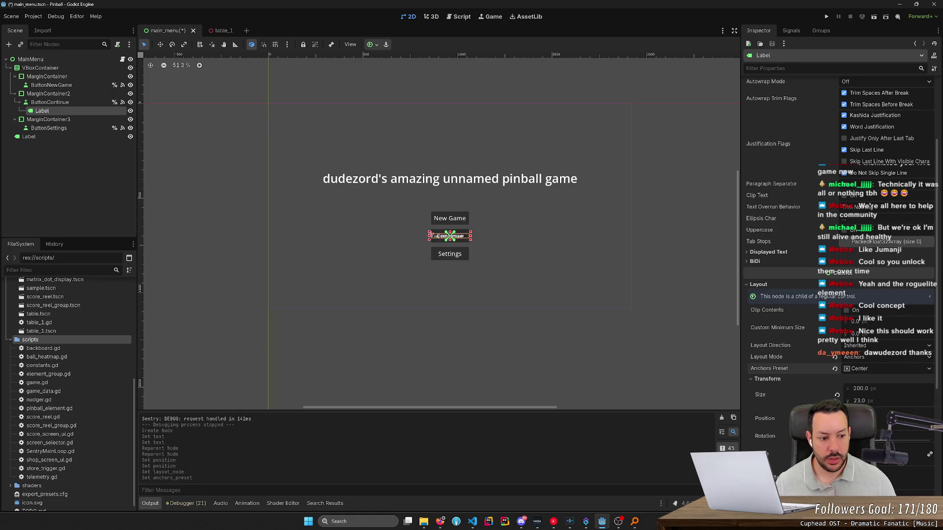
left_click(874, 369)
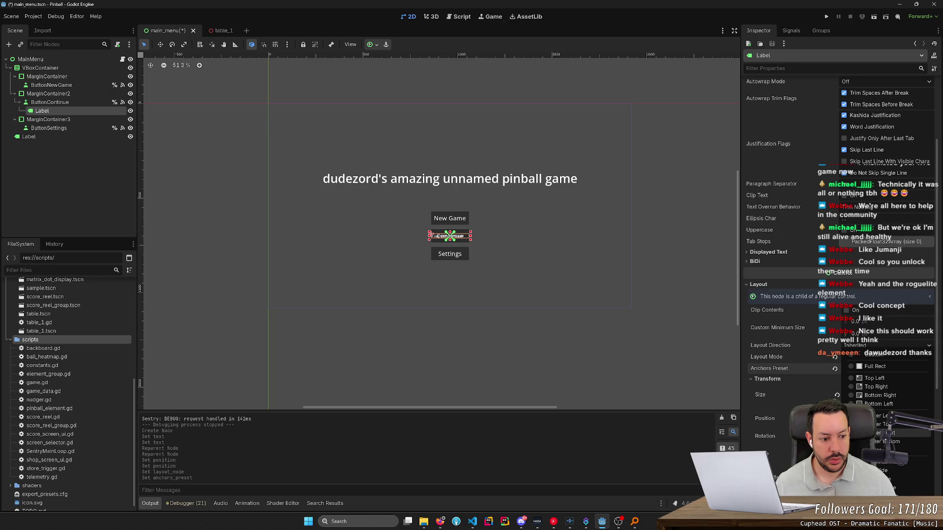
left_click(883, 433)
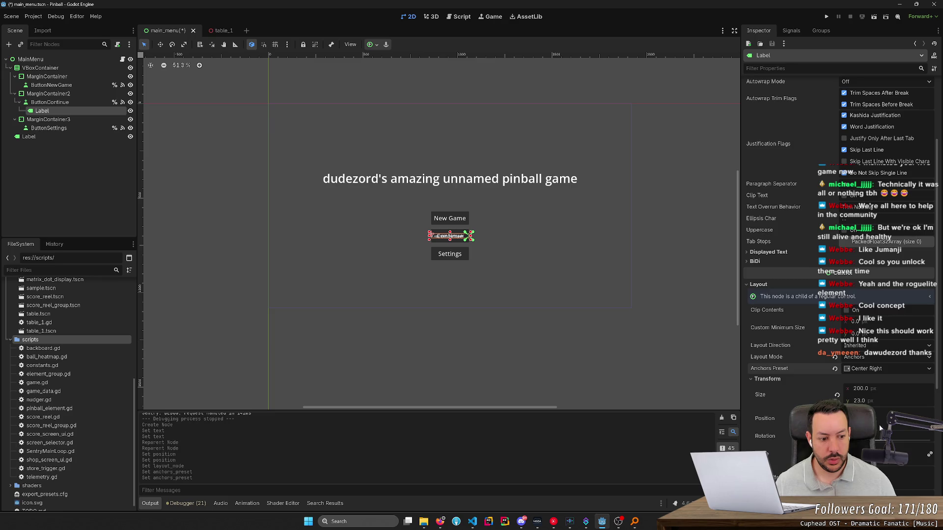
left_click(883, 369)
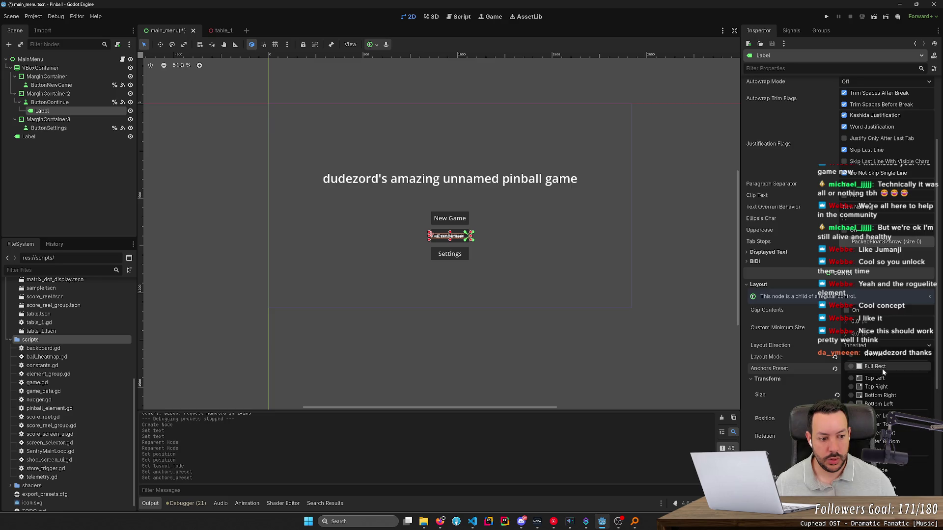
left_click(877, 419)
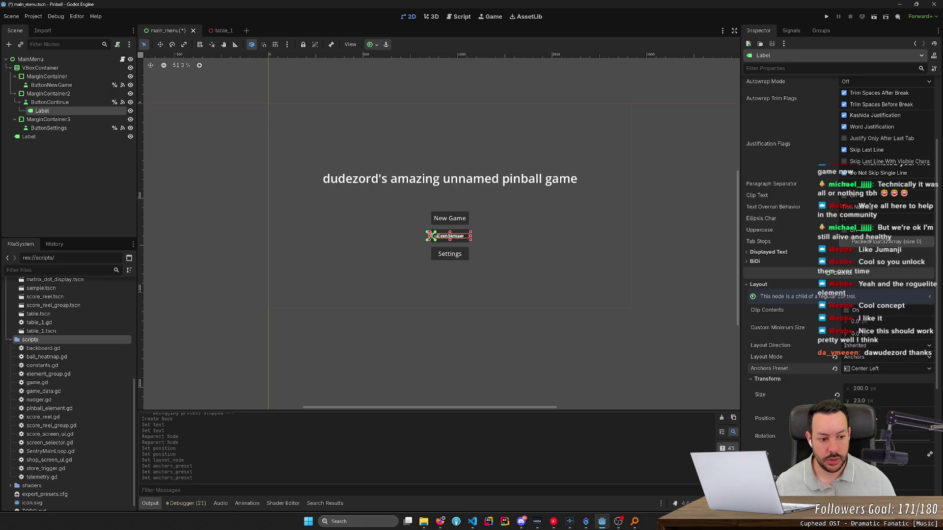
left_click_drag(857, 418, 893, 418)
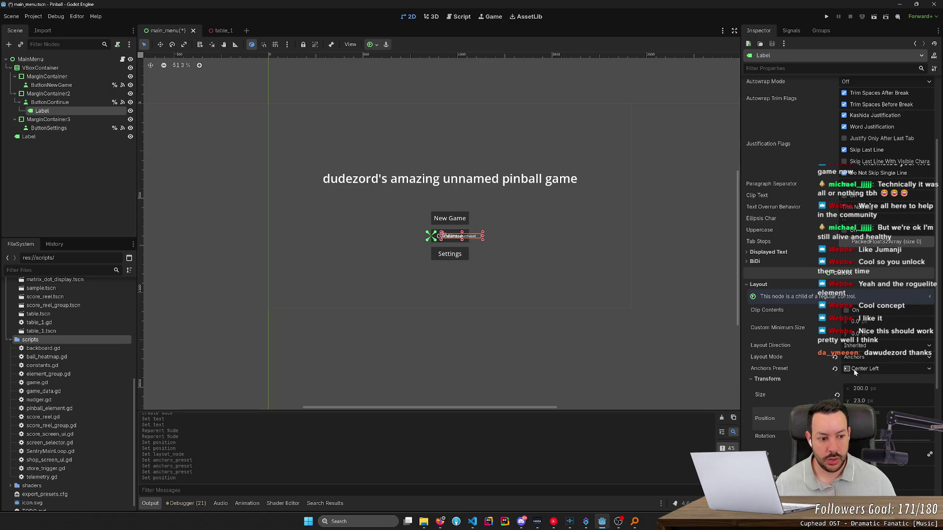
Step: Return the label to Anchors mode with a Center preset and move it right of Continue
left_click(837, 358)
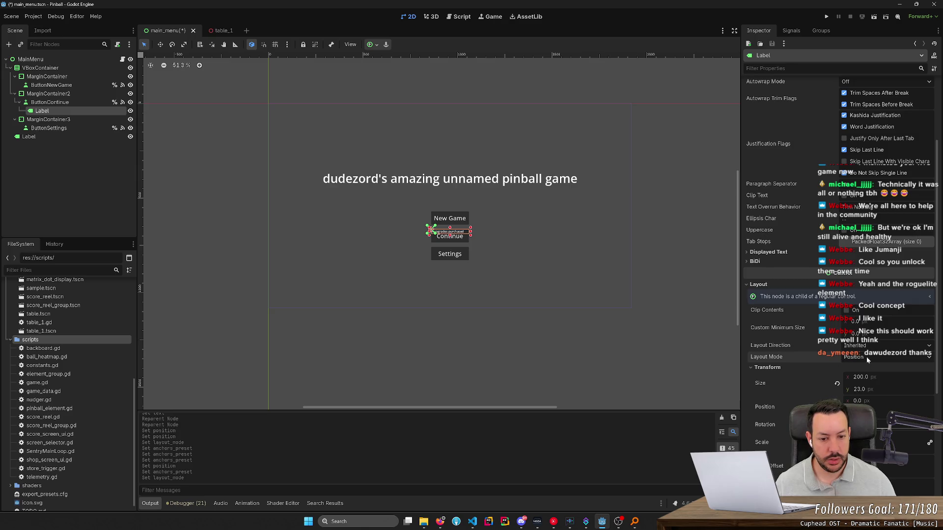
left_click(867, 358)
left_click(869, 347)
left_click(870, 347)
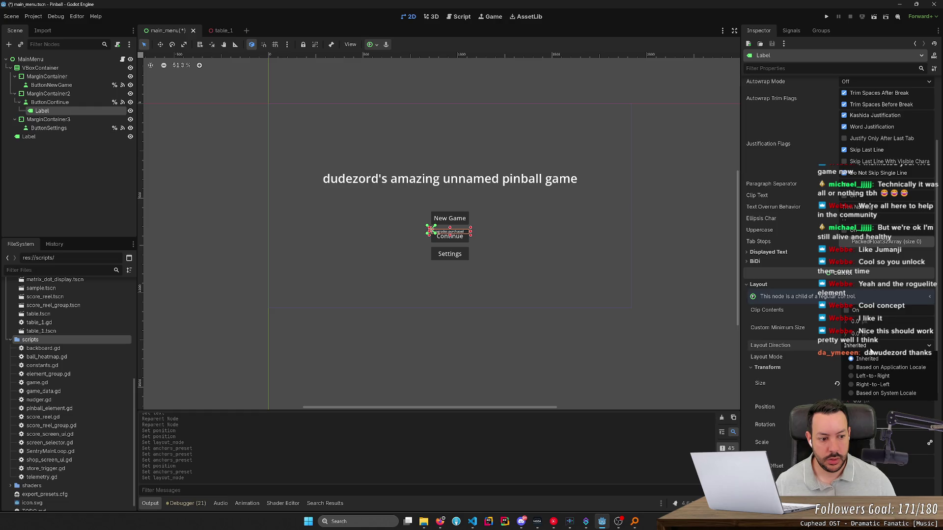
left_click(870, 350)
left_click(867, 357)
left_click(865, 376)
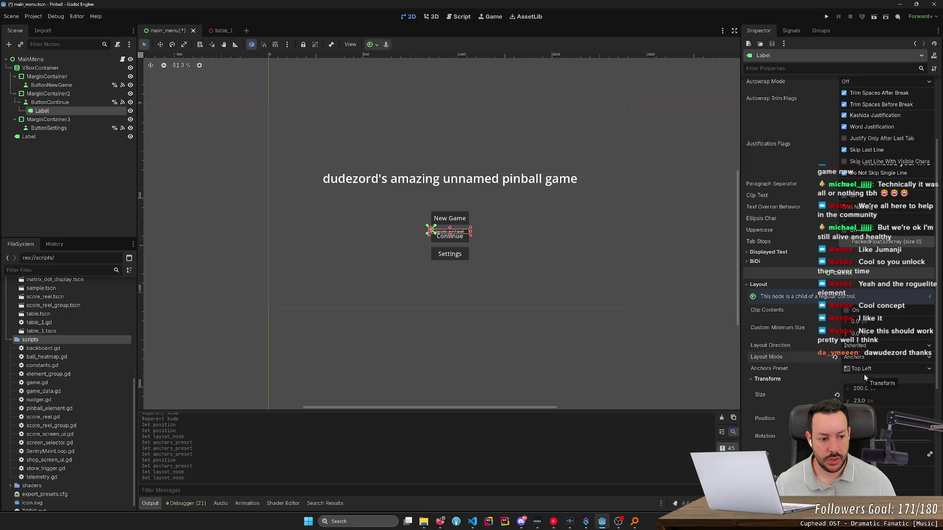
left_click(879, 368)
left_click(879, 471)
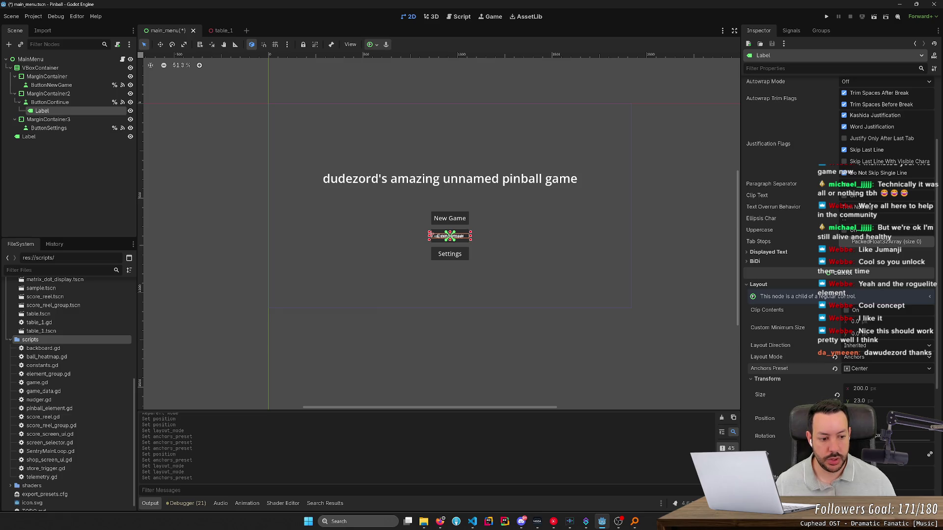
left_click_drag(859, 430, 855, 430)
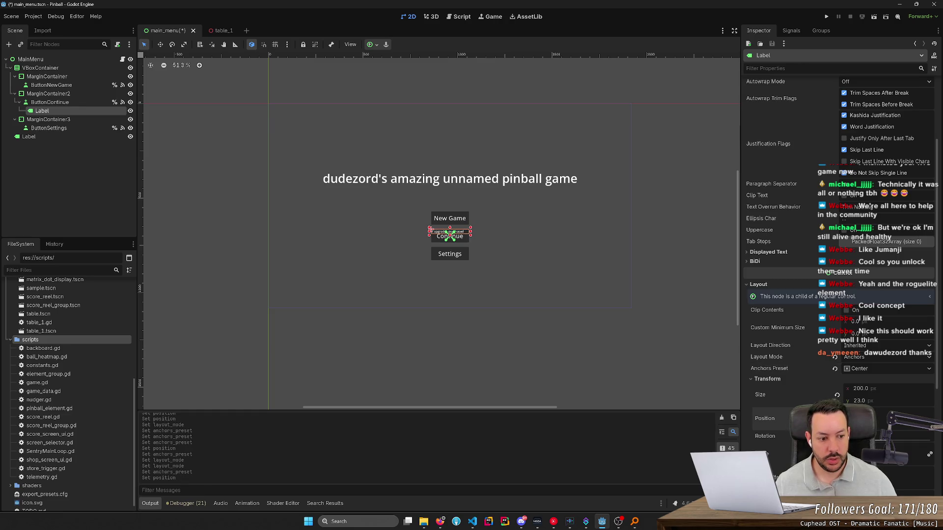
left_click(861, 369)
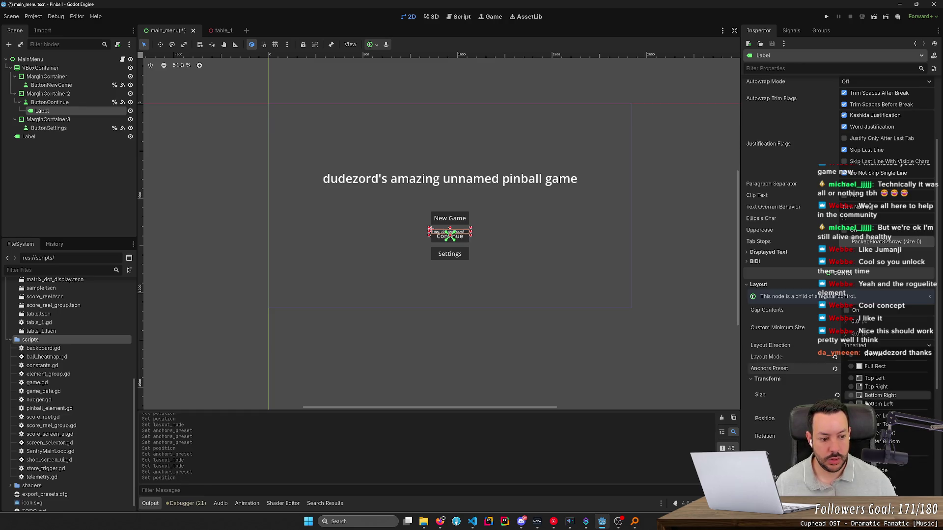
left_click(877, 441)
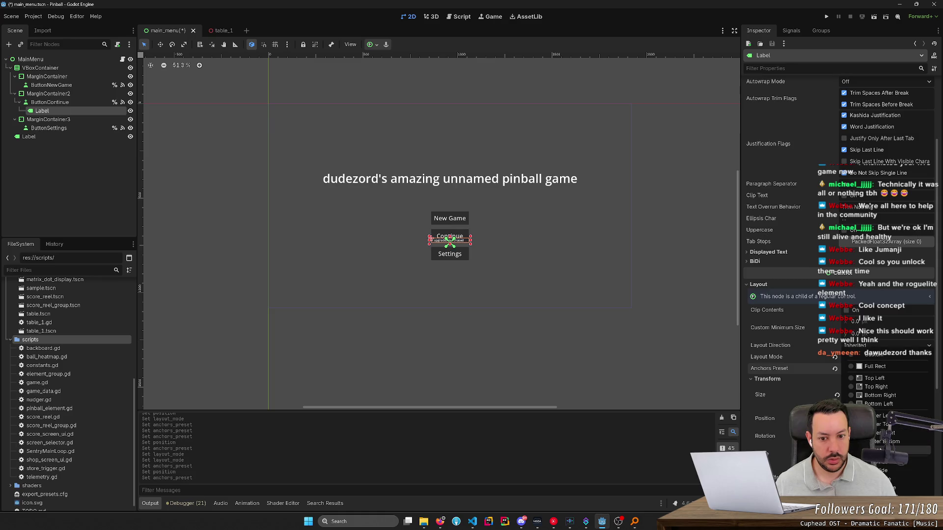
left_click(884, 450)
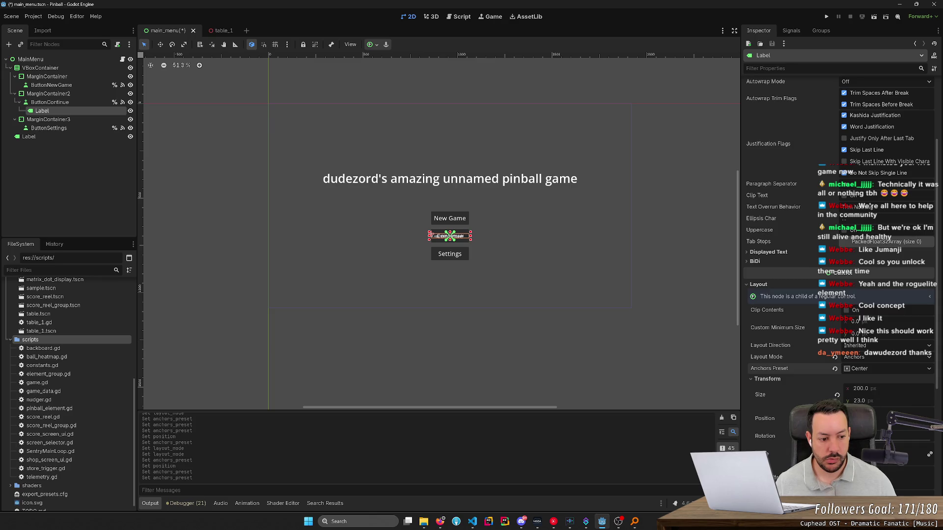
left_click_drag(857, 418, 894, 418)
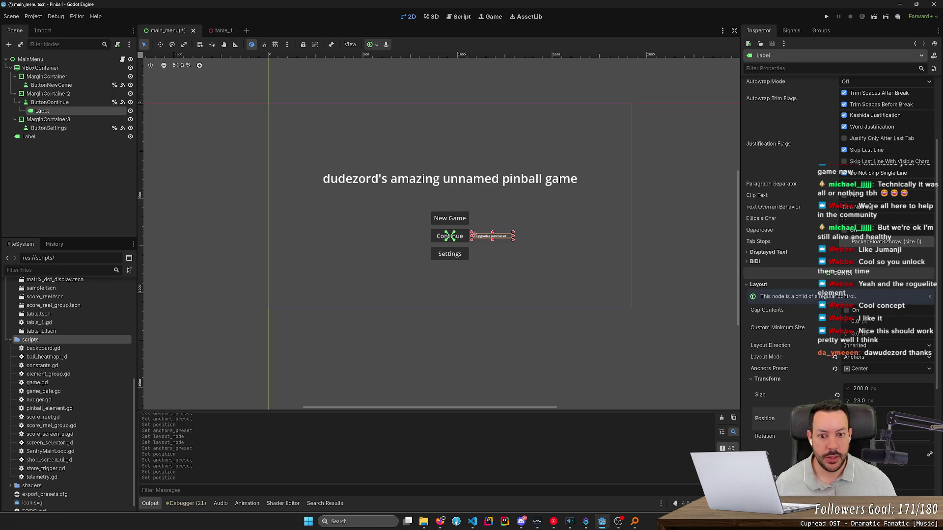
Step: Enable the label's Theme Overrides Font Size setting
scroll(817, 364, "down", 5)
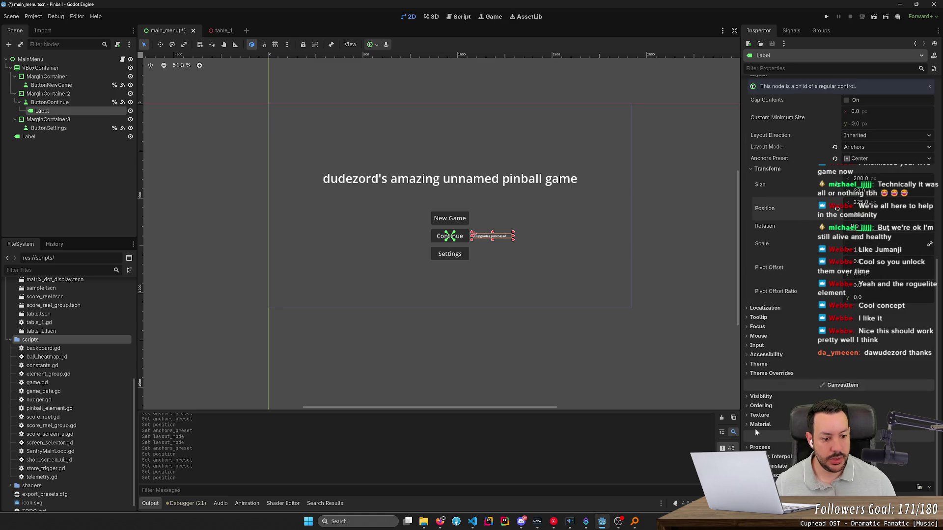
left_click(766, 374)
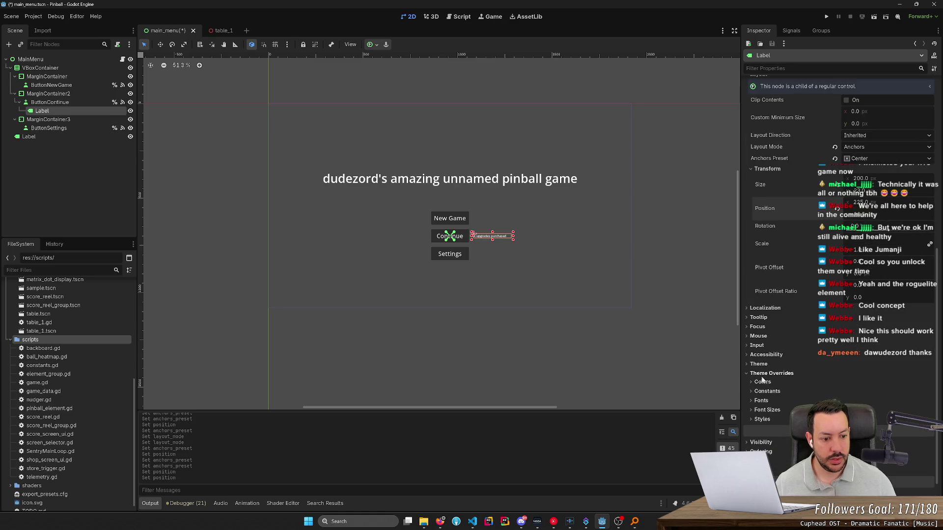
left_click(766, 410)
left_click(758, 419)
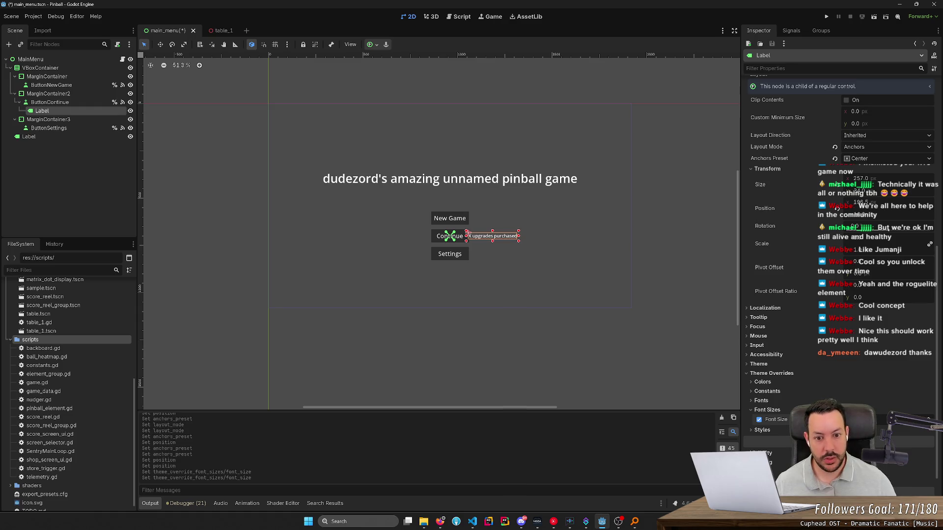
scroll(768, 313, "up", 3)
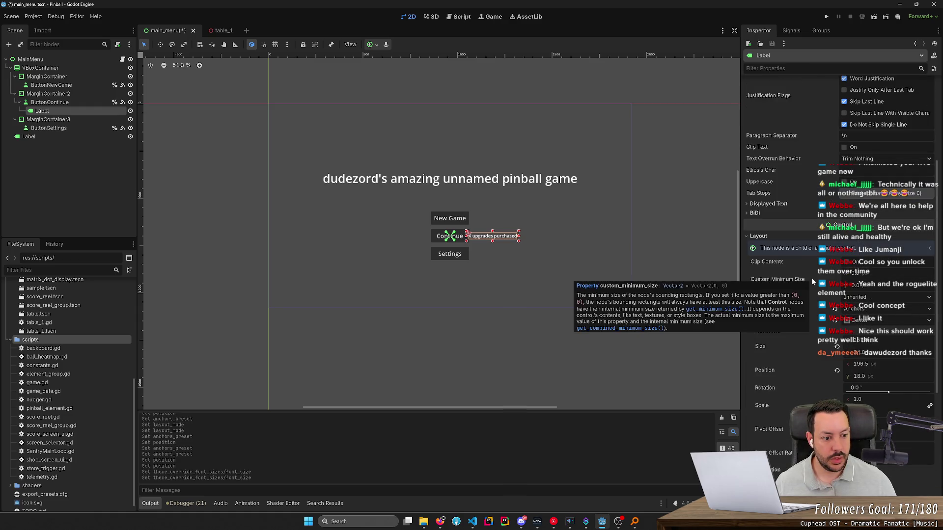
scroll(784, 275, "up", 3)
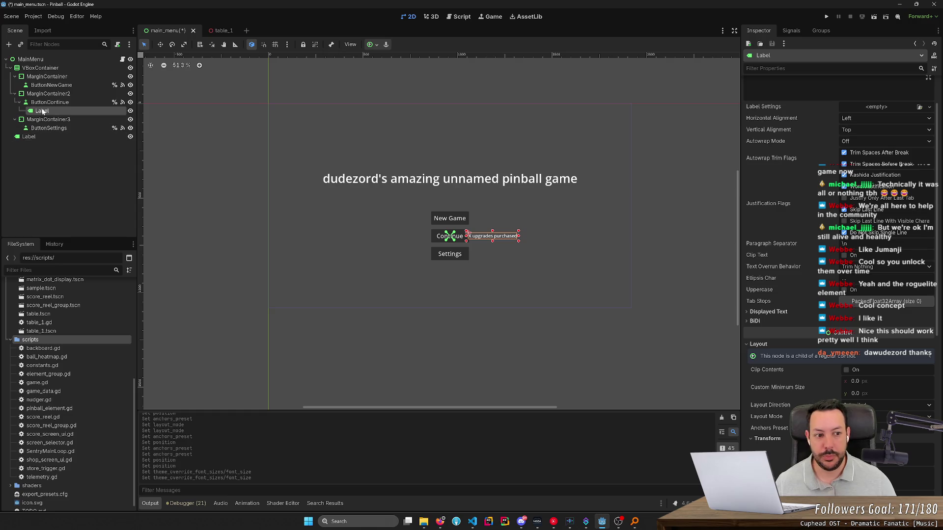
scroll(853, 141, "up", 2)
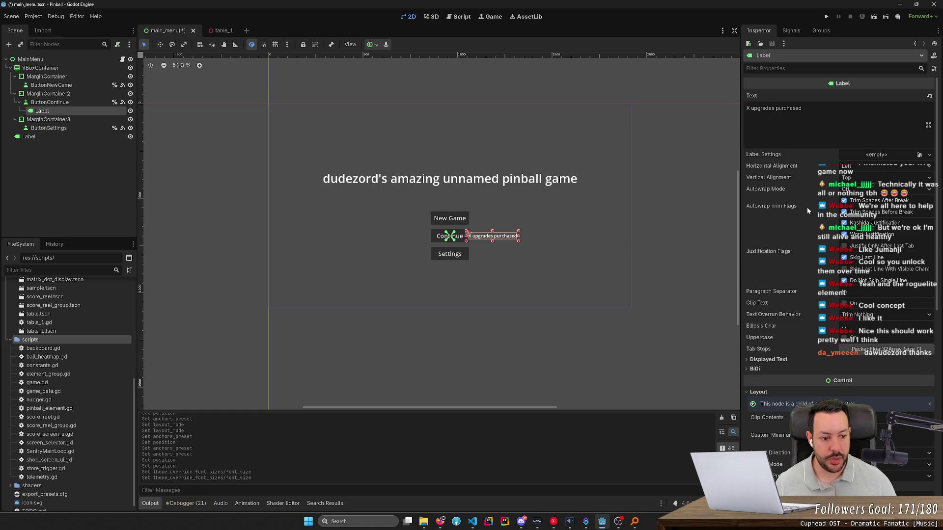
scroll(806, 207, "down", 4)
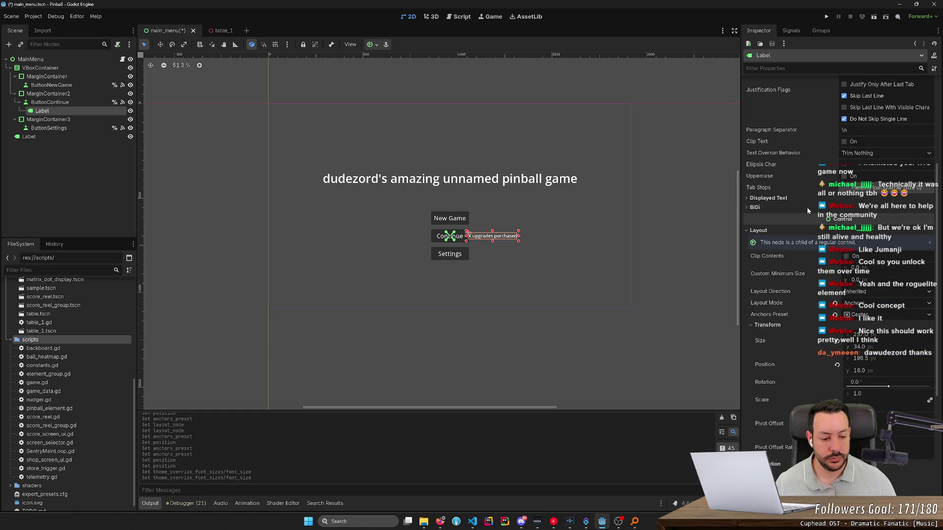
scroll(806, 207, "down", 1)
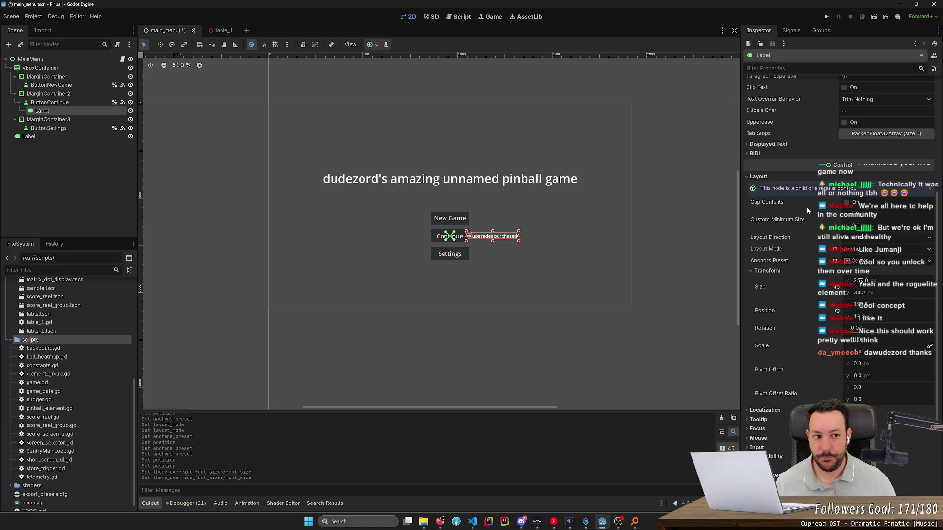
scroll(860, 291, "up", 1)
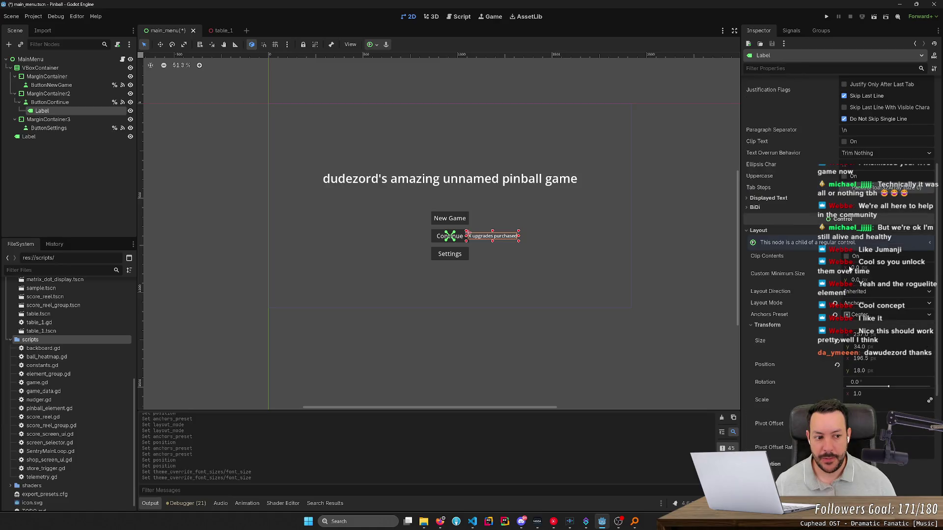
Step: Anchor the label Center Left, widen it, and shift it just right of Continue
left_click(875, 316)
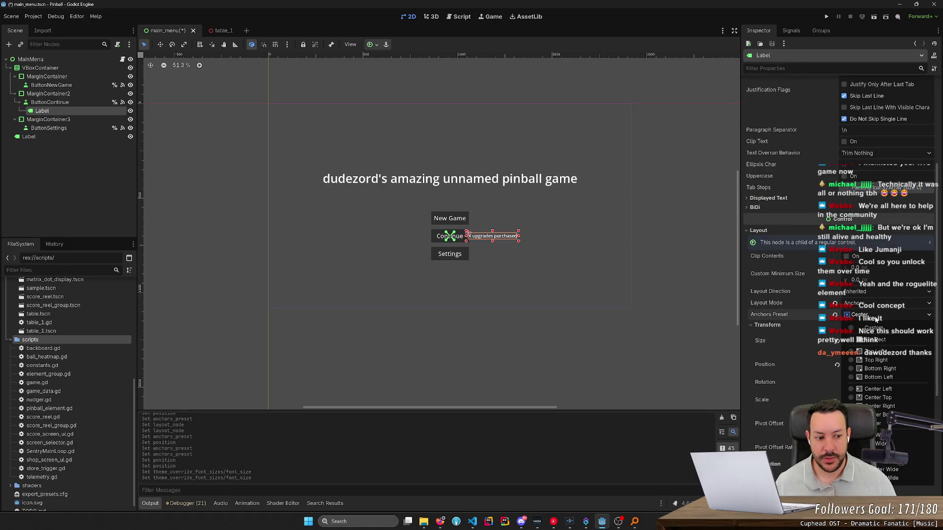
left_click(879, 389)
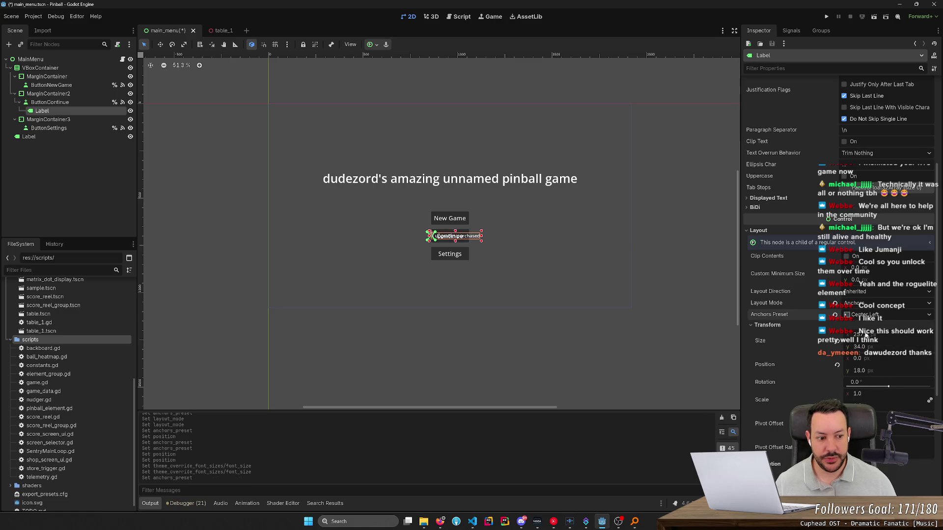
mouse_move(867, 336)
left_mouse_down()
mouse_move(876, 335)
mouse_move(868, 335)
left_mouse_up()
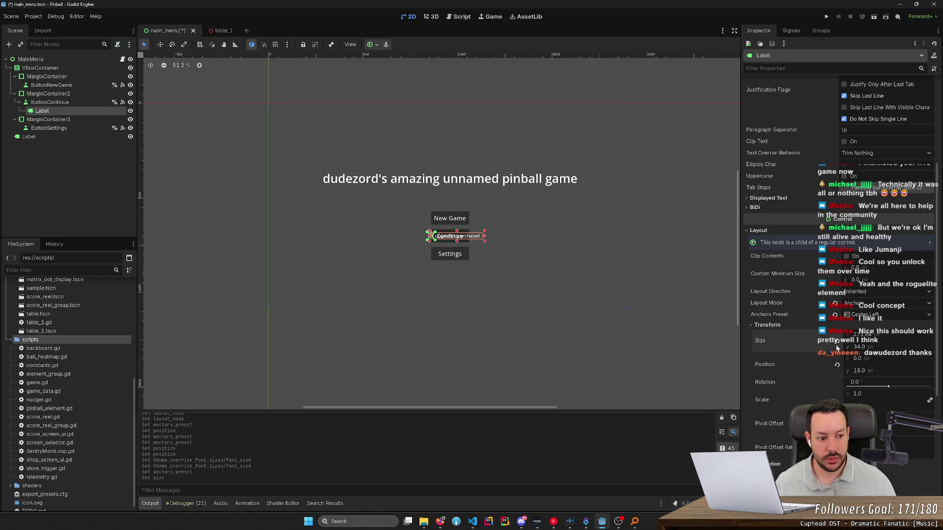
left_click_drag(857, 359, 942, 358)
scroll(839, 245, "up", 5)
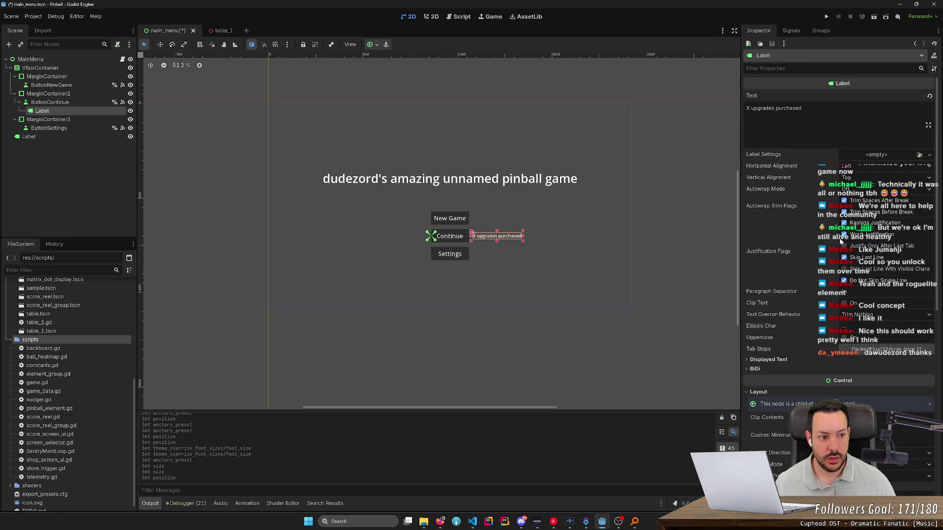
Step: Retype the end of the label text so it reads 'X upgrades purchased'
left_click(835, 118)
type("asd")
key("BackSpace")
key("BackSpace")
key("BackSpace")
key("BackSpace")
key("BackSpace")
key("BackSpace")
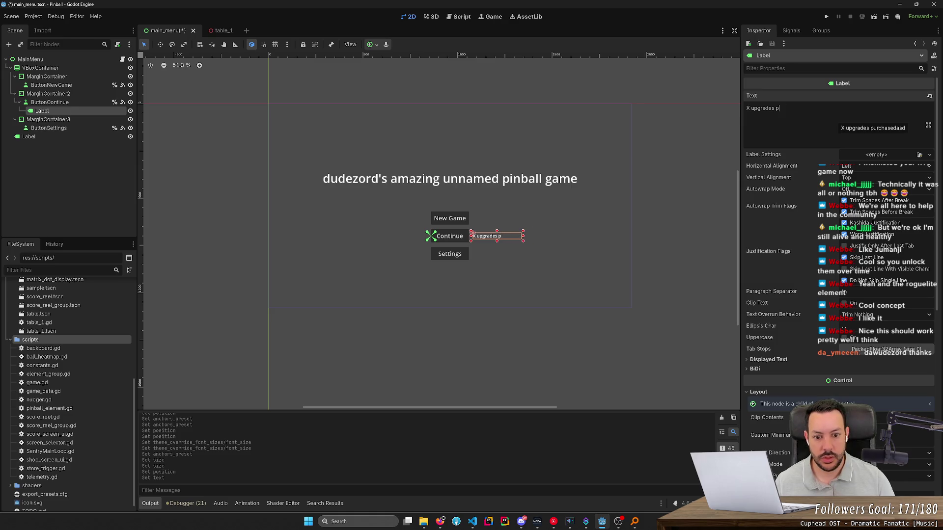
type("rchased")
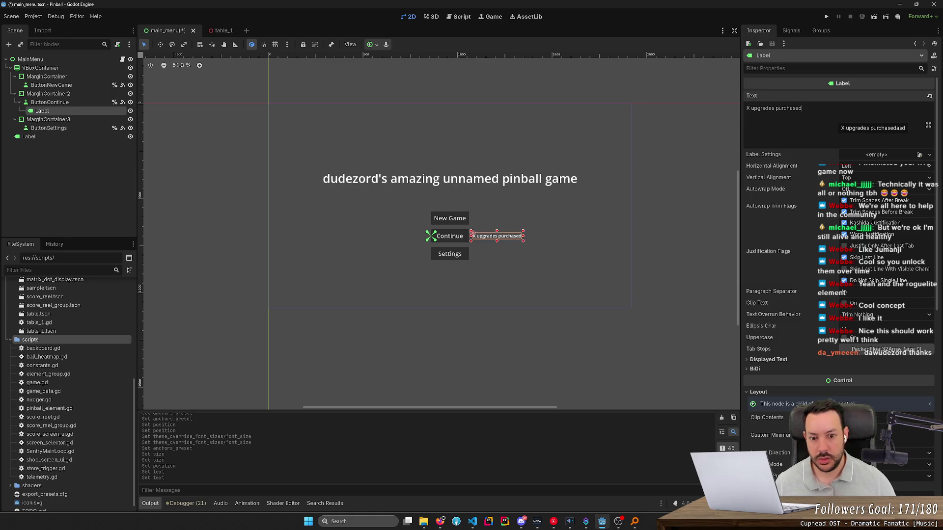
left_click(671, 241)
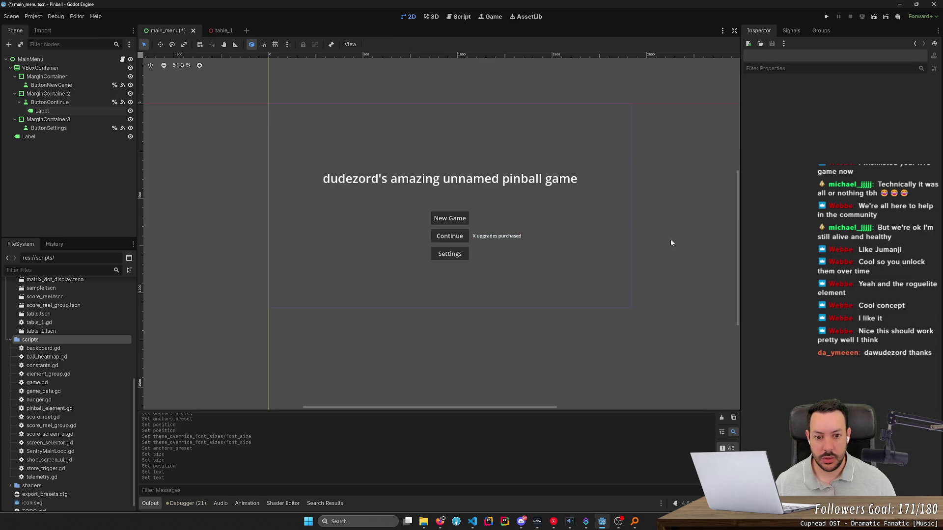
Step: Set the upgrades label's font size to 26 and preview the main menu scene
left_click(497, 238)
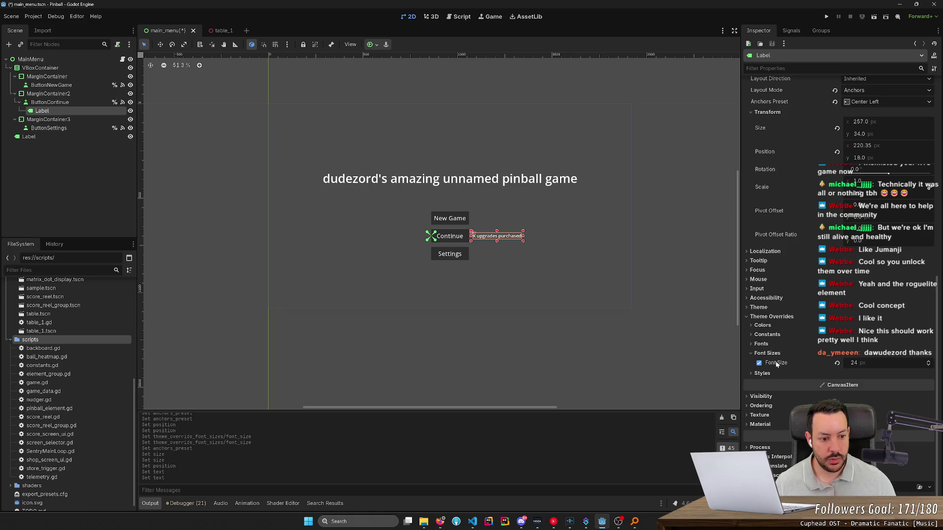
mouse_move(857, 363)
left_mouse_down()
mouse_move(883, 363)
mouse_move(847, 363)
left_mouse_up()
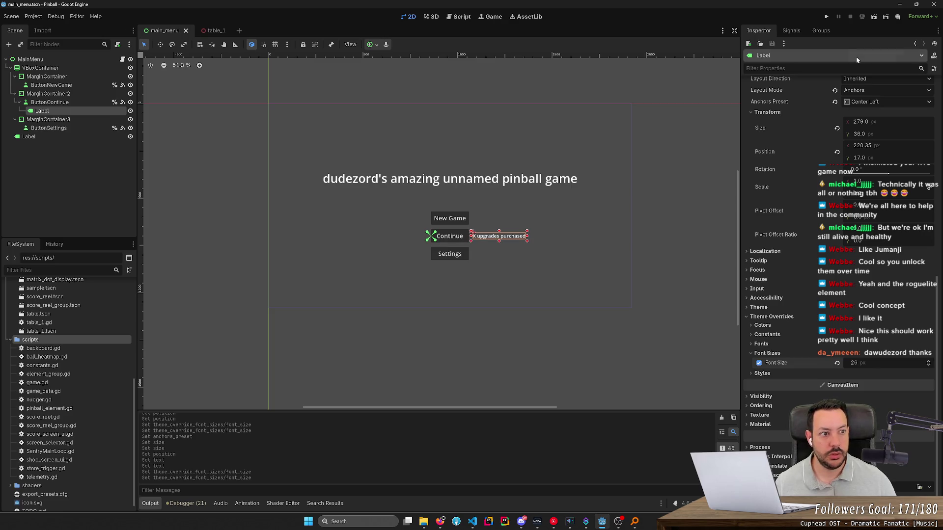
left_click(871, 17)
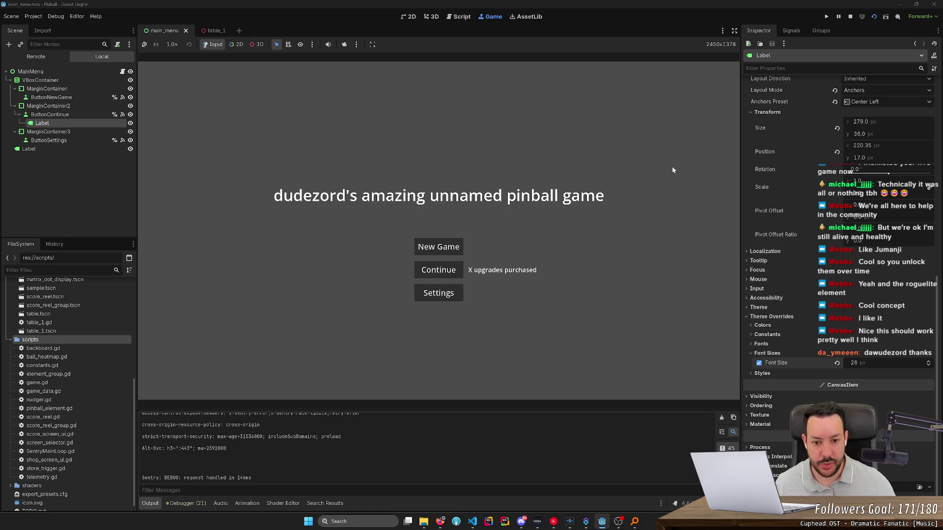
left_click(848, 18)
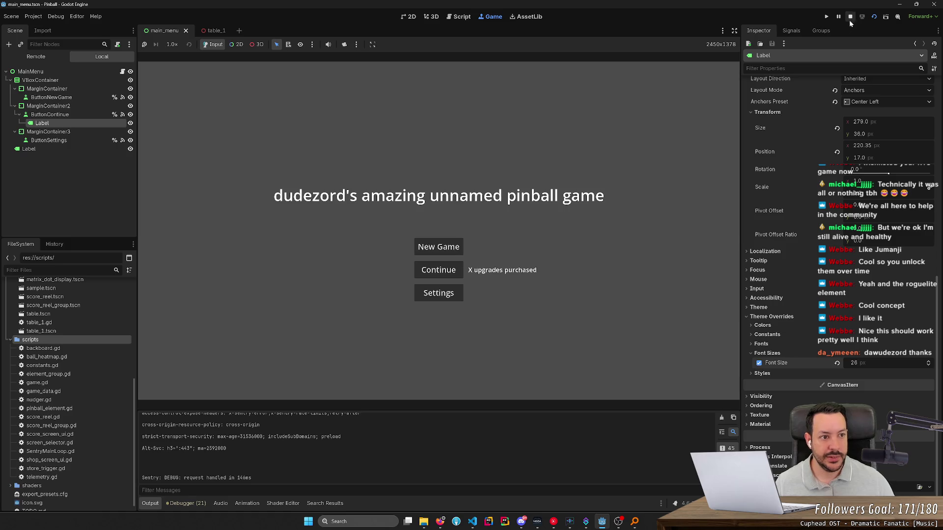
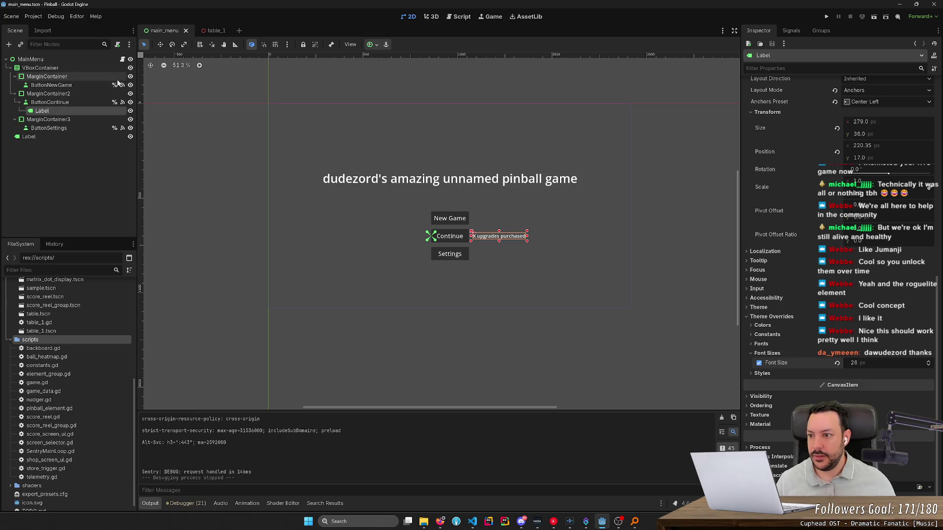
Step: In main_menu.gd's _ready, add 'if has_save_game: _update_purchases_label()'
left_click(123, 59)
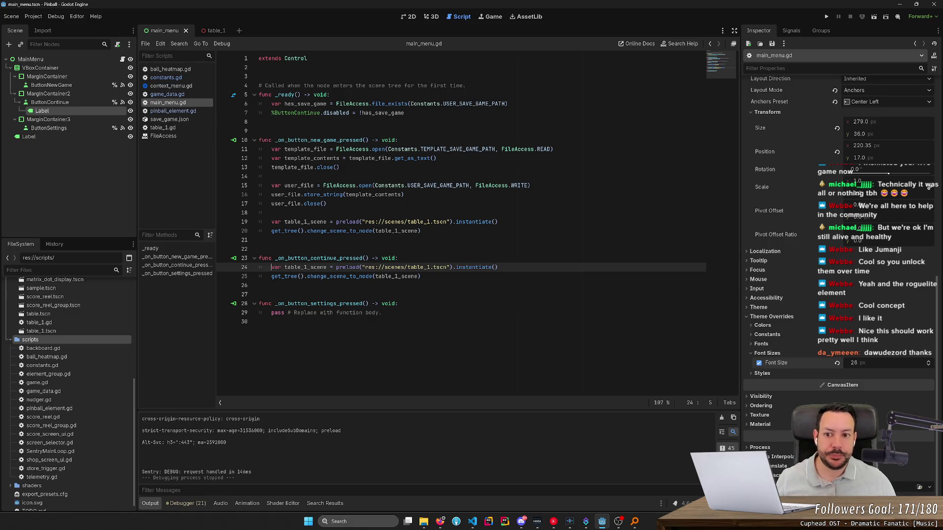
left_click(405, 113)
key("Return")
key("Return")
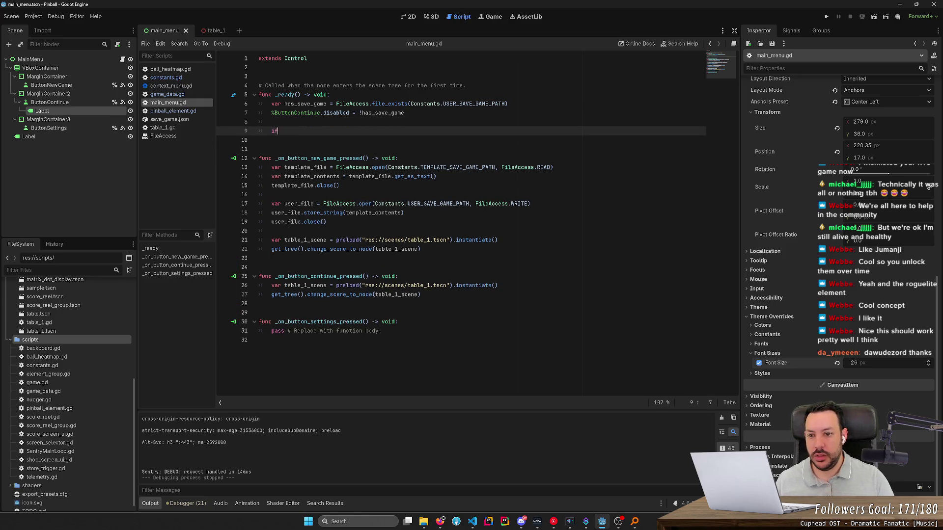
key("BackSpace")
key("BackSpace")
key("BackSpace")
type("has_sa")
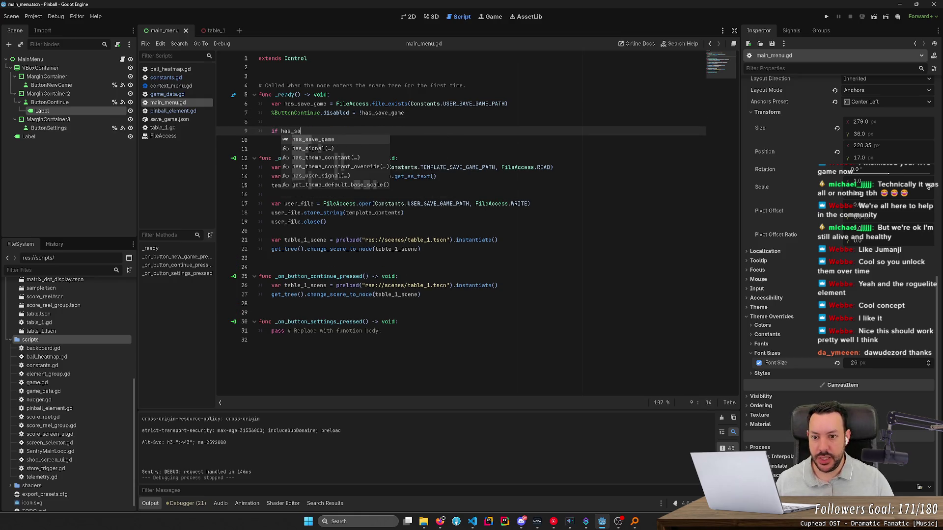
key("Return")
key("Return")
type("_update_")
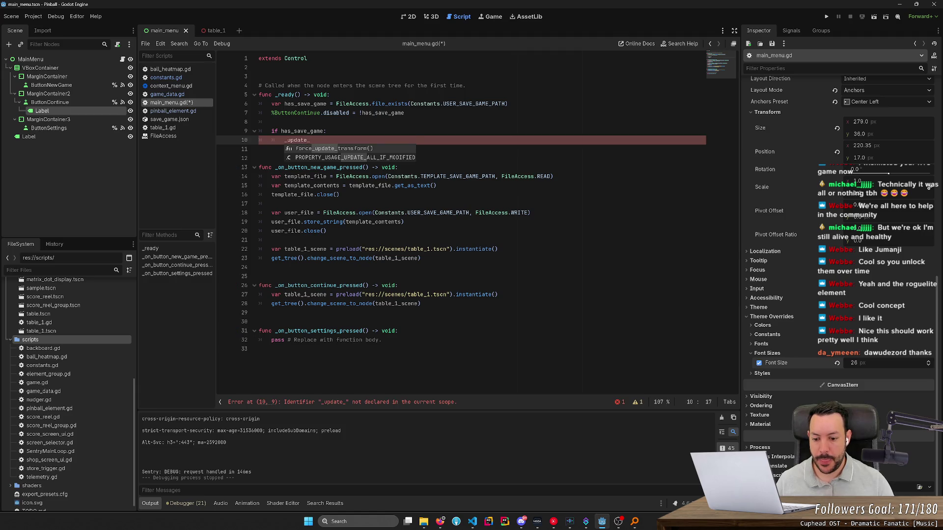
type("upgrades_purchase_label")
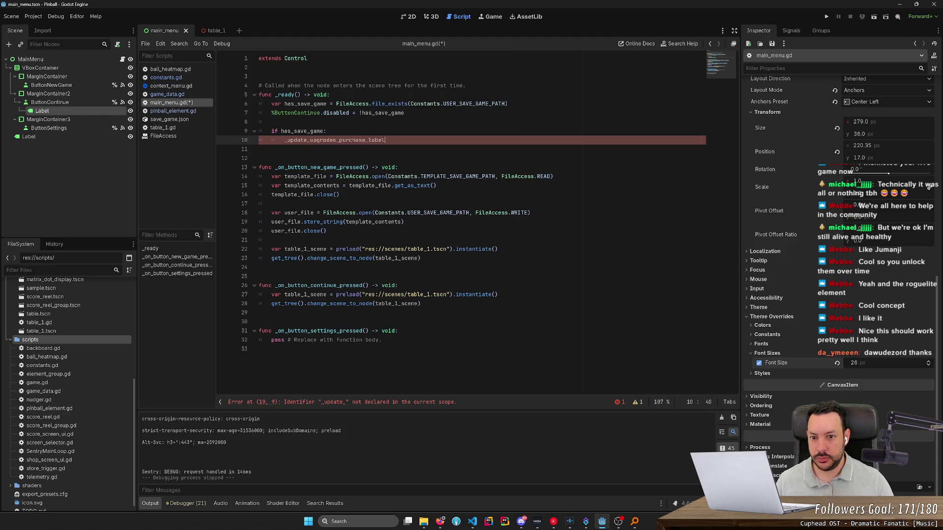
key("BackSpace")
key("BackSpace")
key("BackSpace")
type("urcjase")
key("BackSpace")
key("BackSpace")
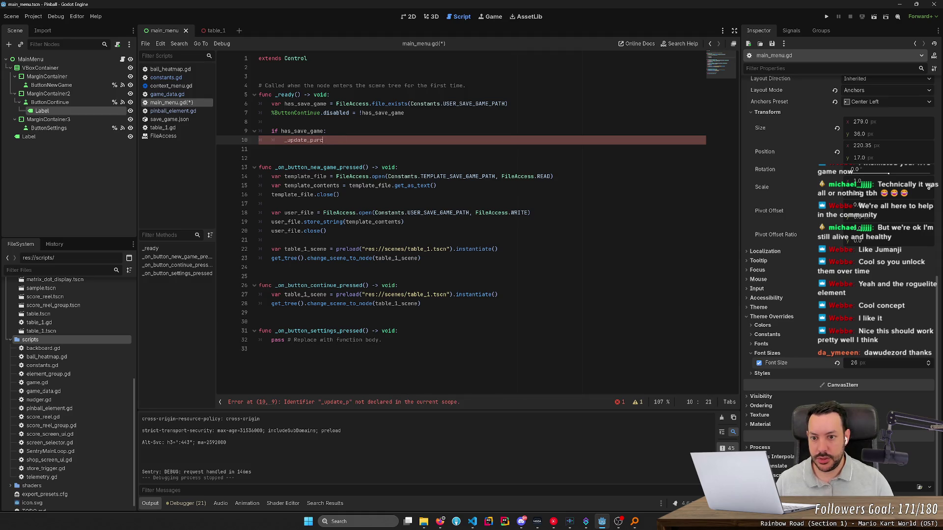
type("_label(")
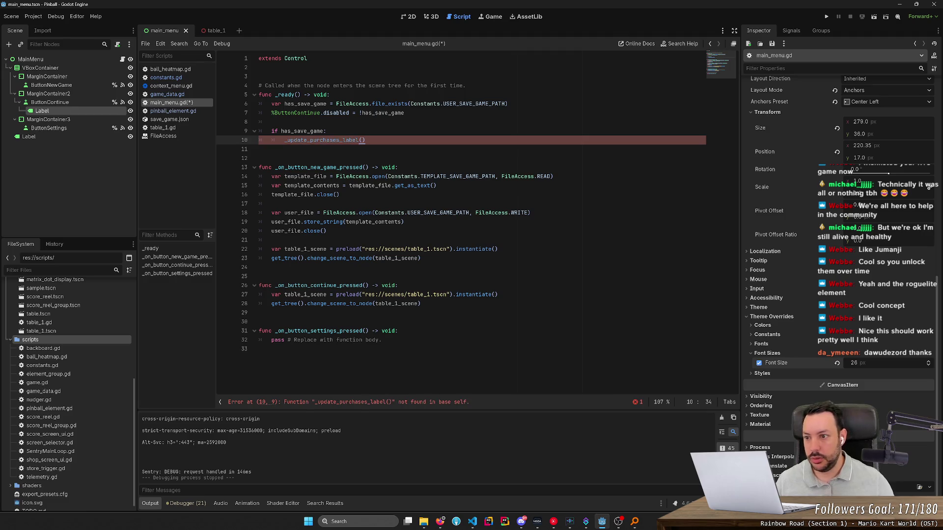
Step: Rename the Continue button's Label node to LabelPurchases
double_click(44, 111)
left_click(50, 110)
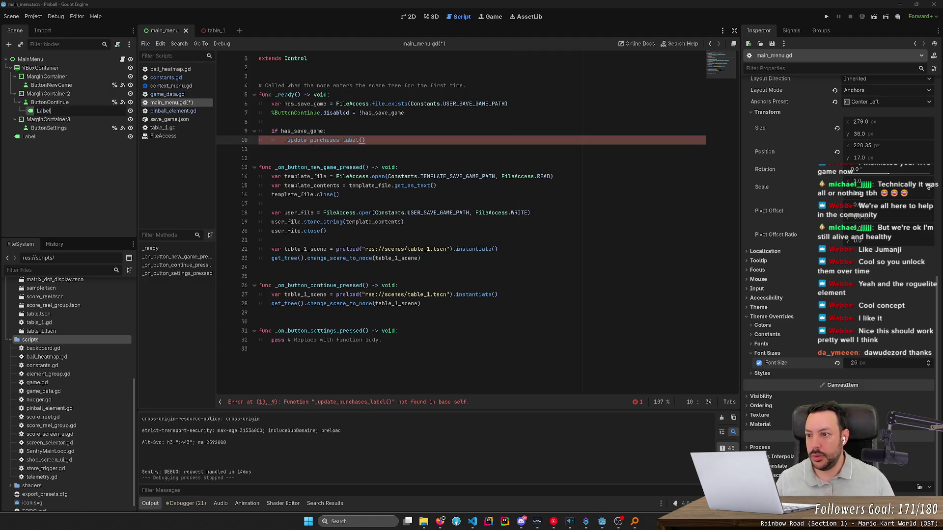
type("s")
key("Return")
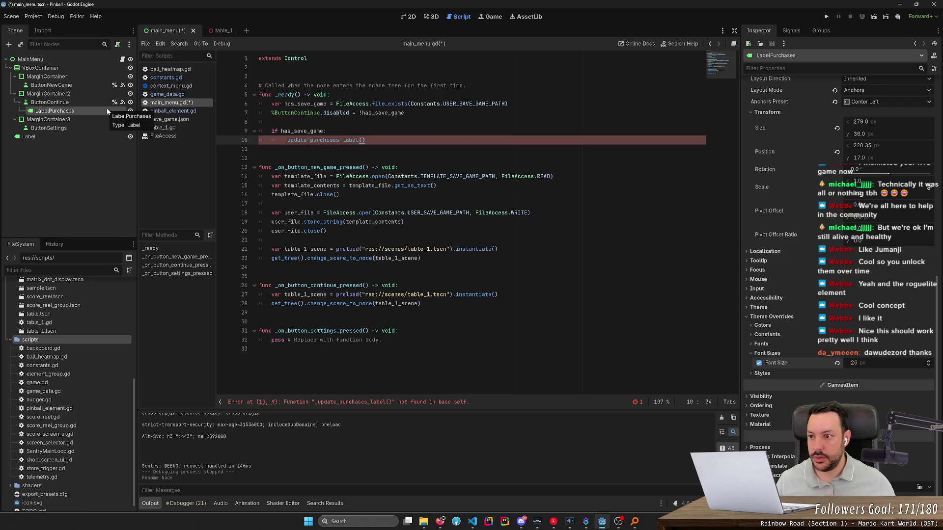
Step: Make LabelPurchases Access as Unique Name and add a blank line at the end of main_menu.gd
right_click(108, 111)
left_click(171, 274)
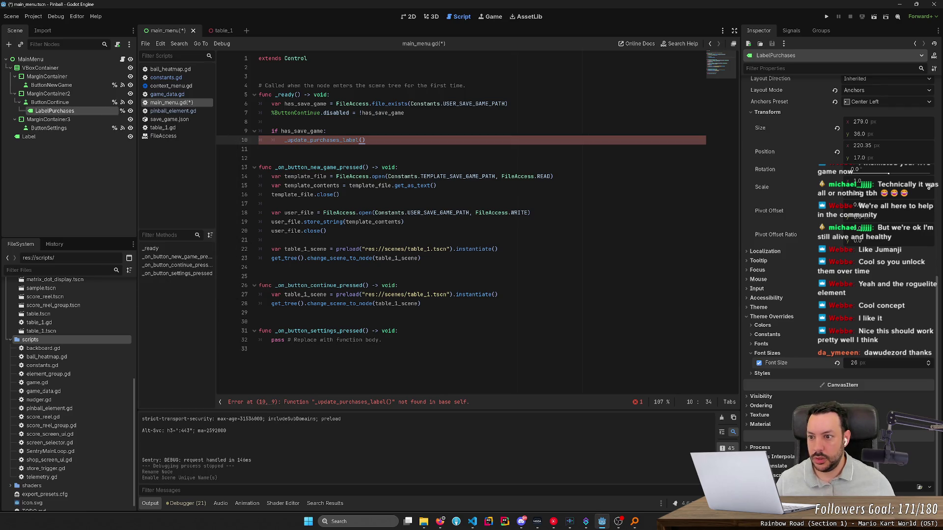
left_click(275, 349)
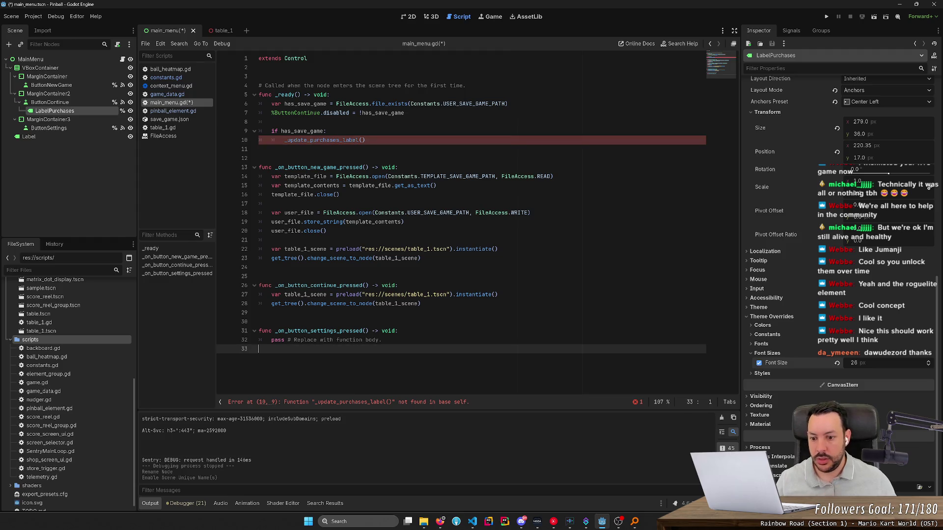
key("Return")
key("Return")
key("BackSpace")
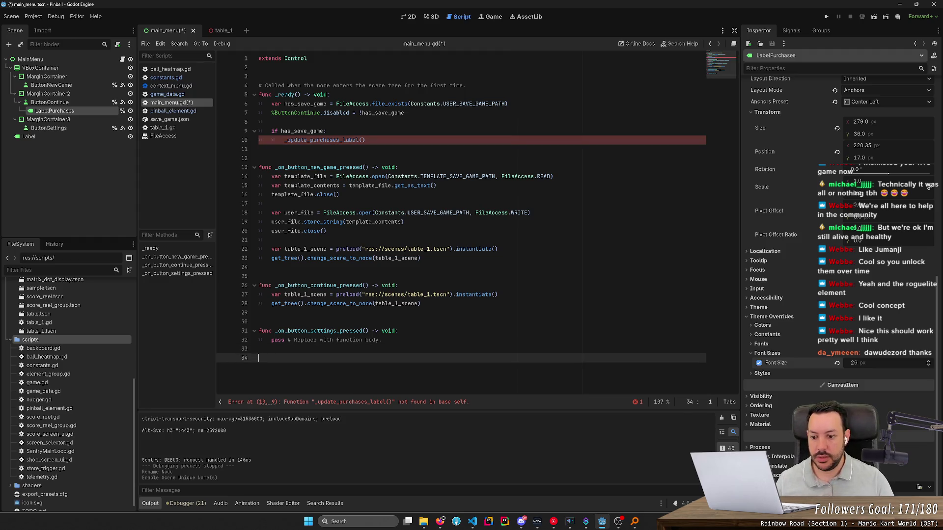
key("Return")
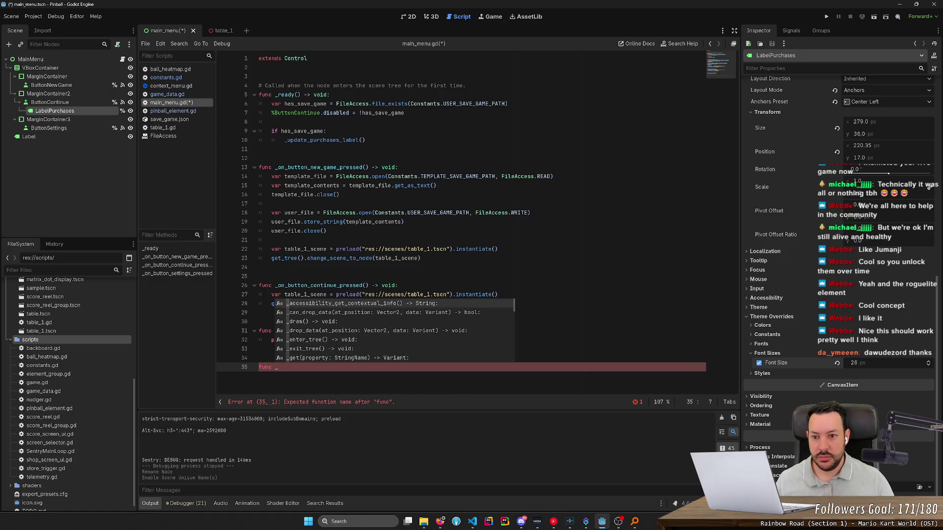
Step: Declare 'func _update_purchases_label():' at the script's end, copying the name from _ready
type("up")
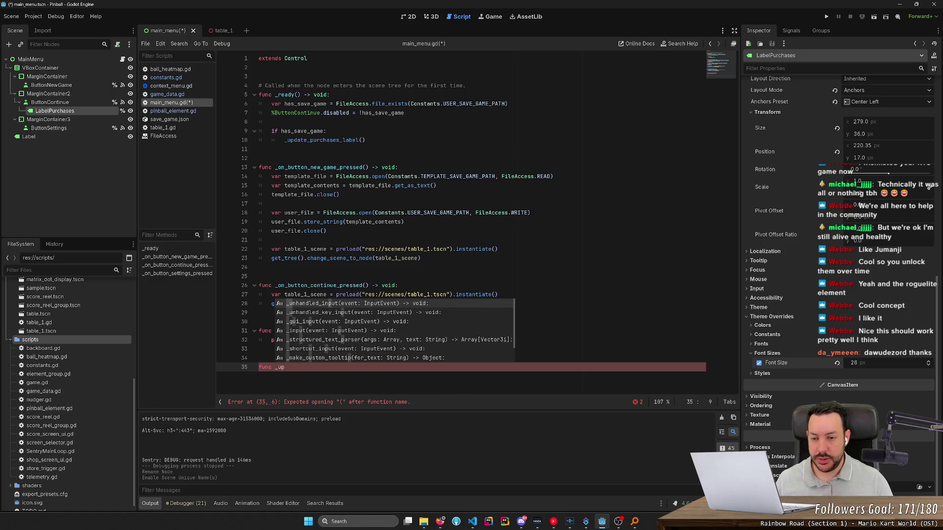
double_click(324, 140)
key("ctrl+c")
double_click(280, 367)
key("ctrl+v")
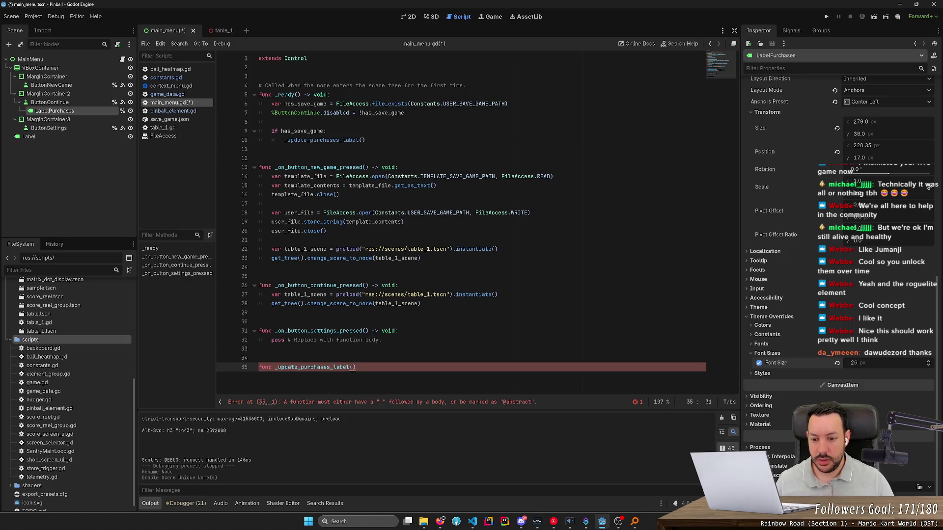
type(":")
key("Return")
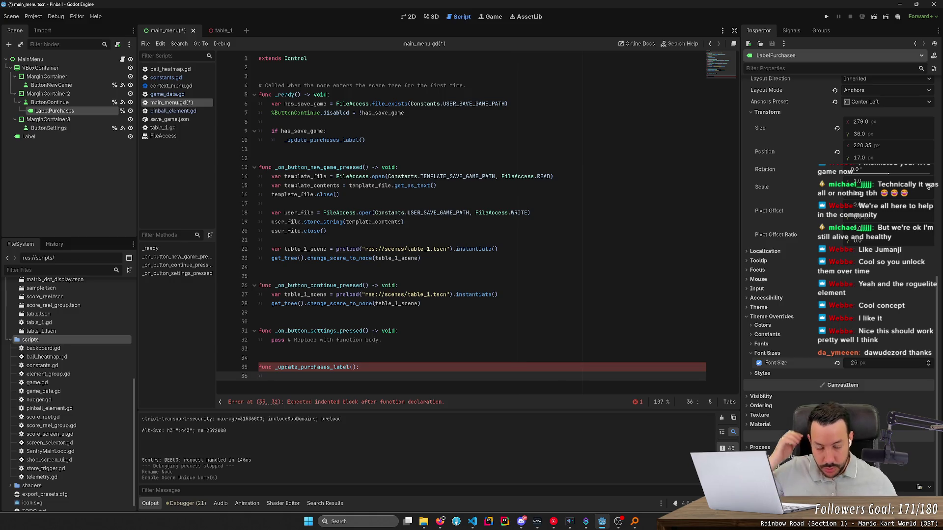
left_click(366, 139)
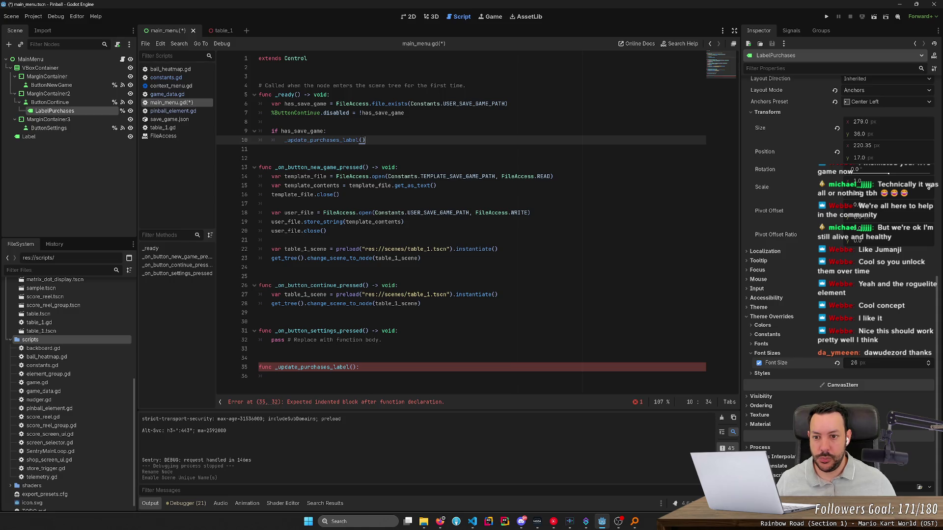
key("Return")
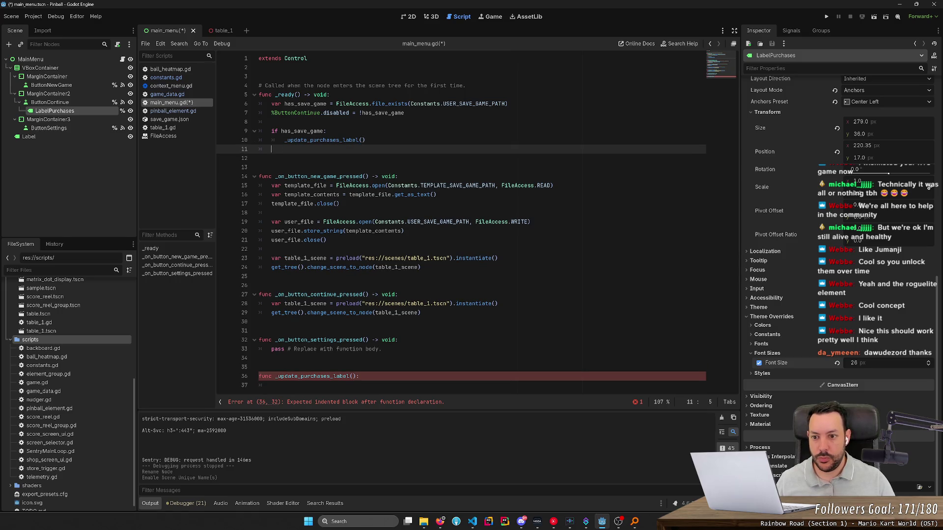
Step: Add an 'else:' branch in _ready that calls _hide_purchases_label()
type("else:")
key("Return")
type("_hide_Purchase")
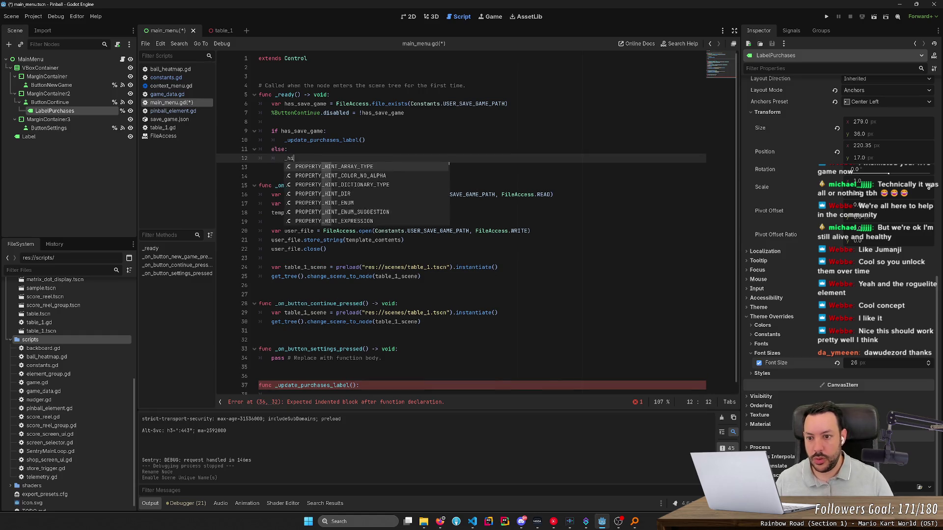
key("BackSpace")
key("BackSpace")
key("BackSpace")
type("purchases_label()")
left_click(271, 393)
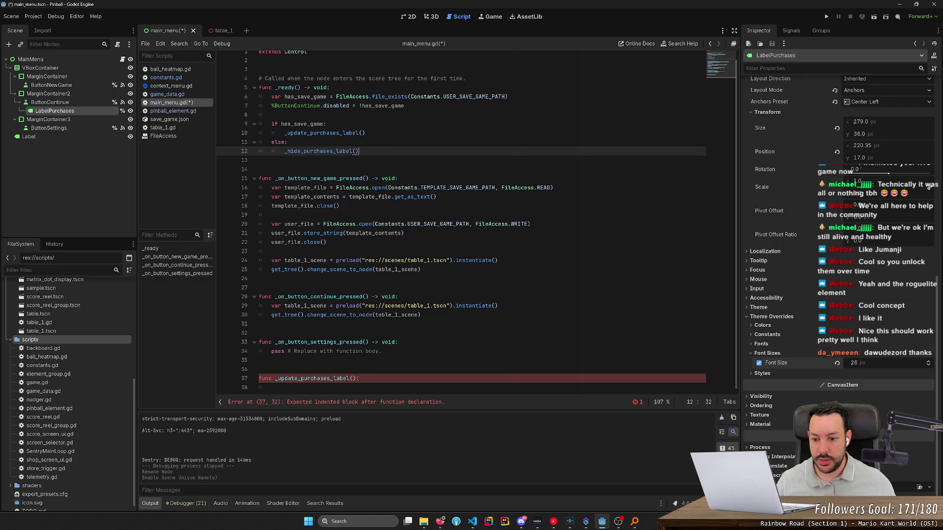
scroll(461, 223, "up", 1)
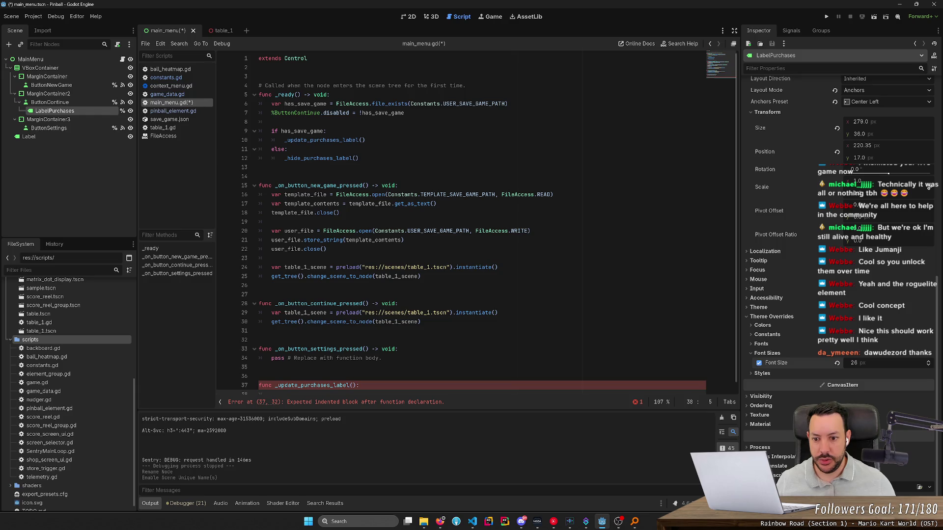
left_click(403, 240)
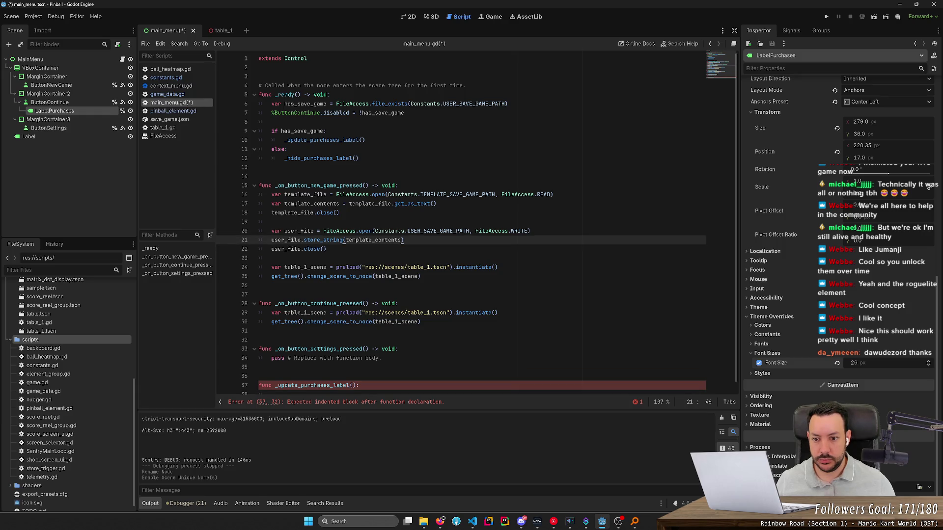
Step: Copy the three save-file handling lines from new game into _update_purchases_label
left_click_drag(326, 249, 259, 231)
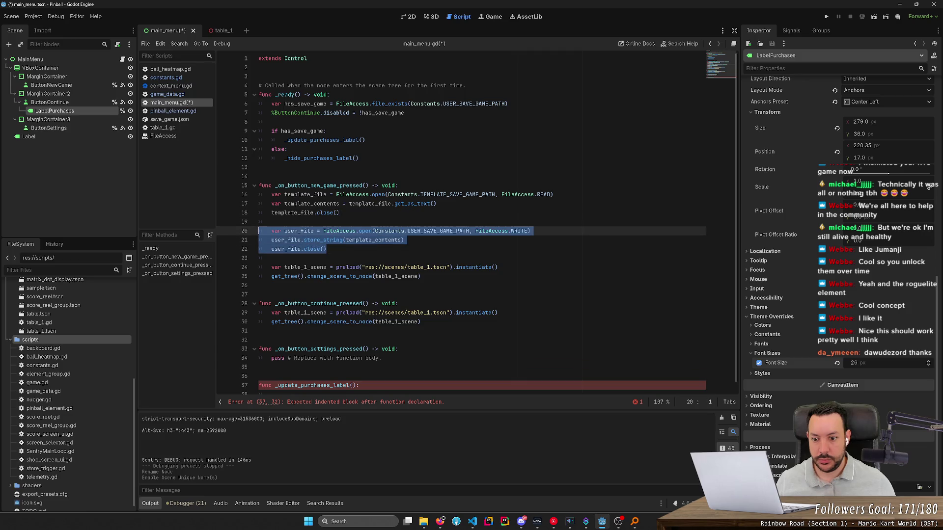
key("ctrl+c")
key("ctrl+End")
key("ctrl+v")
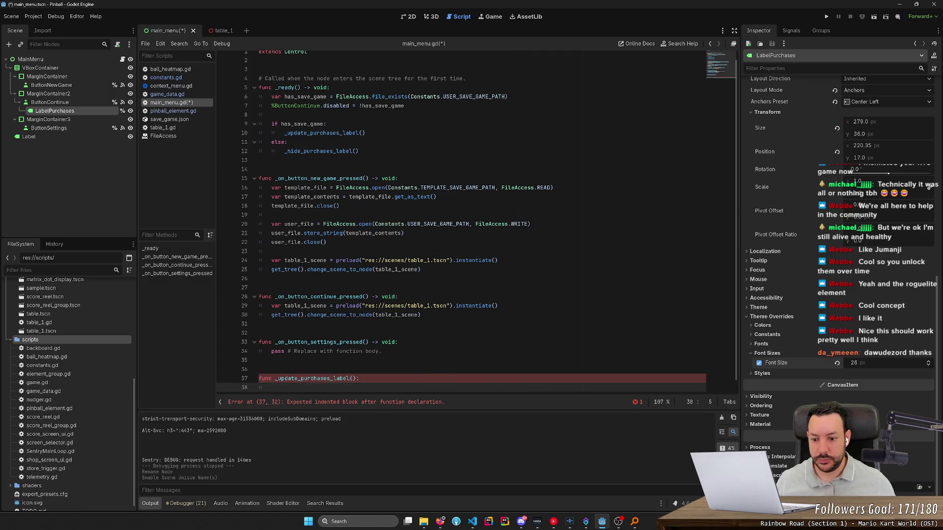
left_click(283, 369)
key("BackSpace")
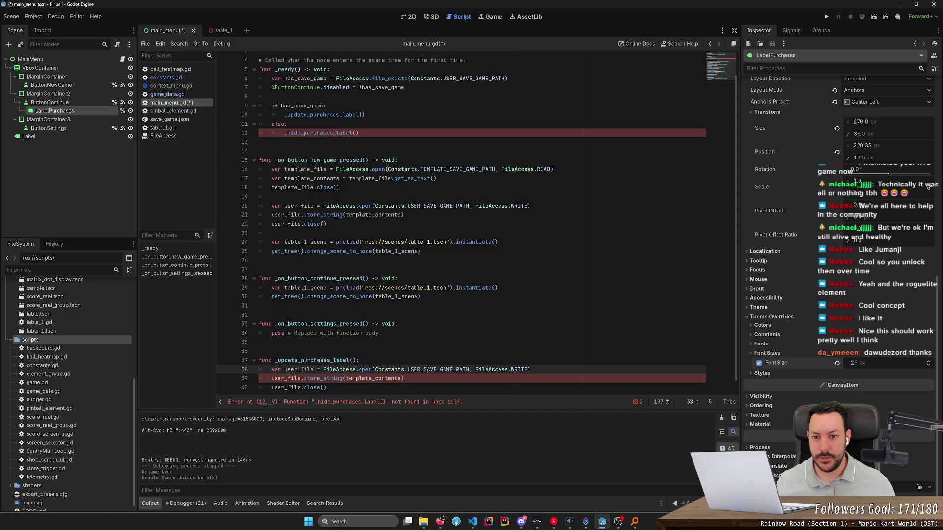
Step: Add 'var contents = user_file.get_as_text()' after the open line and delete the store_string line
key("End")
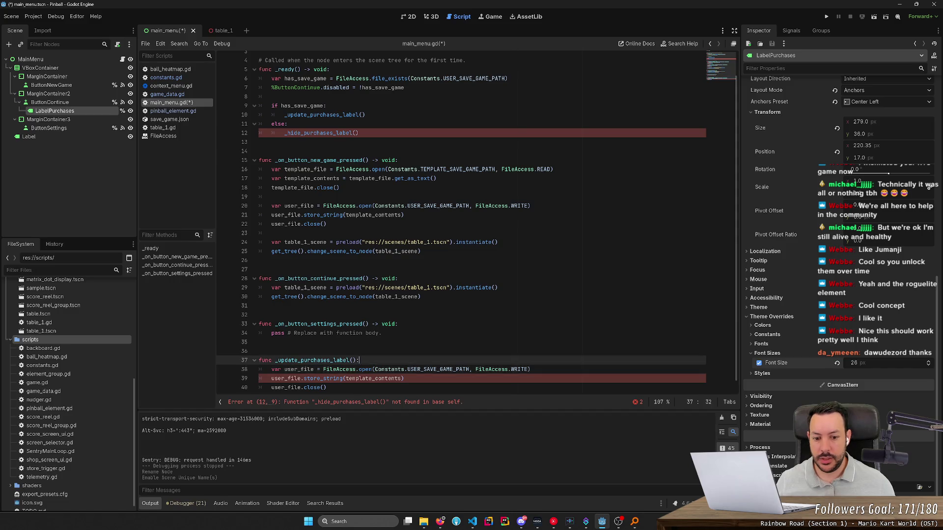
key("Return")
type("var contents = ")
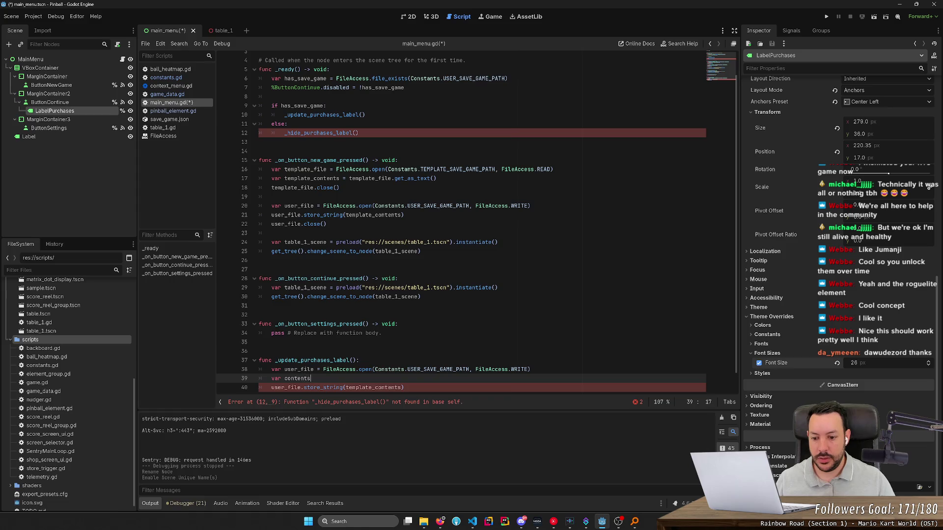
type("us")
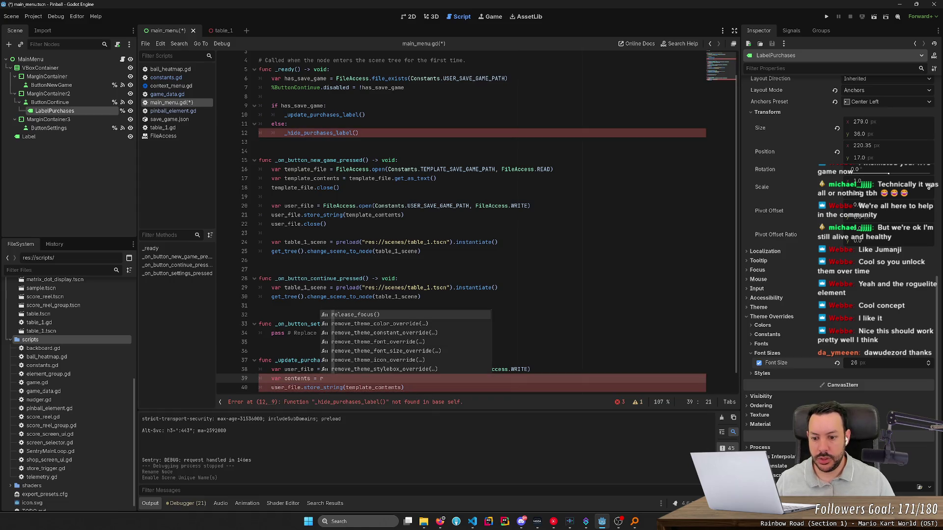
type("er_file.read")
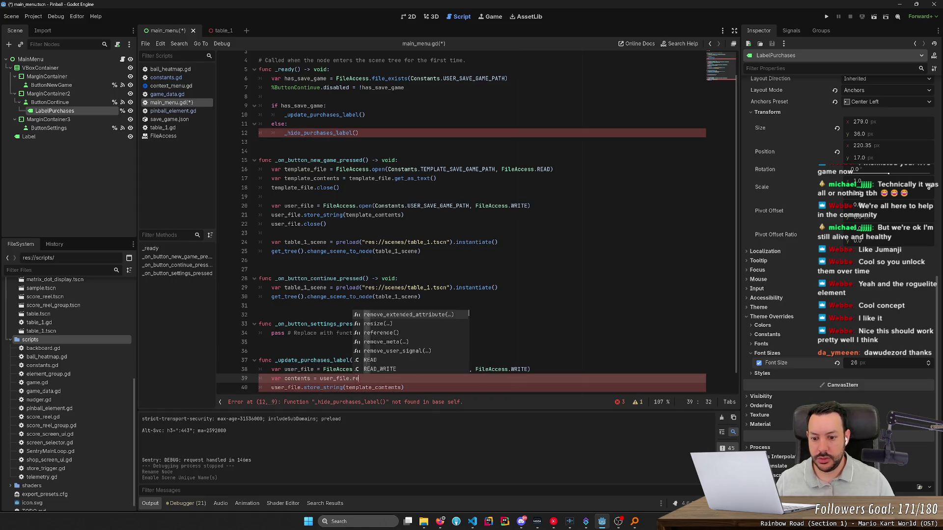
key("BackSpace")
key("BackSpace")
key("BackSpace")
type("text")
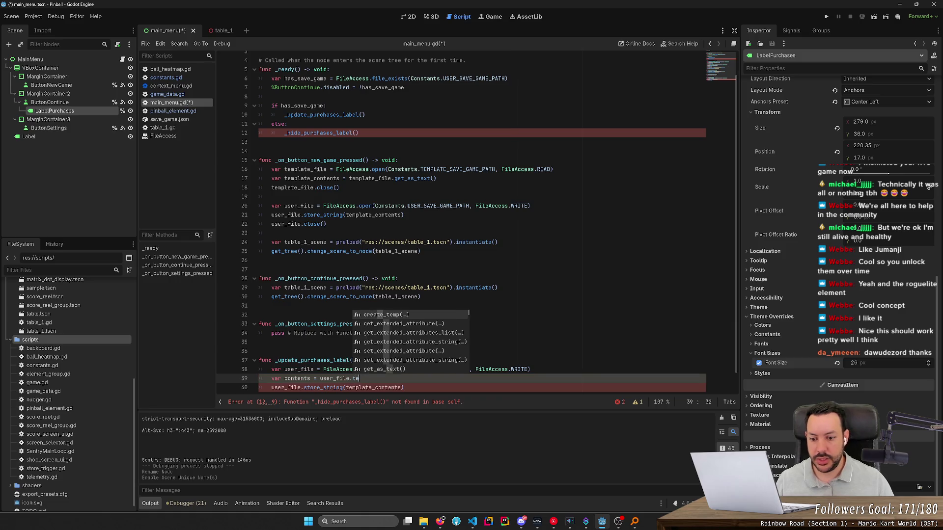
key("Return")
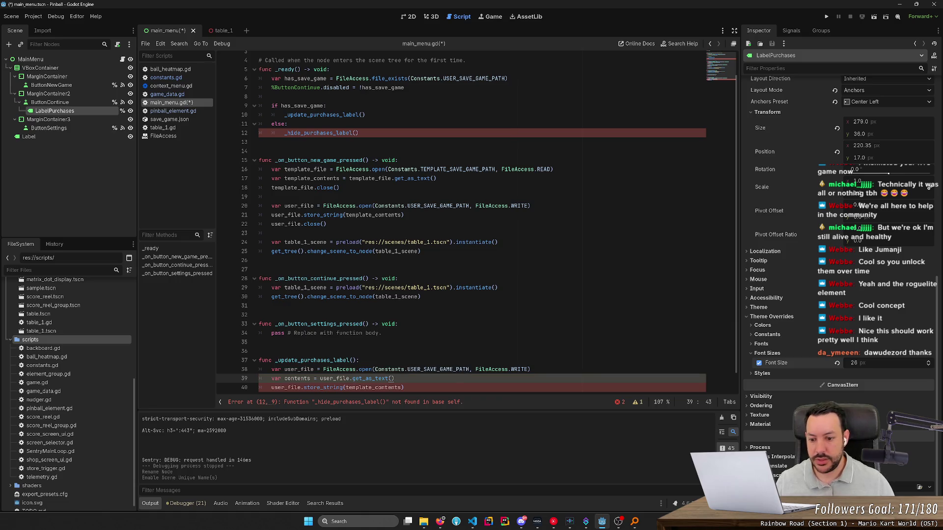
key("Down")
key("ctrl+x")
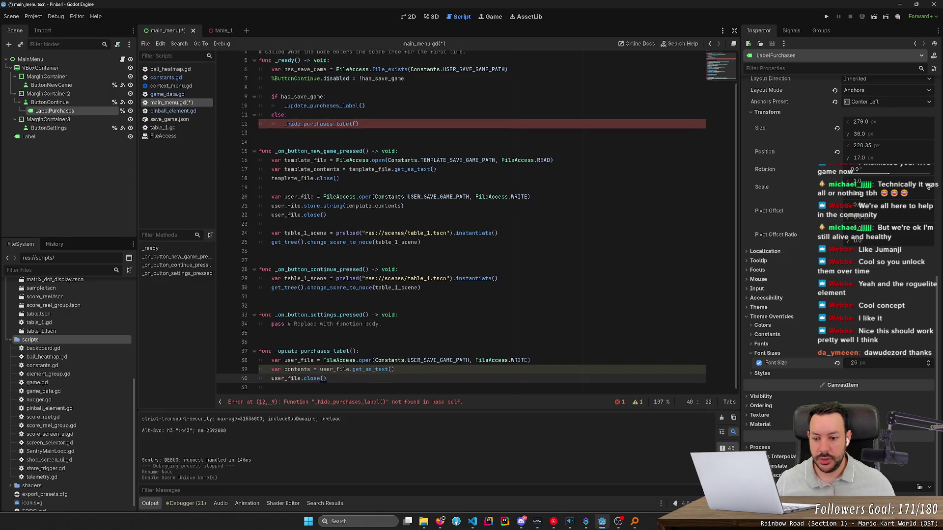
key("Return")
key("Return")
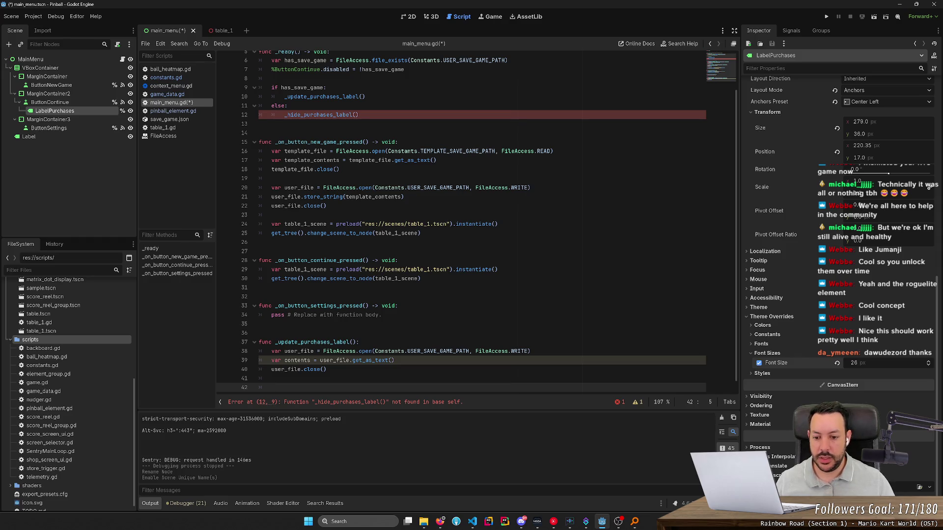
Step: Search the whole project for get_as_text with Find in Files
left_click_drag(352, 360, 394, 360)
key("ctrl+shift+f")
key("Return")
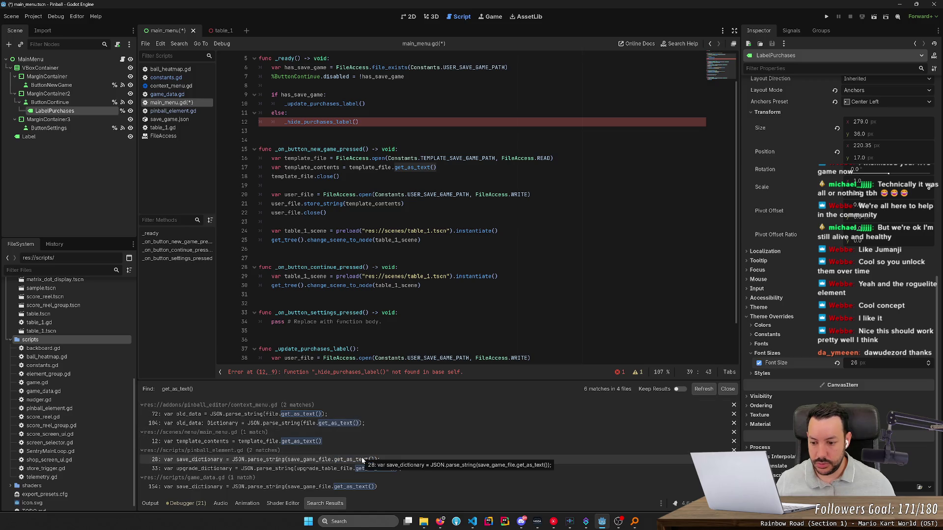
Step: Add 'var save_dictionary = JSON.parse_string(contents)' below the file-reading lines
scroll(344, 295, "down", 2)
left_click(295, 340)
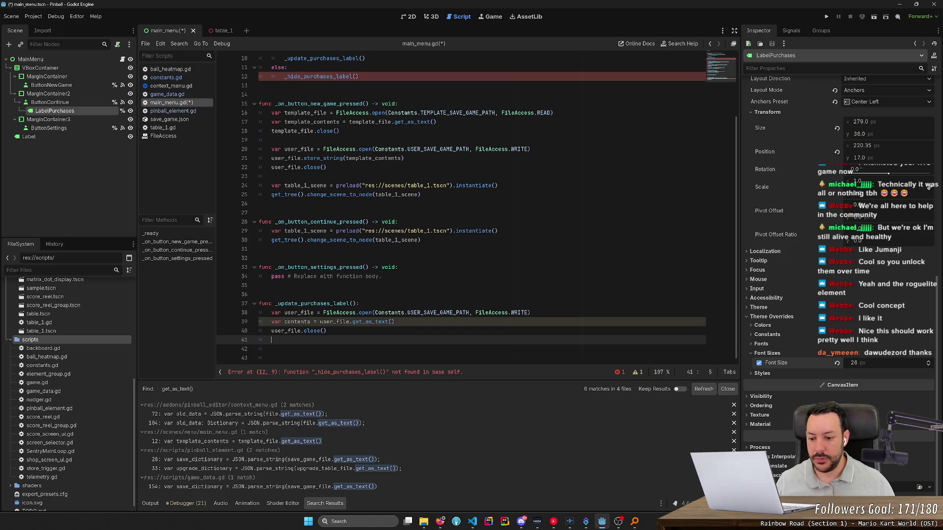
key("Return")
type("var s")
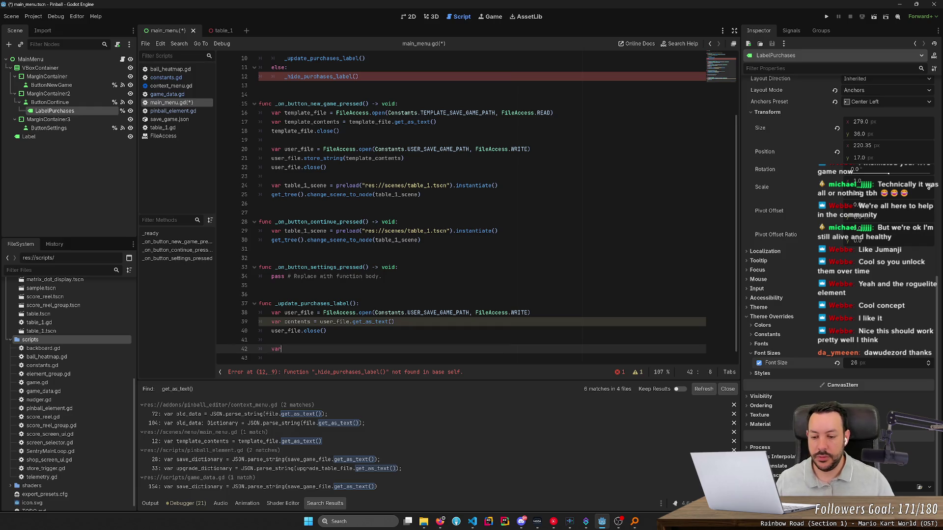
type("ave_dictionary = ")
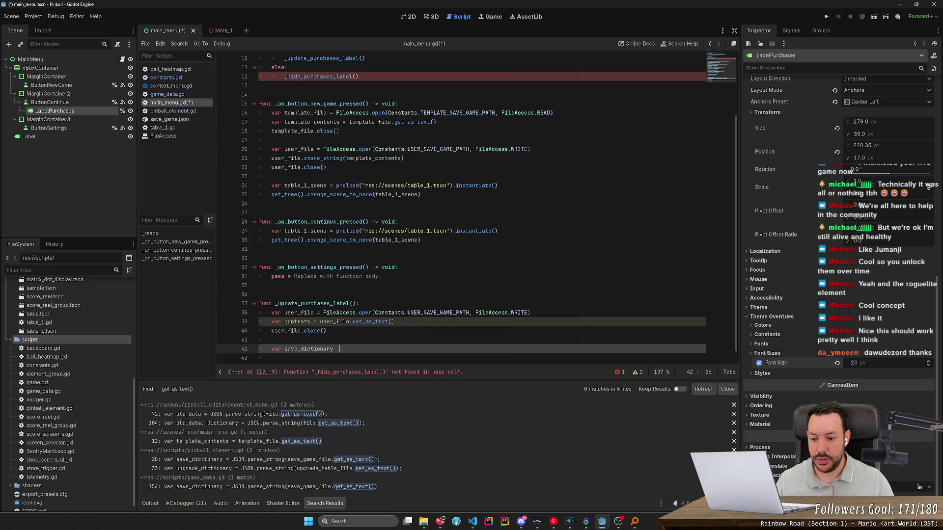
type("JSON.par")
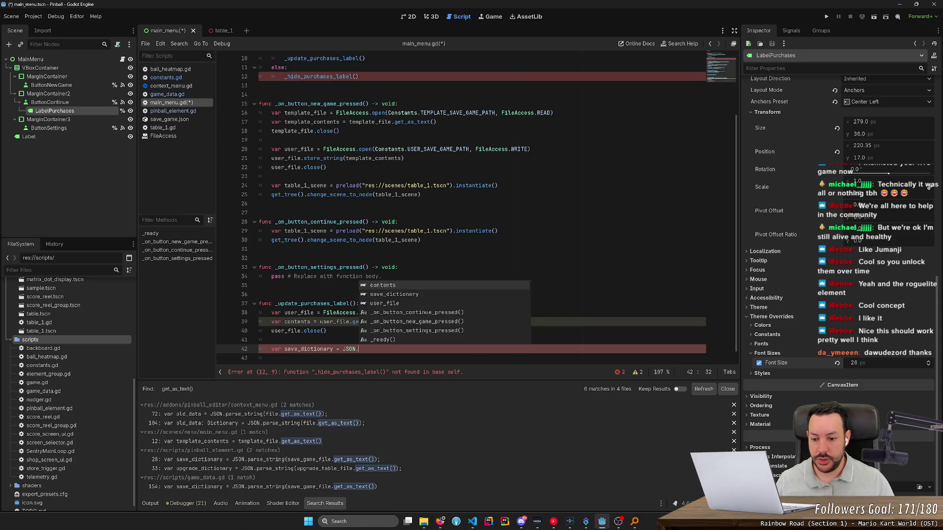
type("se")
key("Return")
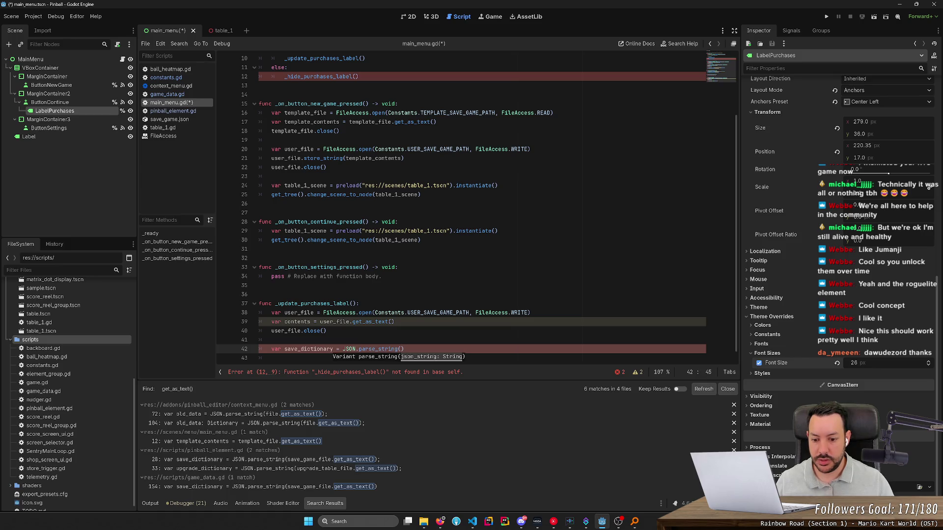
type("contents)")
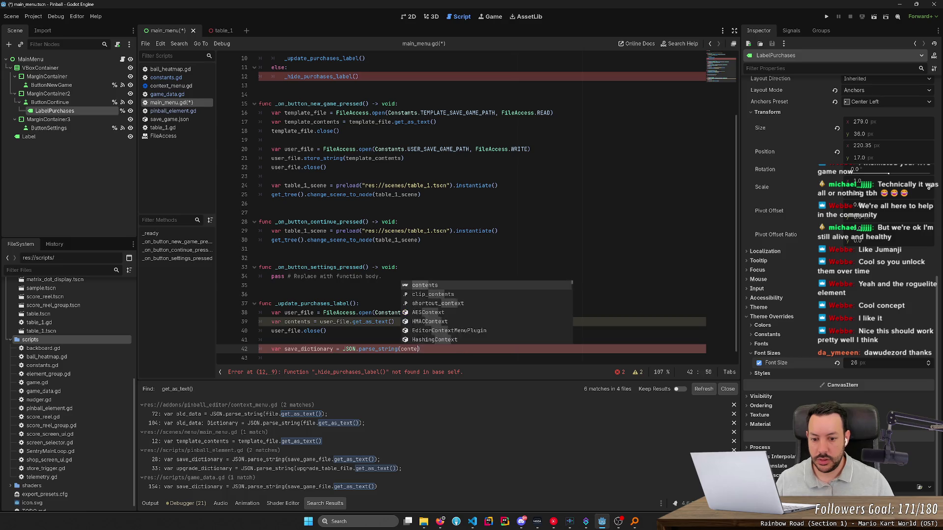
key("Return")
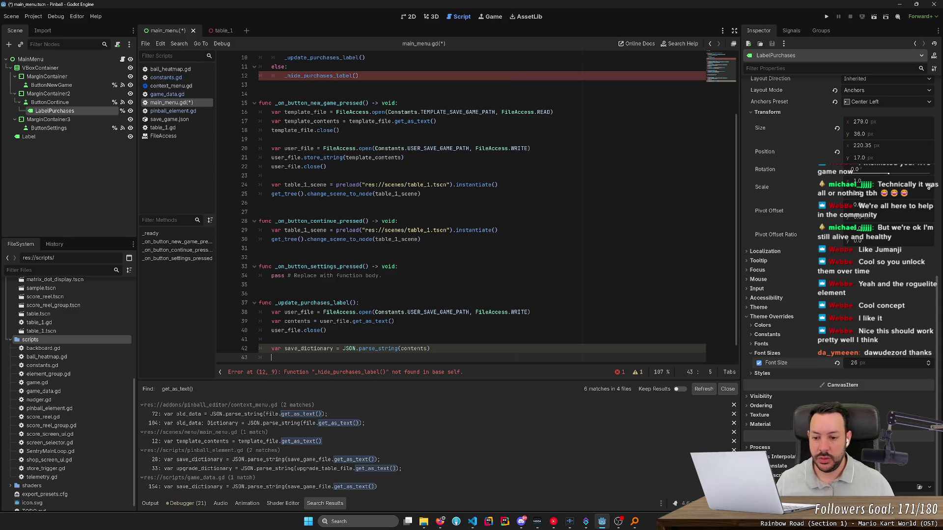
key("Return")
key("Return")
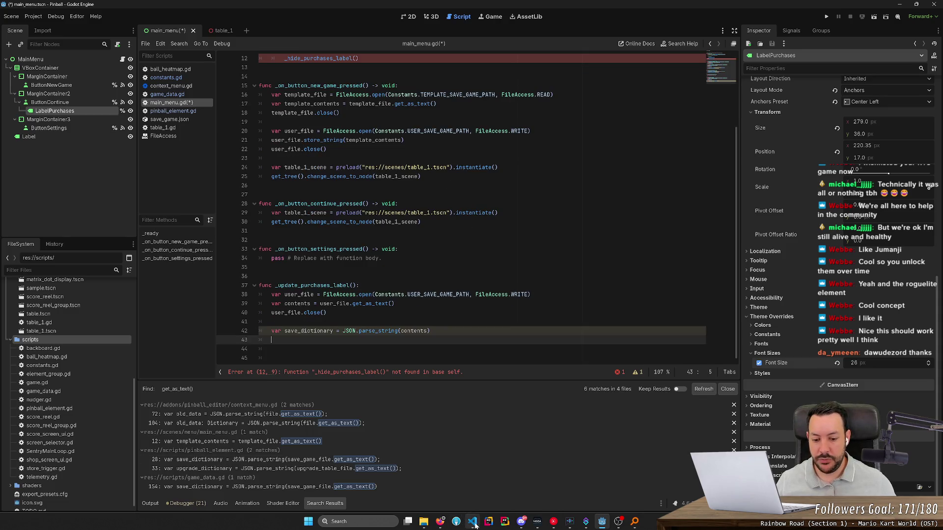
left_click(473, 522)
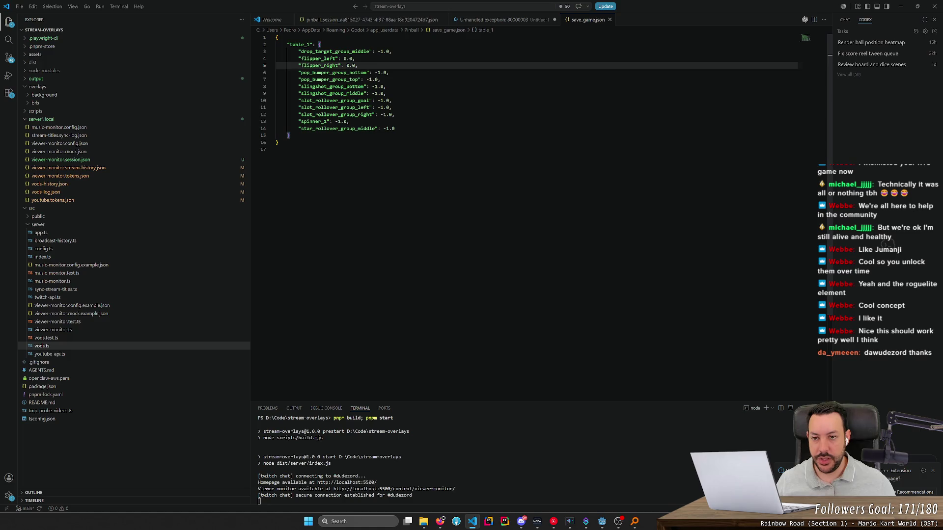
Step: Select and review the table_1 upgrade entries in save_game.json, then return to Godot
double_click(308, 44)
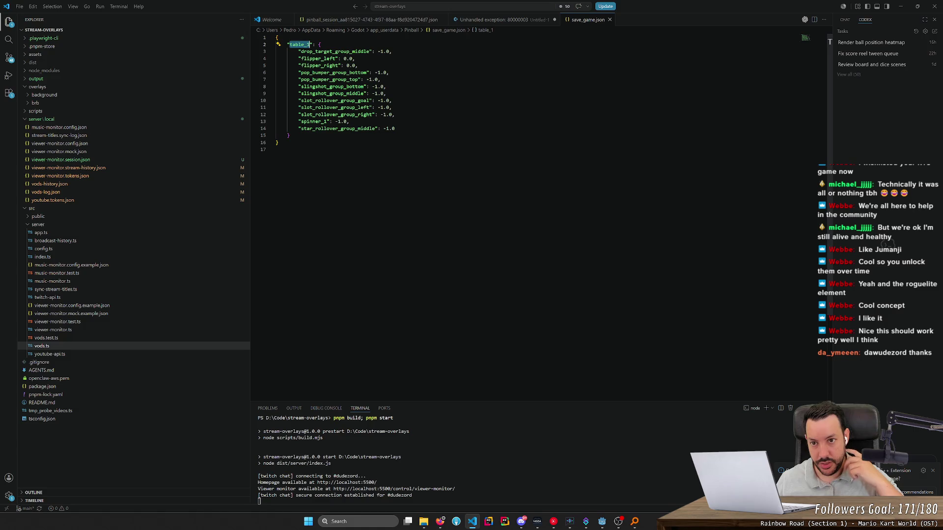
key("alt+Tab")
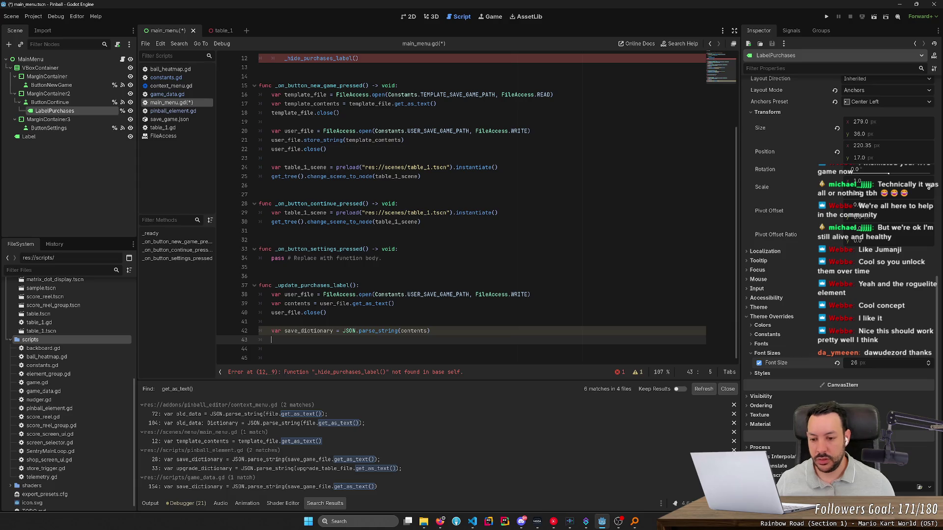
key("alt+Tab")
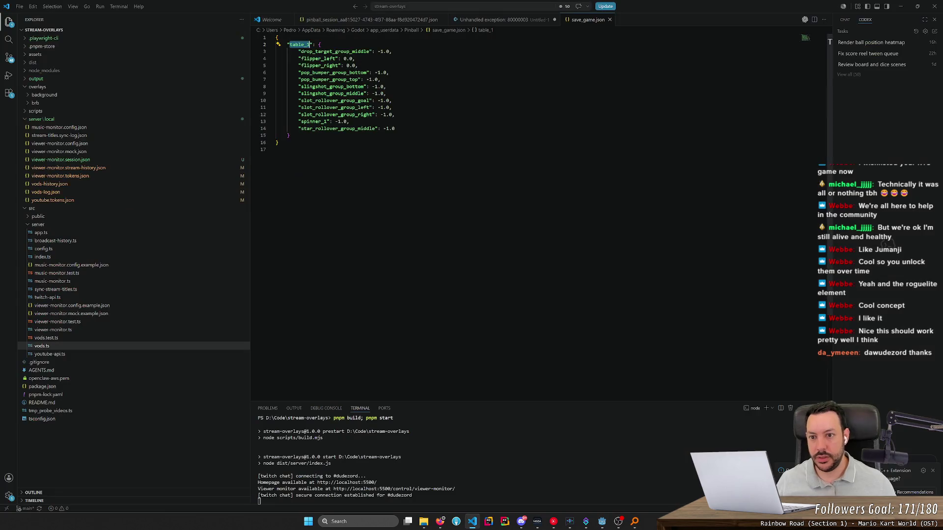
key("shift+alt+Right")
key("Left")
key("shift+alt+Right")
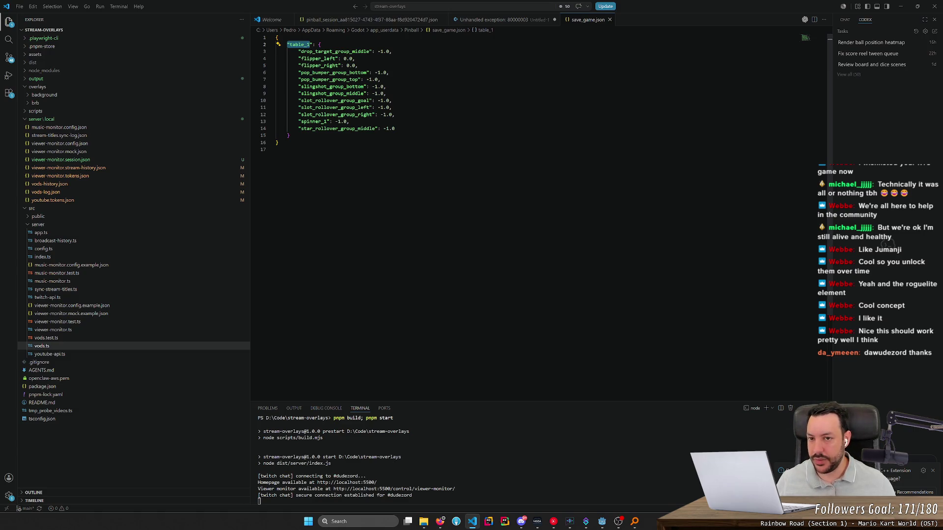
left_click(334, 86)
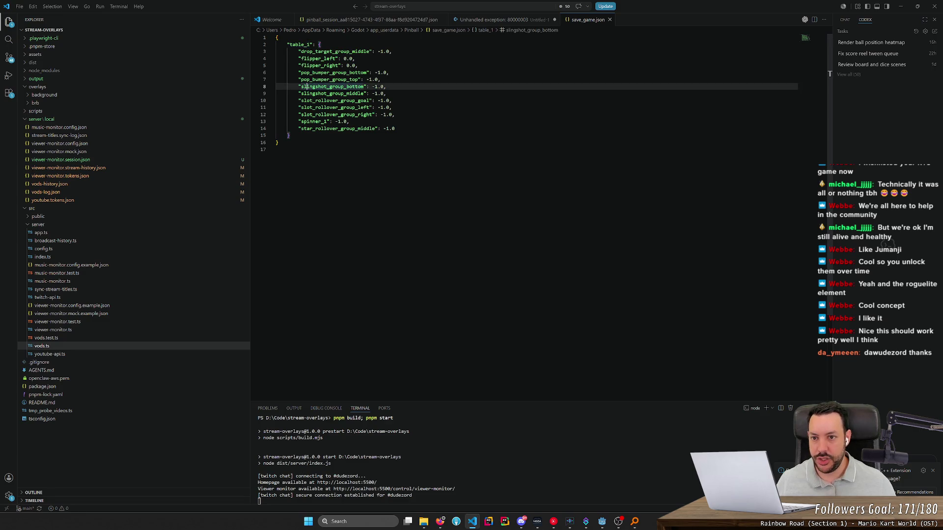
key("shift+alt+Right")
key("shift+alt+Right")
key("shift+alt+Right")
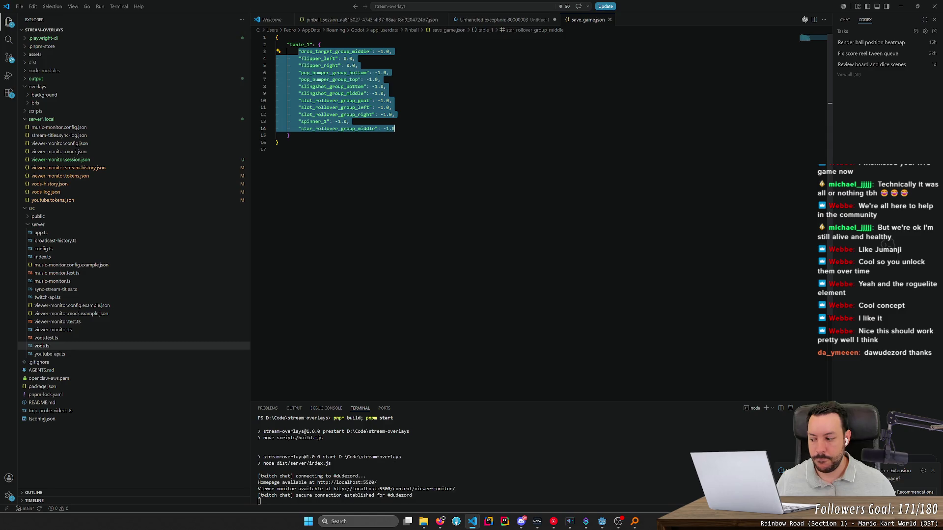
key("alt+Tab")
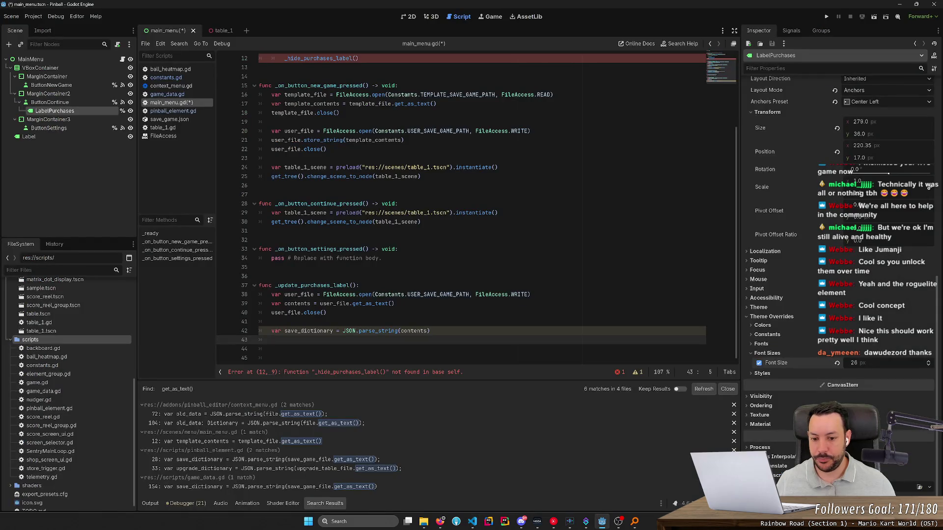
Step: Declare 'var upgrades_count = 0' above the save_dictionary parse line
key("alt+Up")
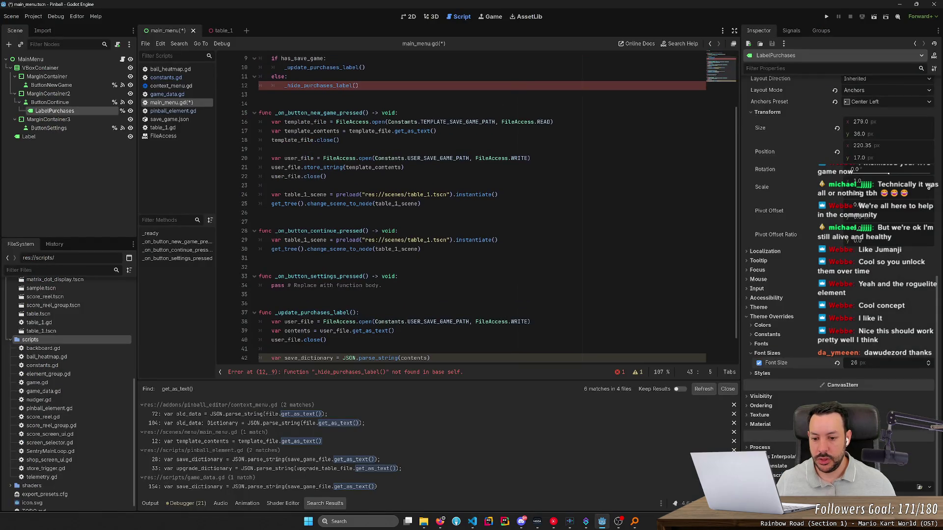
key("Return")
key("Up")
type("var upgrads")
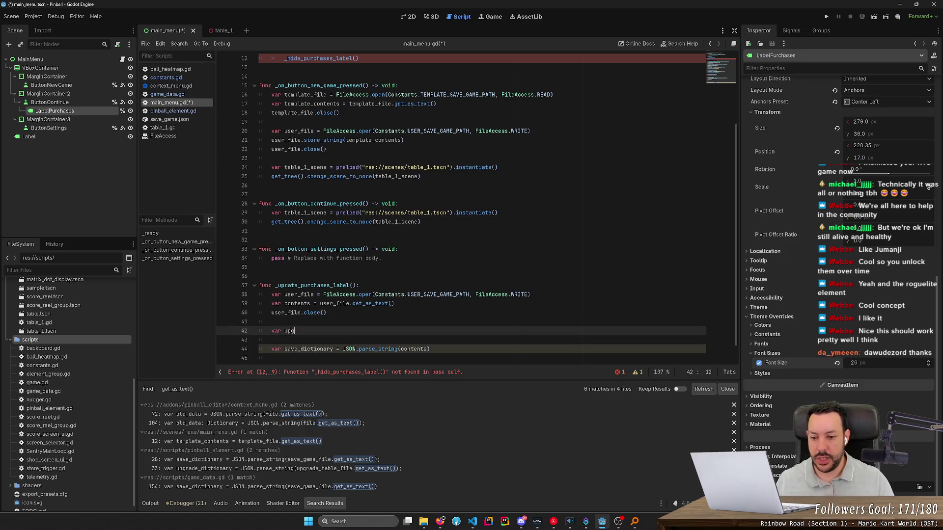
key("BackSpace")
key("BackSpace")
type("es_count = 0")
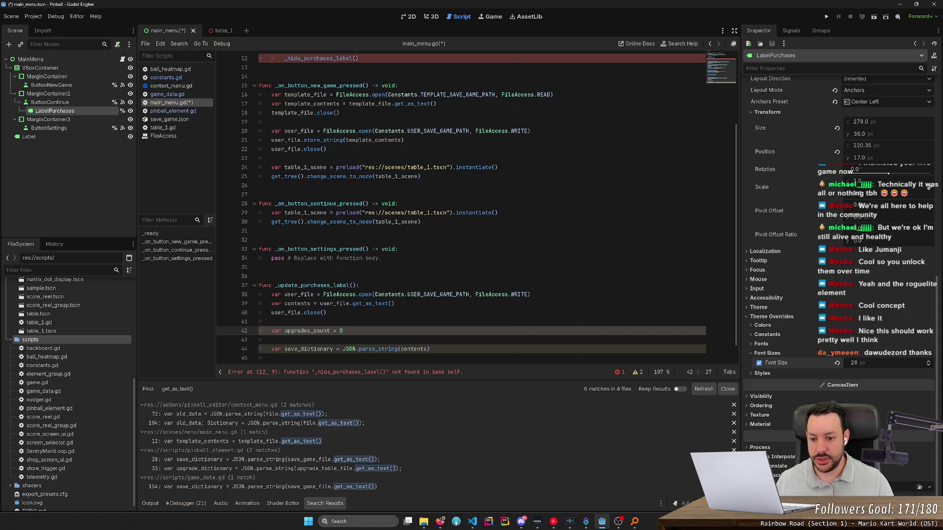
Step: Below the parse line, start the loop 'for table_id in save_dictionary:'
left_click(271, 340)
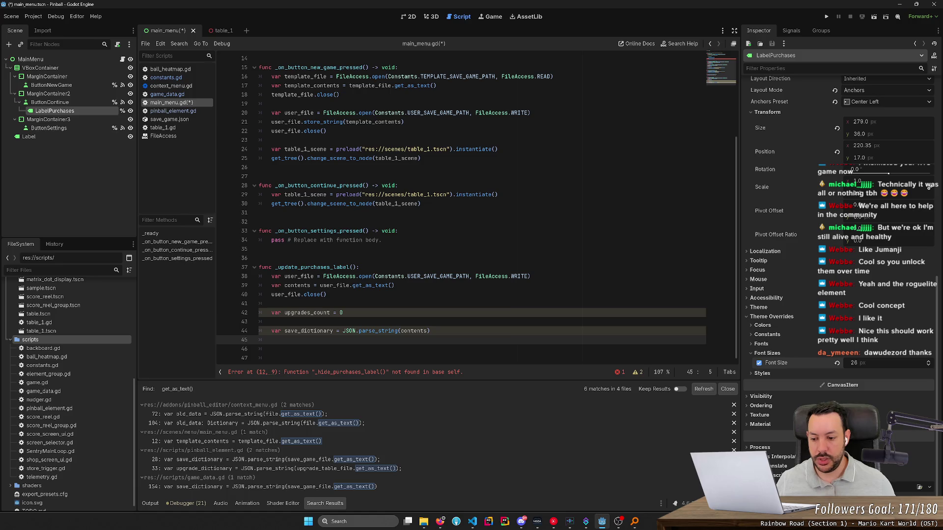
type("s")
key("Escape")
type("a")
key("Return")
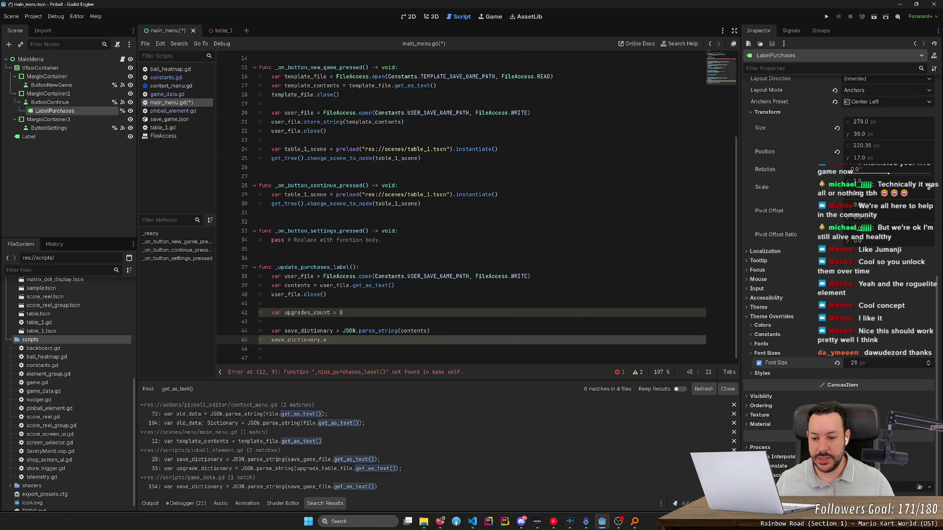
key("BackSpace")
key("BackSpace")
key("BackSpace")
key("Return")
type("for table_id in save")
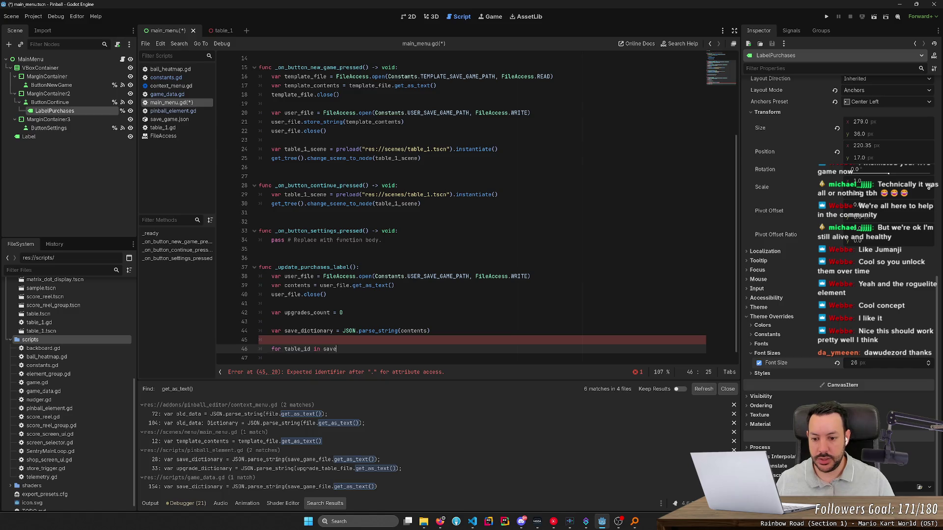
type("_dictionary:")
Step: Inside the loop, add 'var table_dictionary = save_dictionary[table_id]'
key("Return")
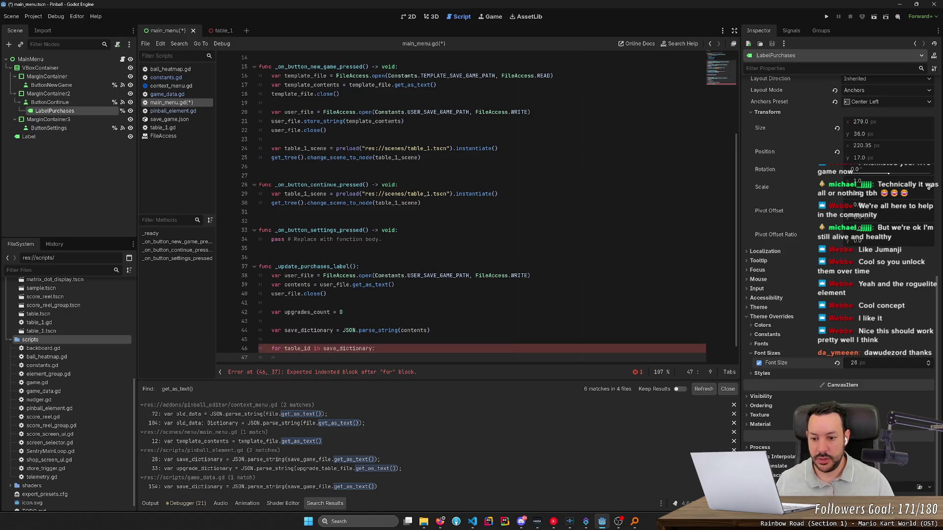
type("save")
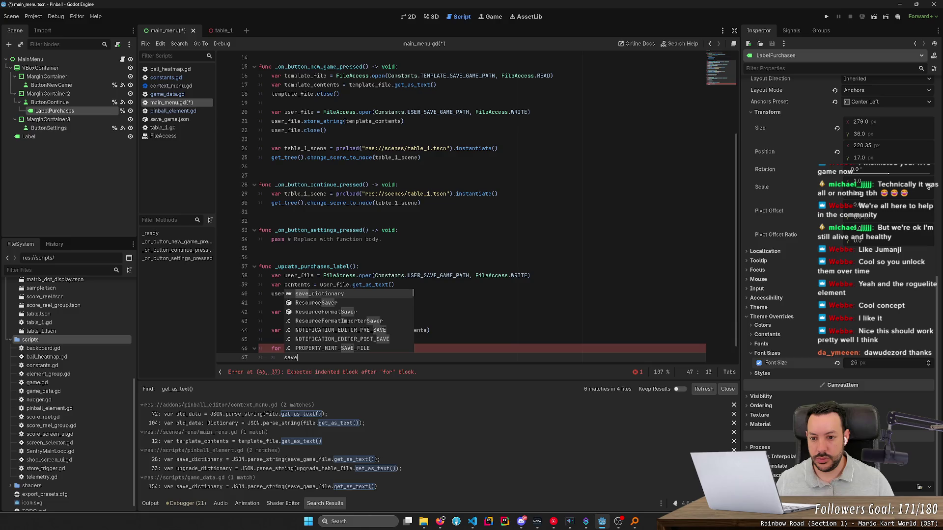
key("Return")
type("[table_id")
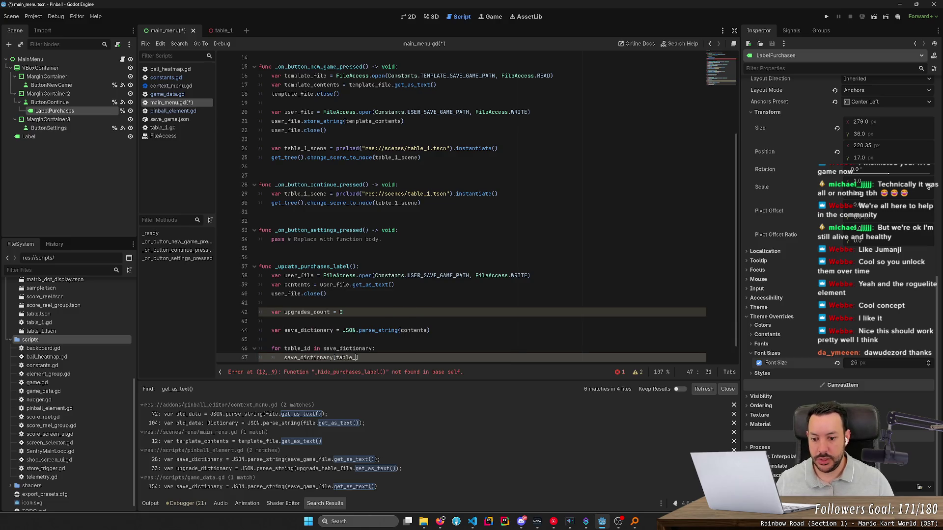
key("Home")
type("var table_dictionary =")
key("Escape")
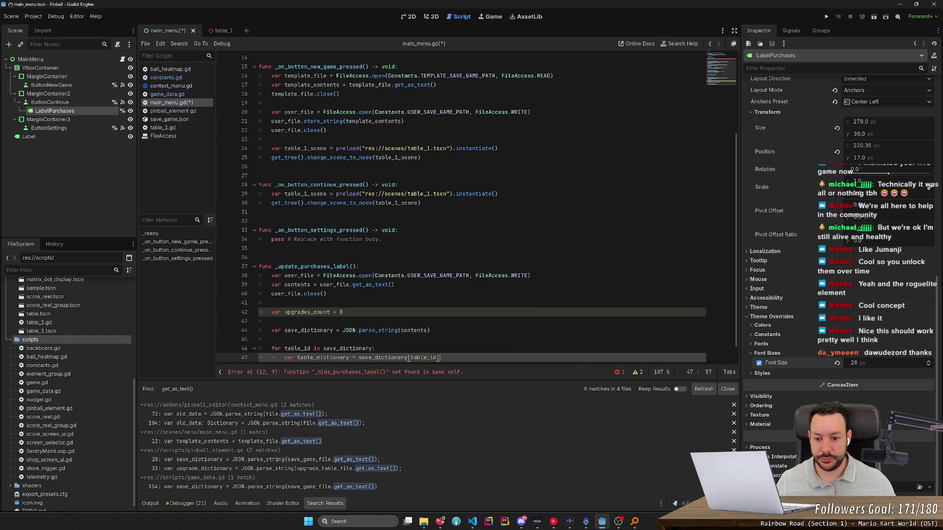
key("End")
Step: Nest 'for group_id in table_dictionary:' with a body indexing table_dictionary[group_id]
key("Return")
key("Return")
type("for element_id")
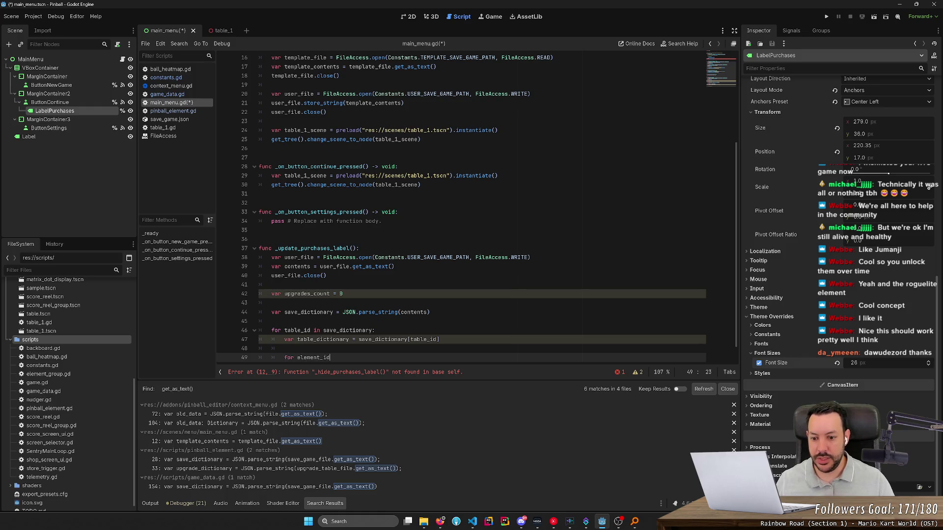
key("ctrl+BackSpace")
type("group_id in table_")
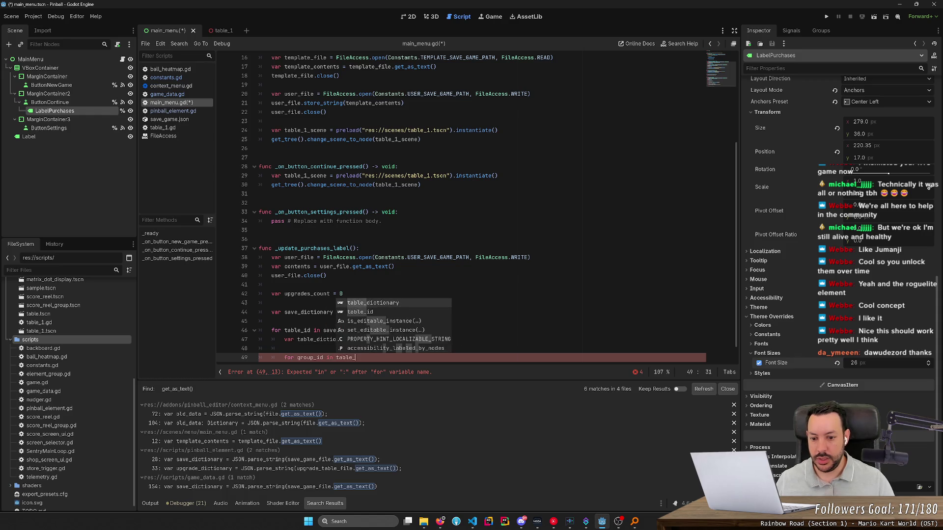
key("Return")
type(":")
key("Return")
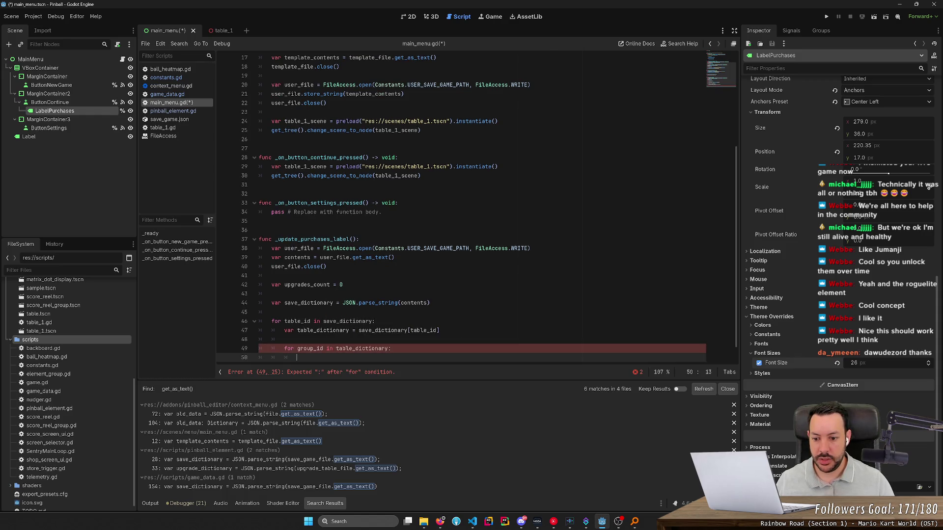
type("table_di")
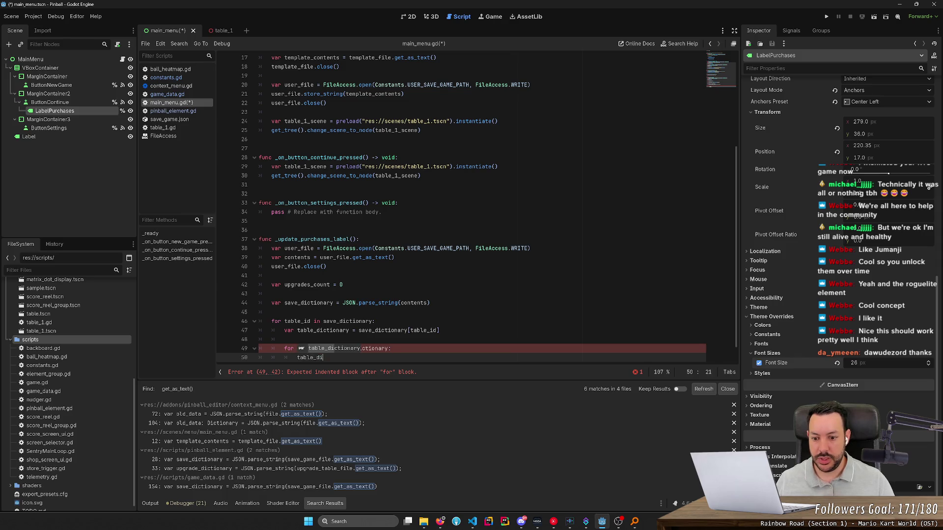
key("Return")
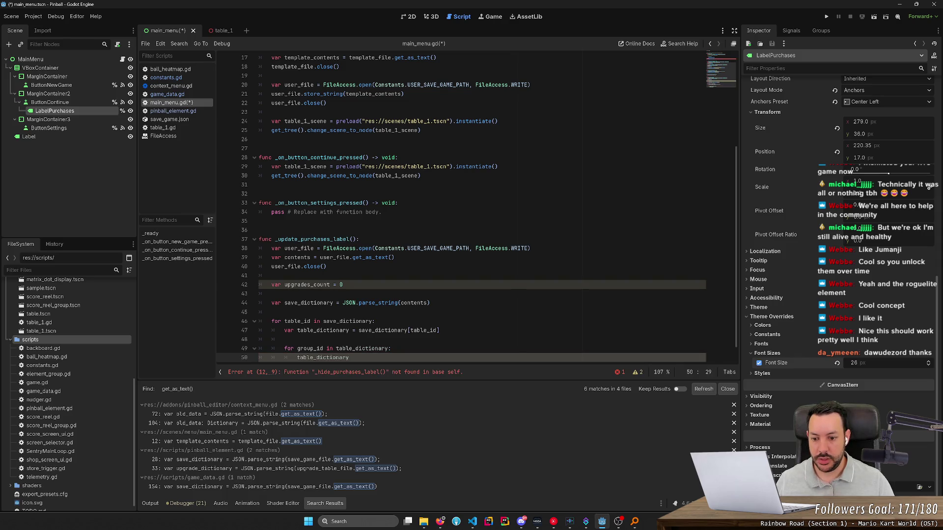
type("[group_id")
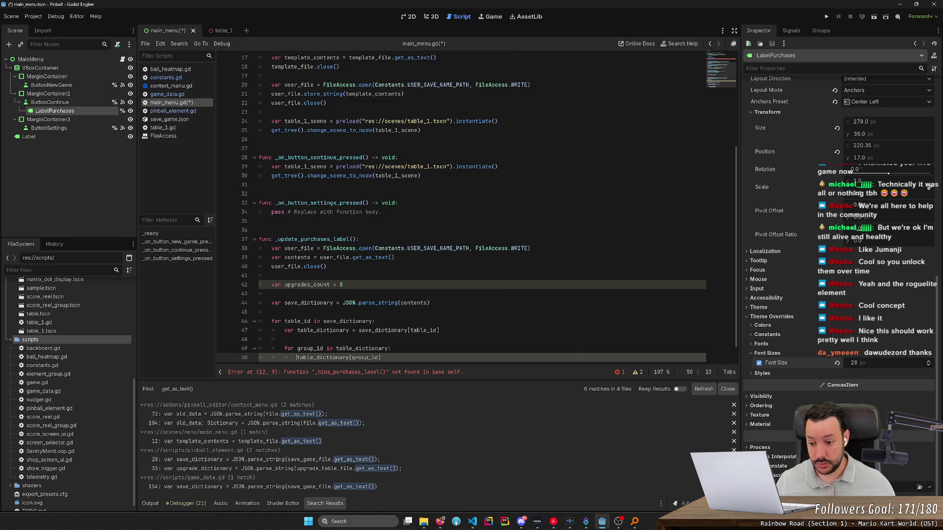
left_click(342, 468)
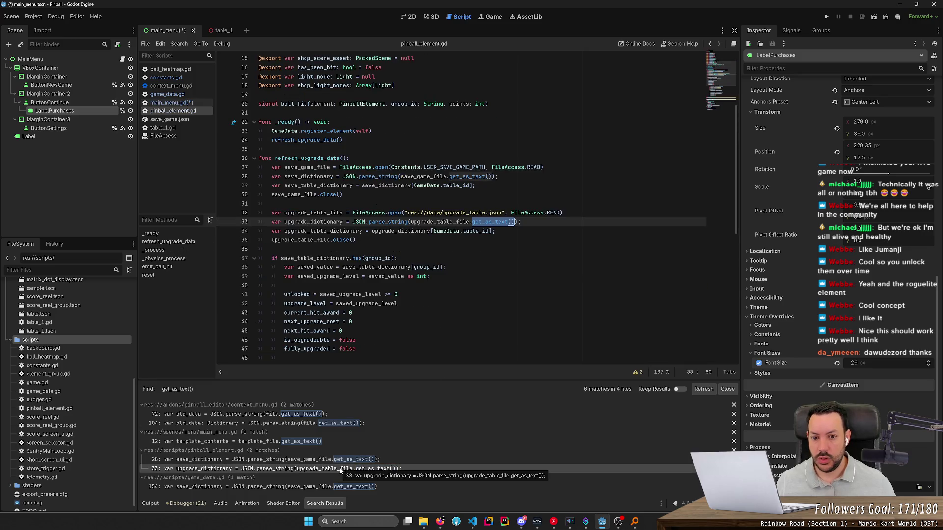
scroll(412, 312, "down", 4)
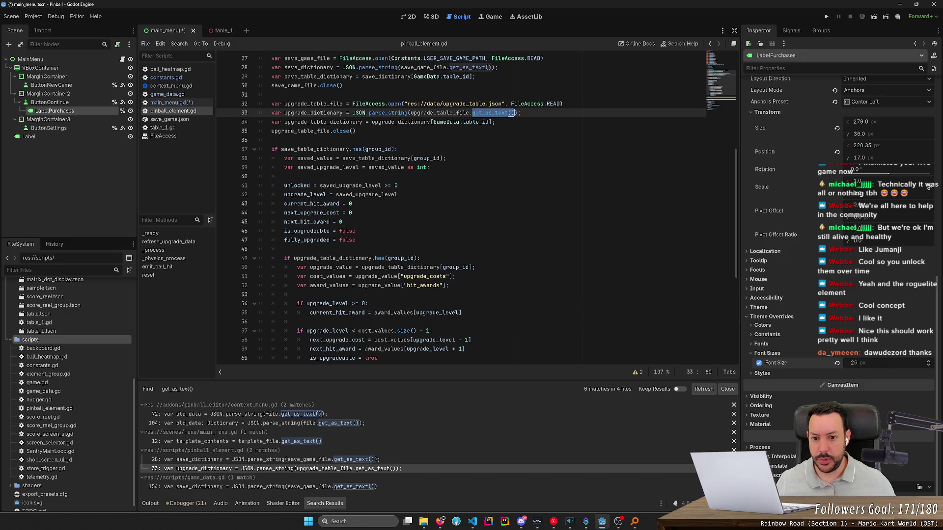
scroll(462, 209, "down", 4)
scroll(486, 205, "down", 3)
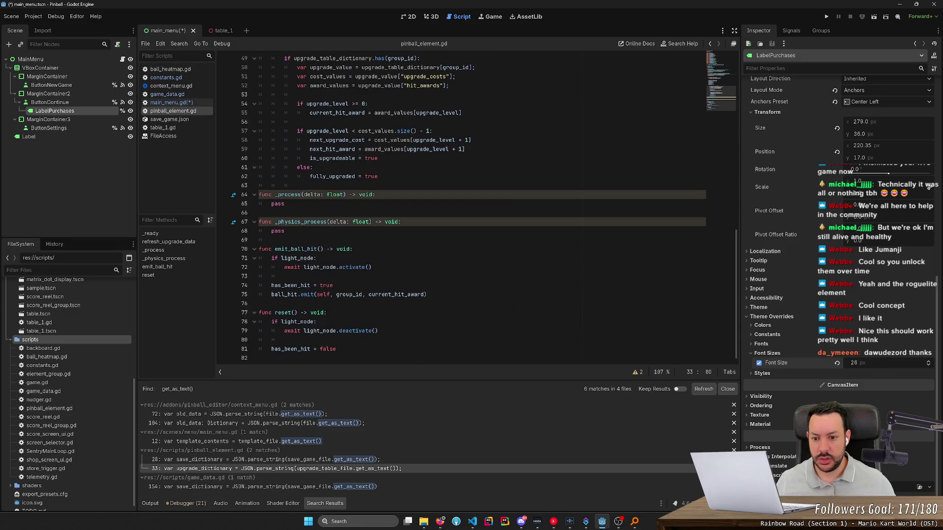
scroll(471, 206, "up", 5)
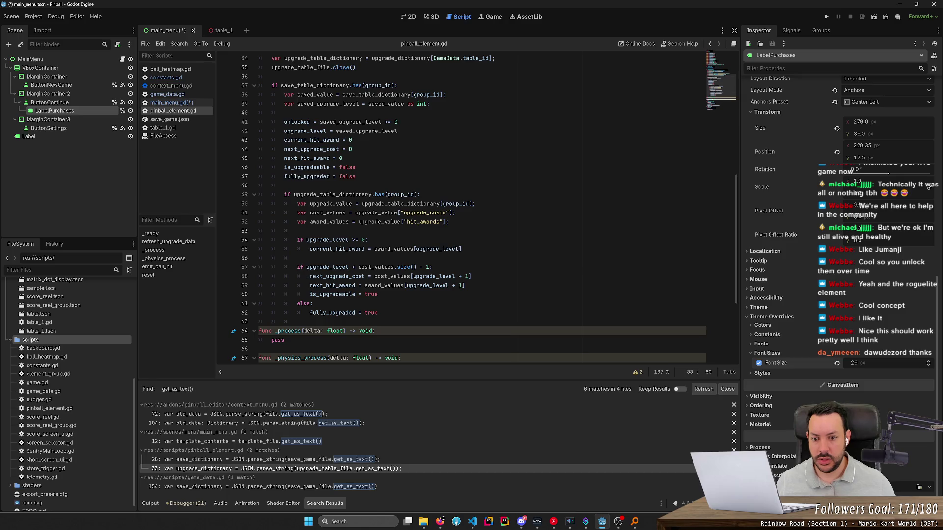
double_click(408, 276)
double_click(381, 212)
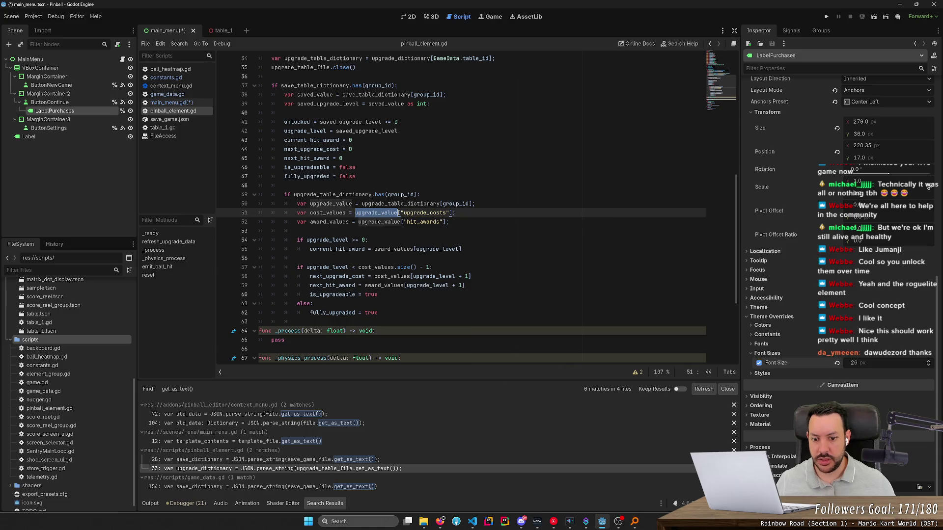
double_click(392, 277)
double_click(400, 204)
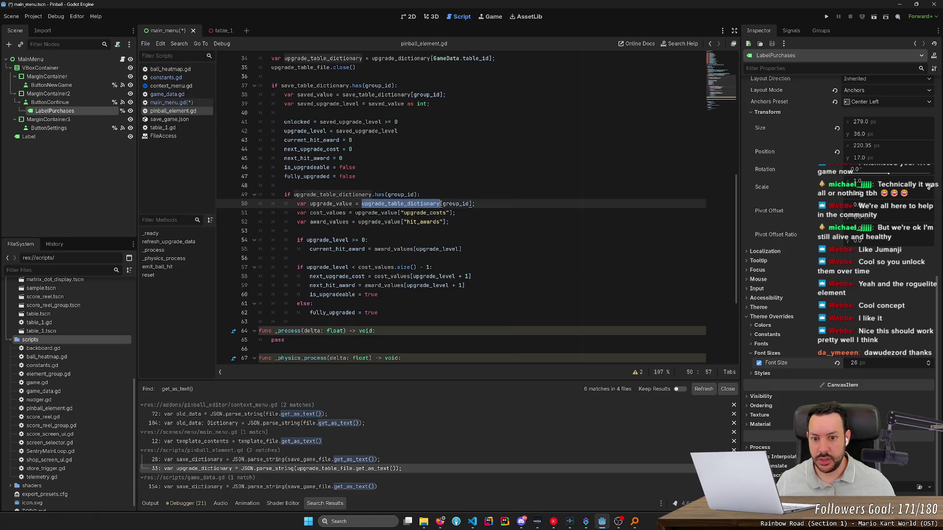
scroll(400, 203, "up", 1)
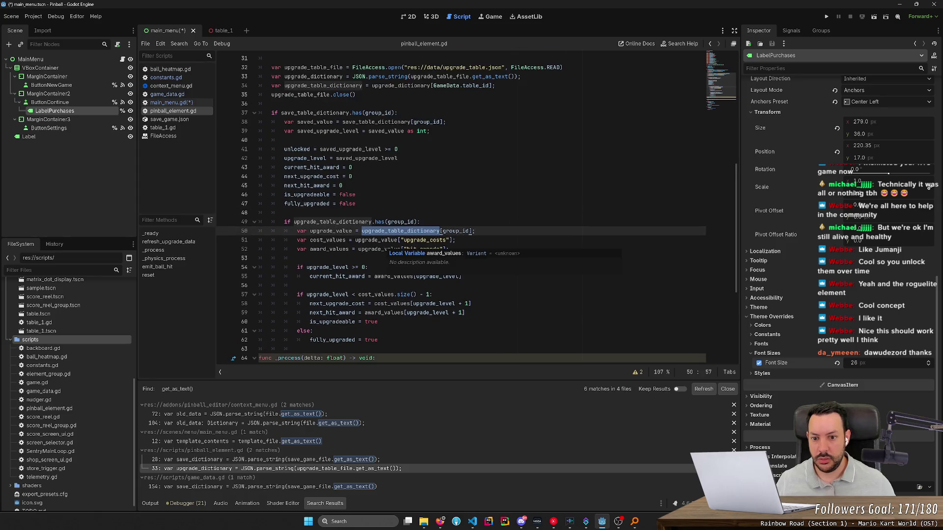
left_click(368, 204)
key("alt+Left")
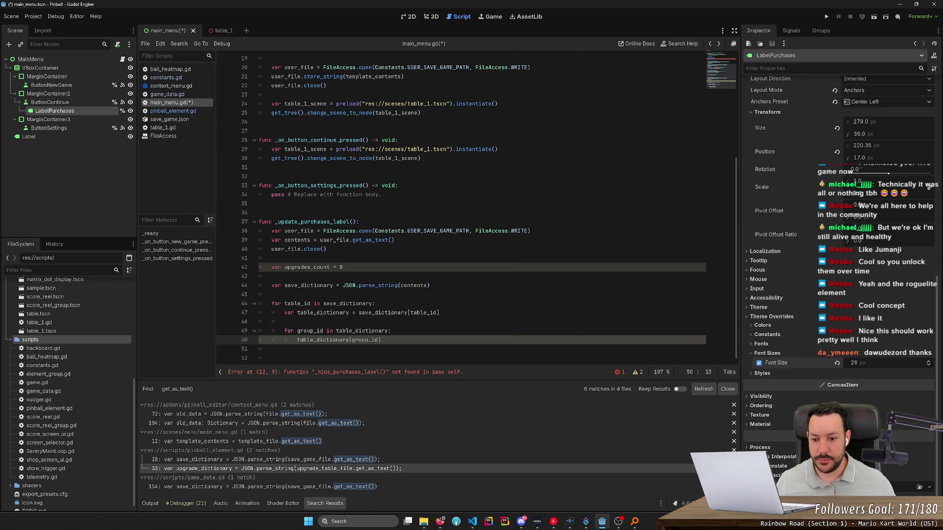
Step: Declare upgrade_level: int in the group loop and add the line upgrades_count = upgrade_level + 1
type("var i")
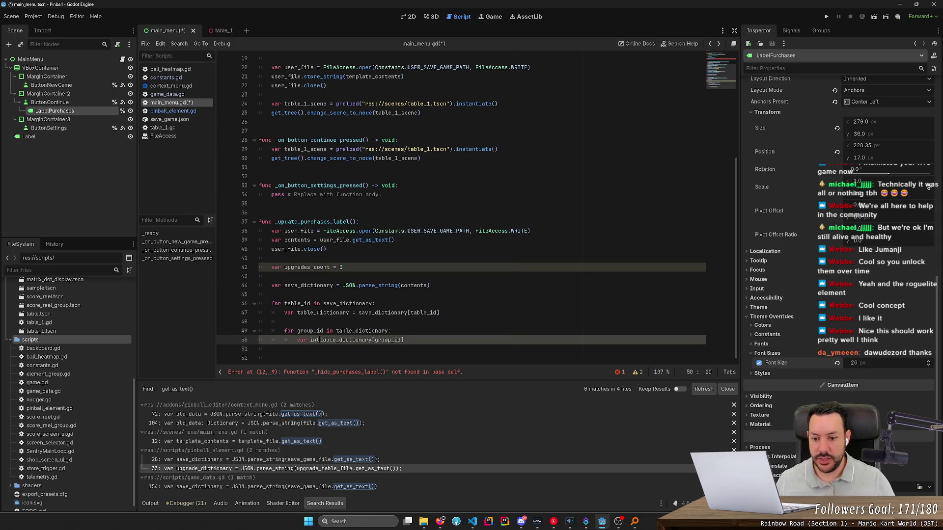
key("BackSpace")
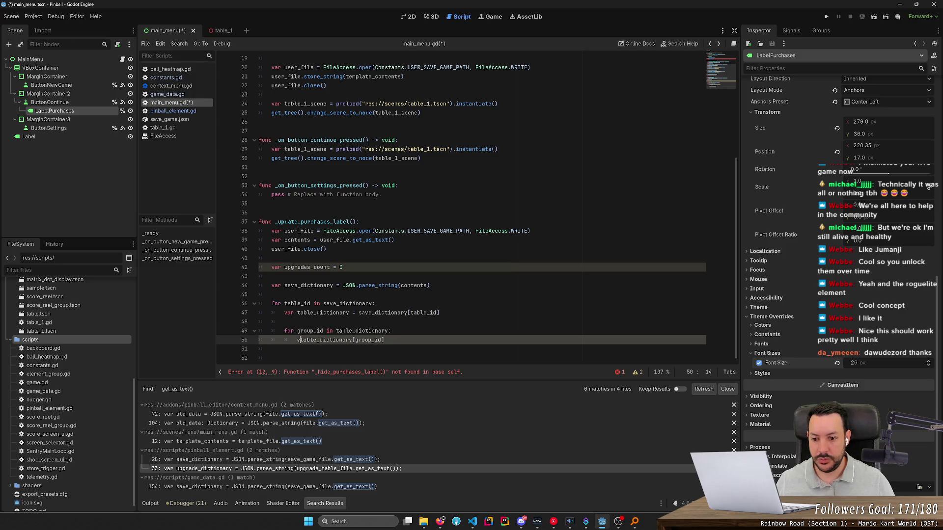
type("upgrade")
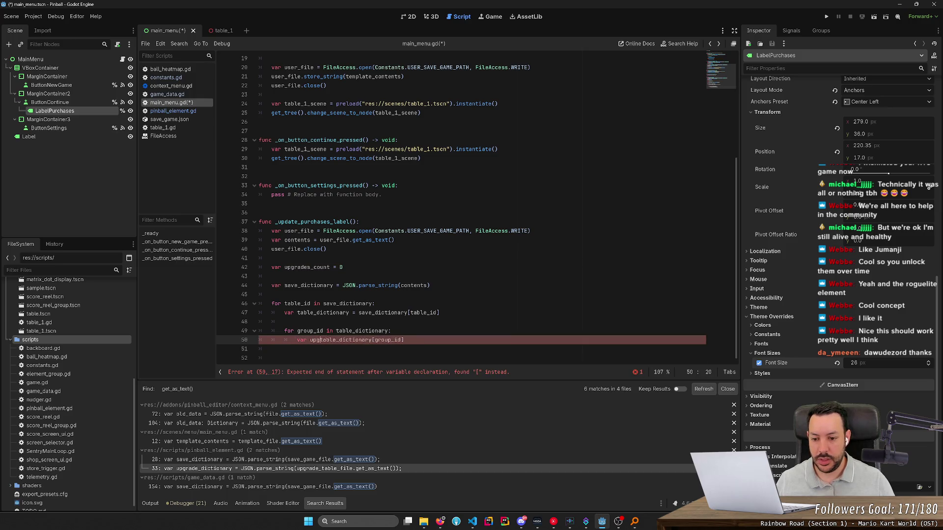
type("_level: int ")
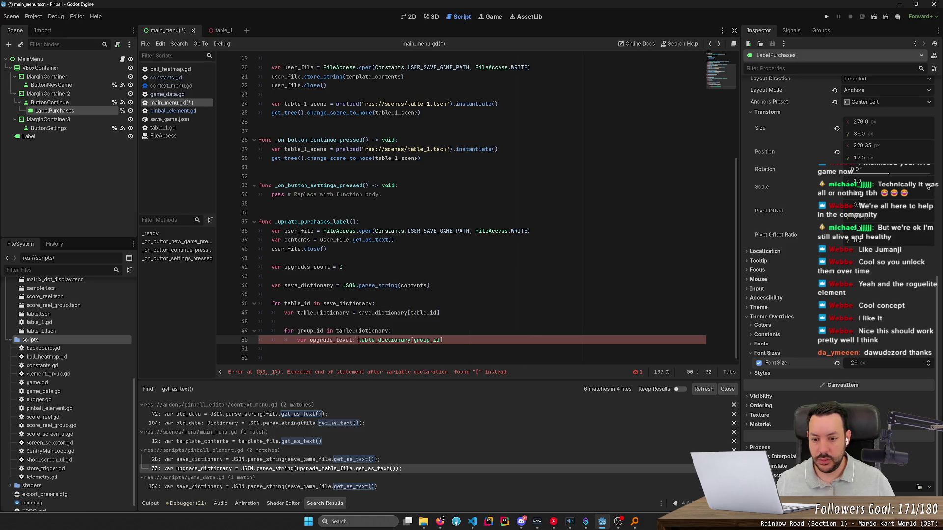
type("=")
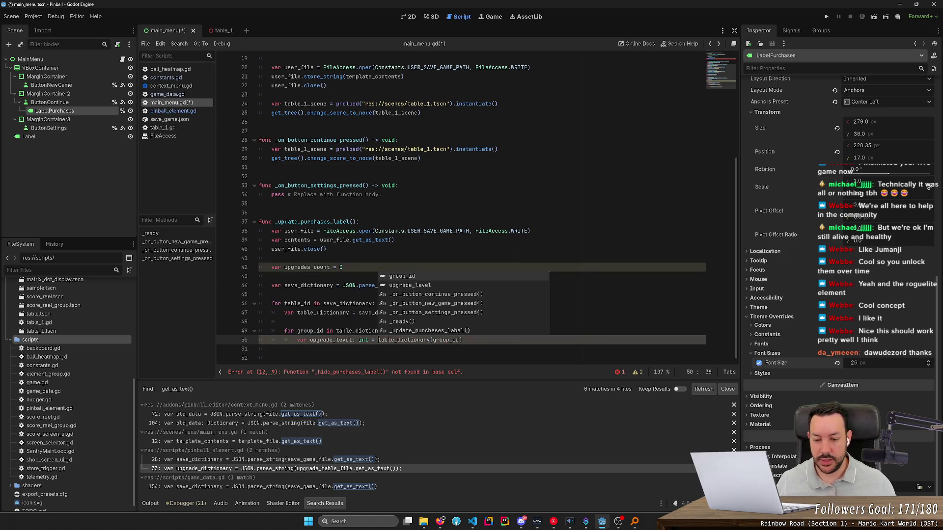
left_click(272, 348)
left_click(462, 339)
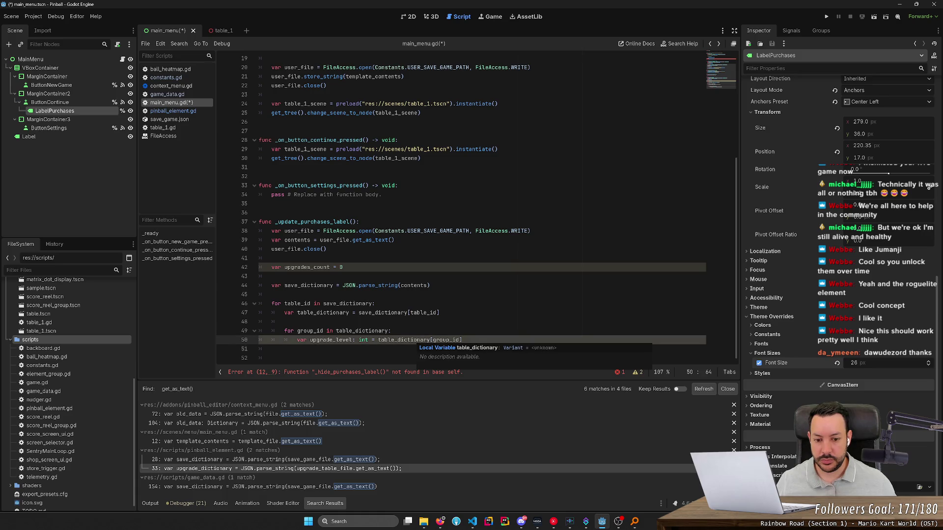
double_click(330, 339)
key("Down")
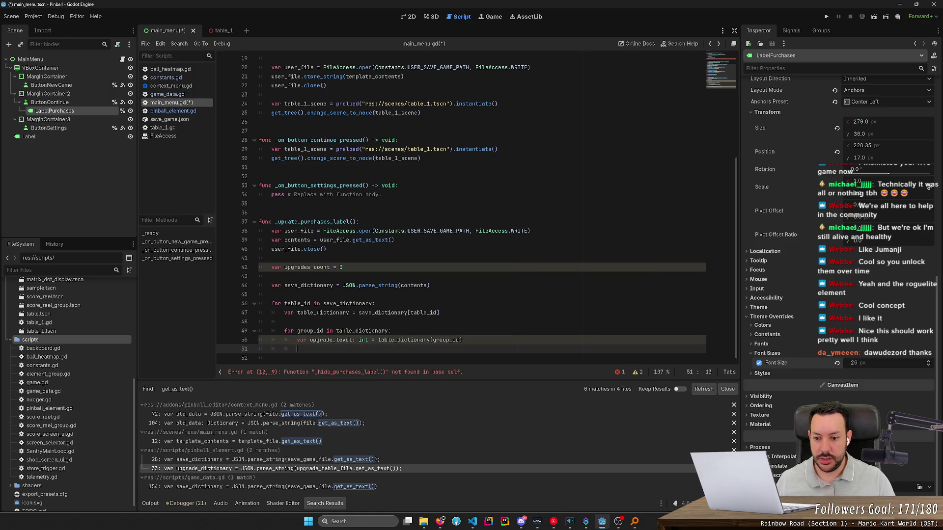
key("Tab")
type("uprade")
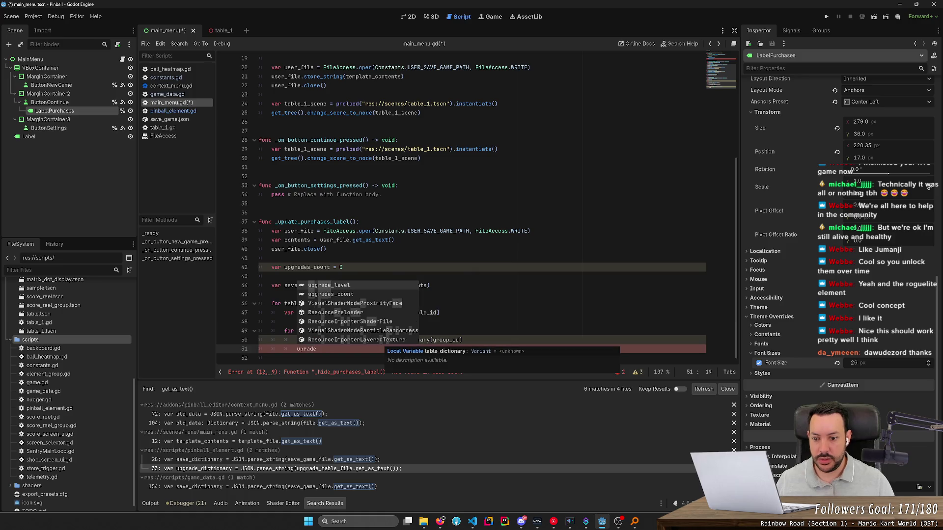
key("Down")
key("Return")
type("= upgrade_level + 1")
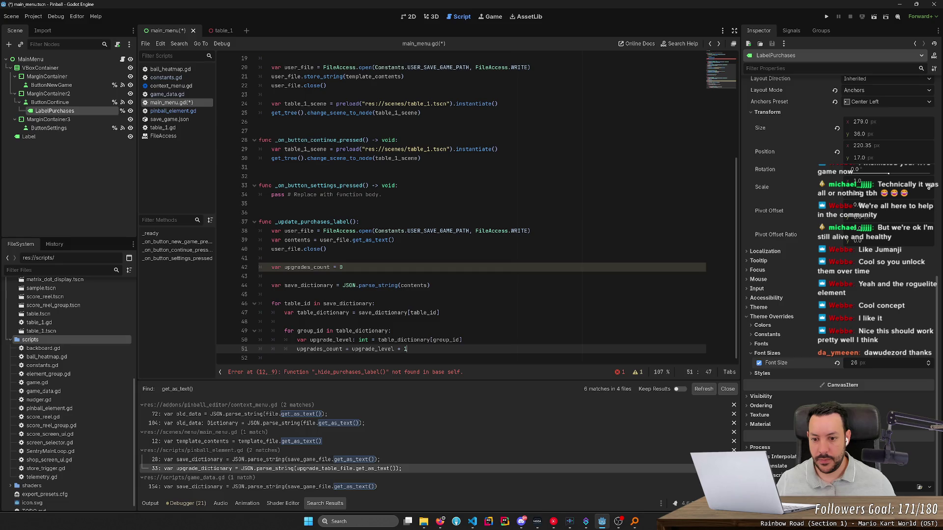
Step: Start upgrades_count at -2, comment that it discounts the initial flippers, and save the script
left_click(342, 267)
type("-2")
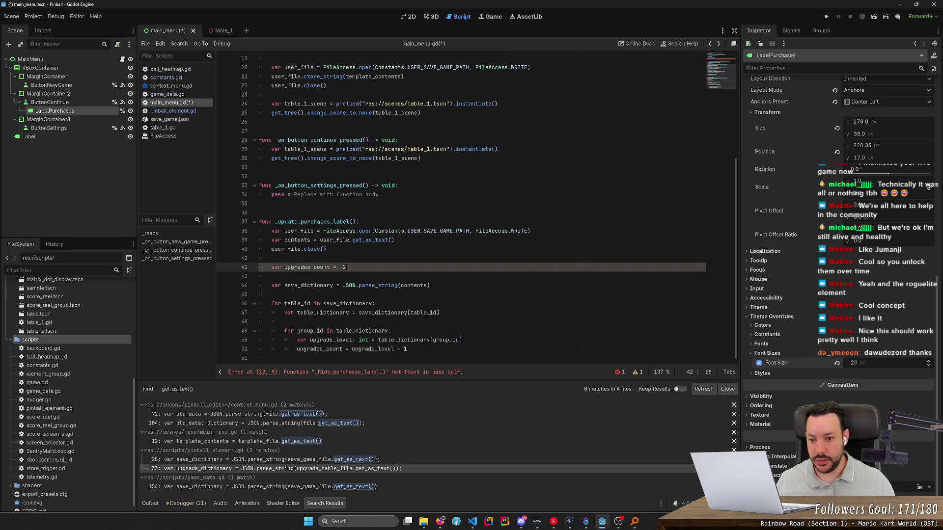
key("ctrl+shift+Return")
key("BackSpace")
key("BackSpace")
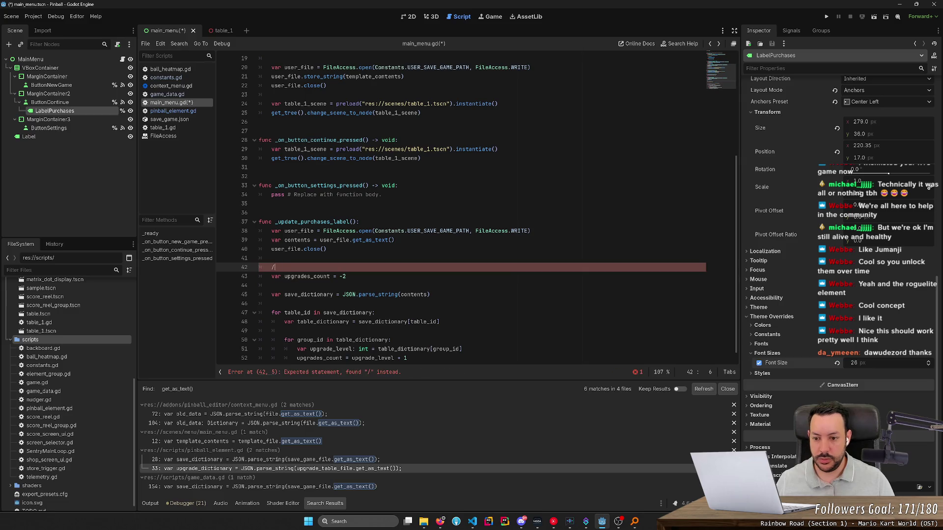
type("2 because wi")
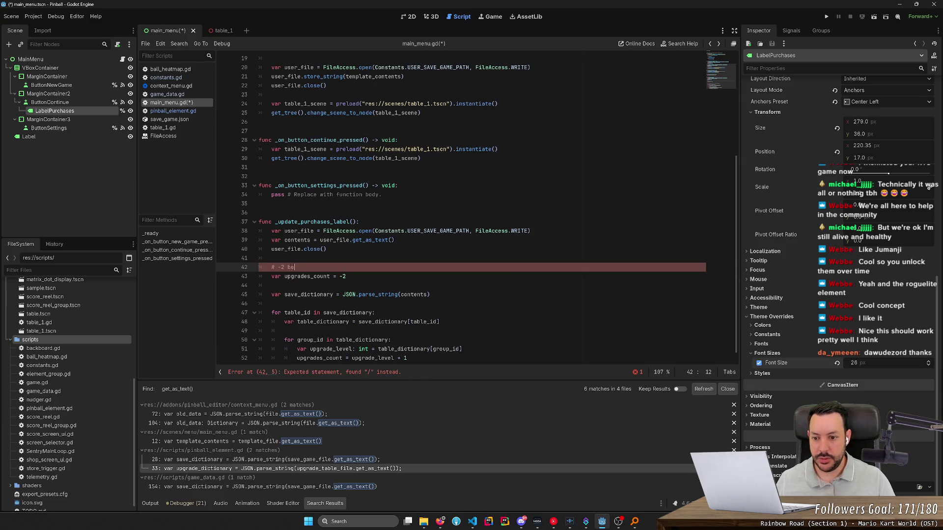
type("iscount the")
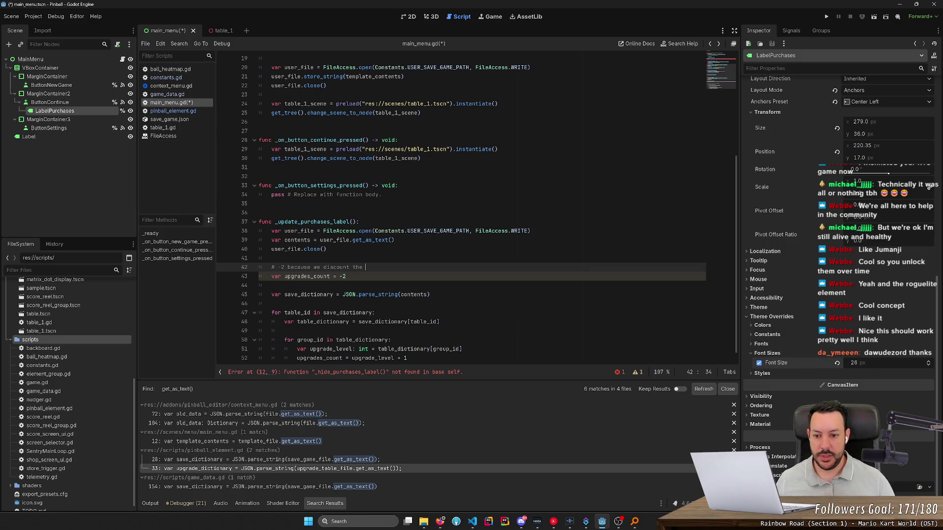
type("pper")
key("ctrl+BackSpace")
type("initial fl")
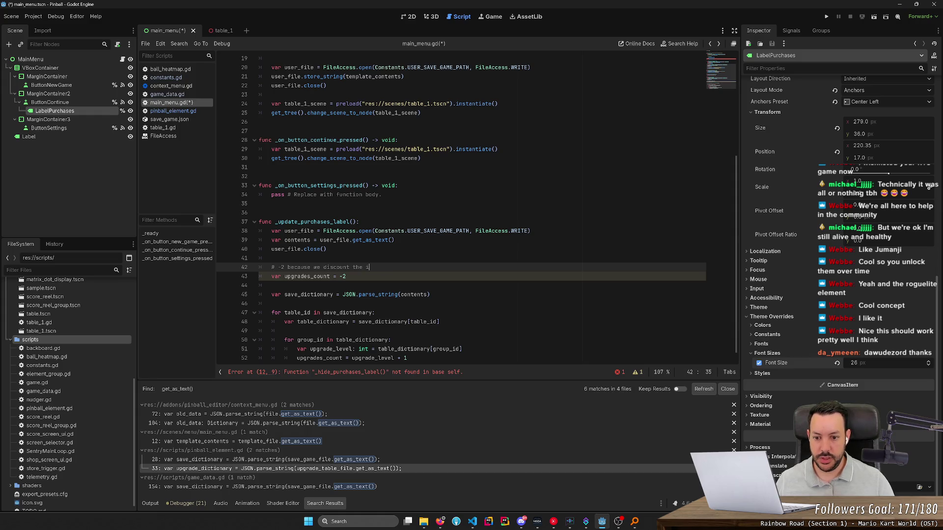
type("ippers")
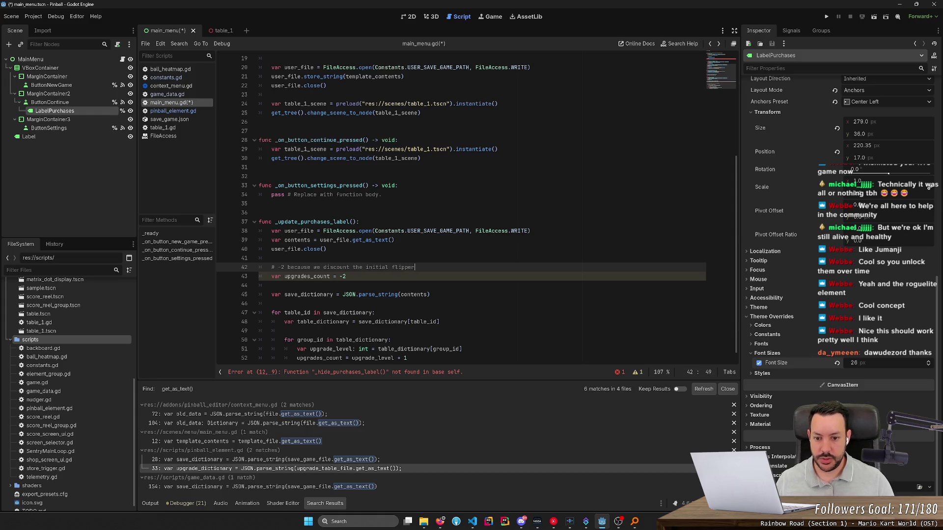
key("Down")
key("Down")
key("Down")
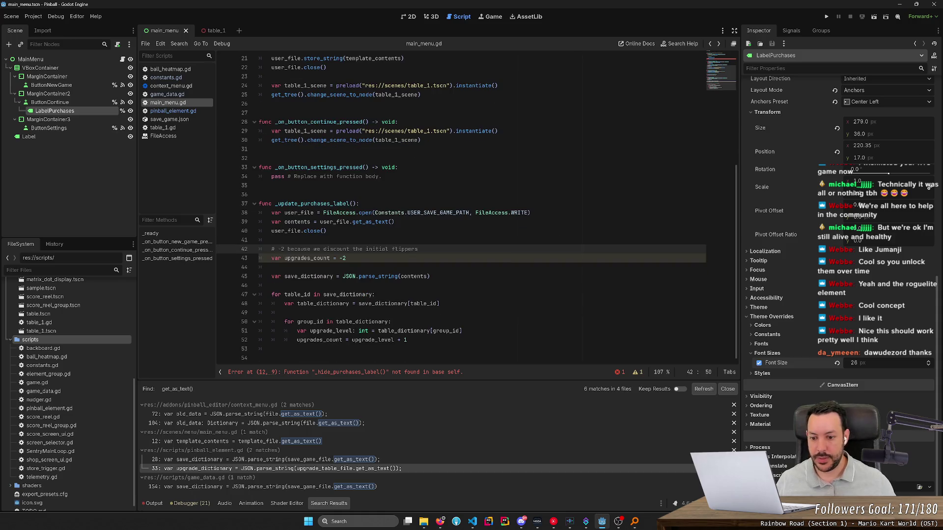
key("ctrl+s")
Step: After the loop, add %LabelPurchases.text = upgrades_count + " upgrades purchased"
key("Down")
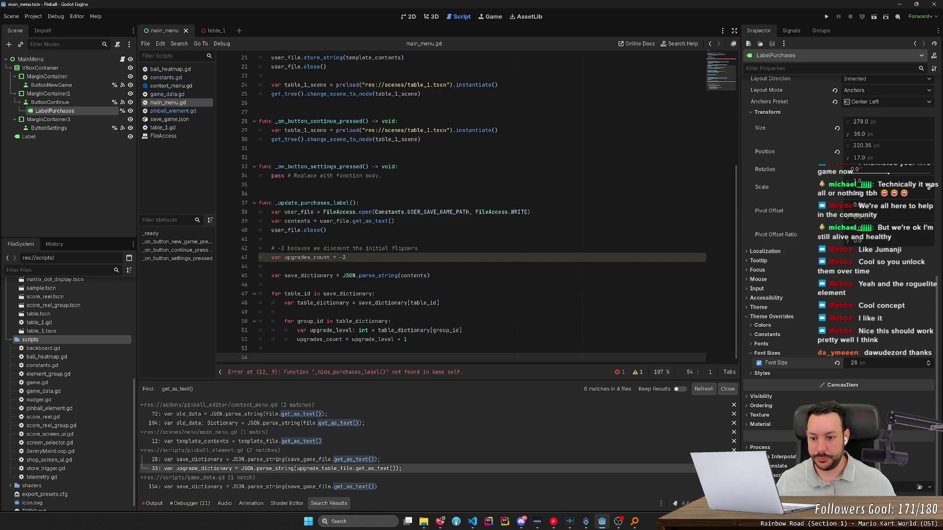
type("%L")
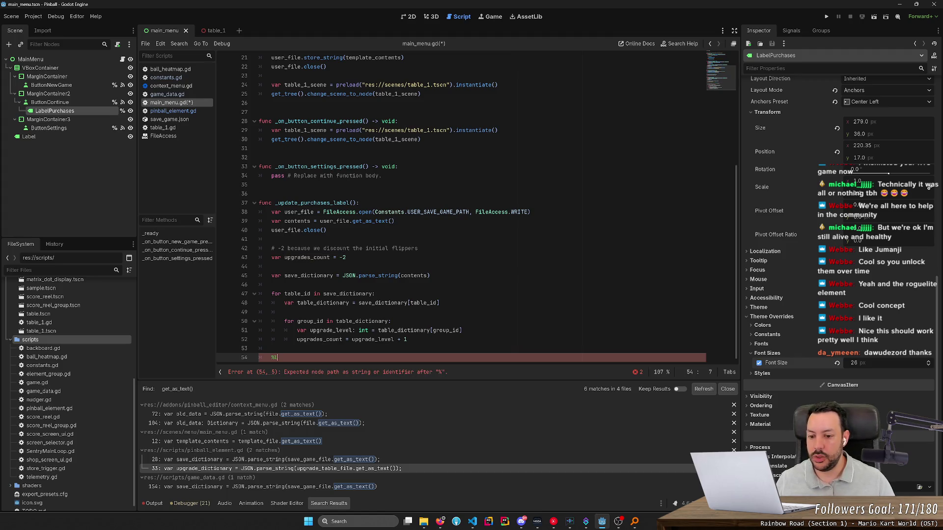
type("abelPurchases.te")
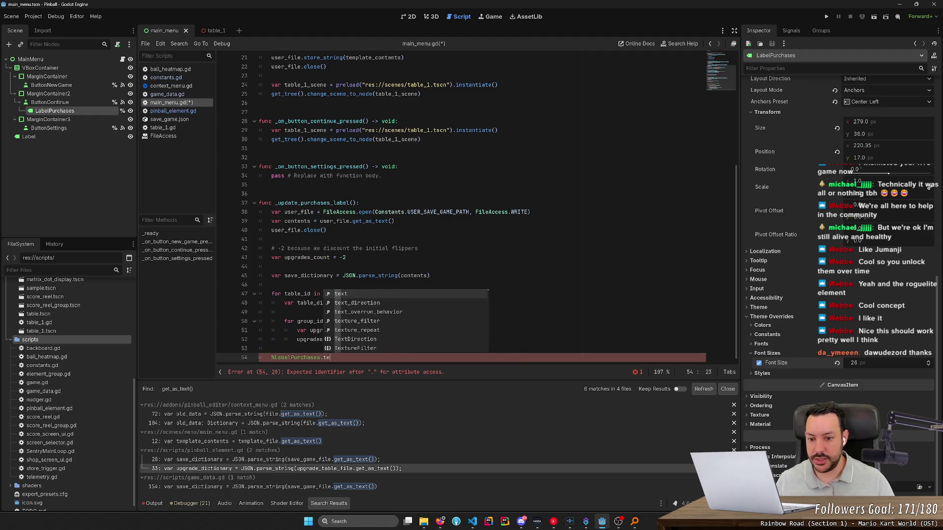
key("Return")
type("= \"")
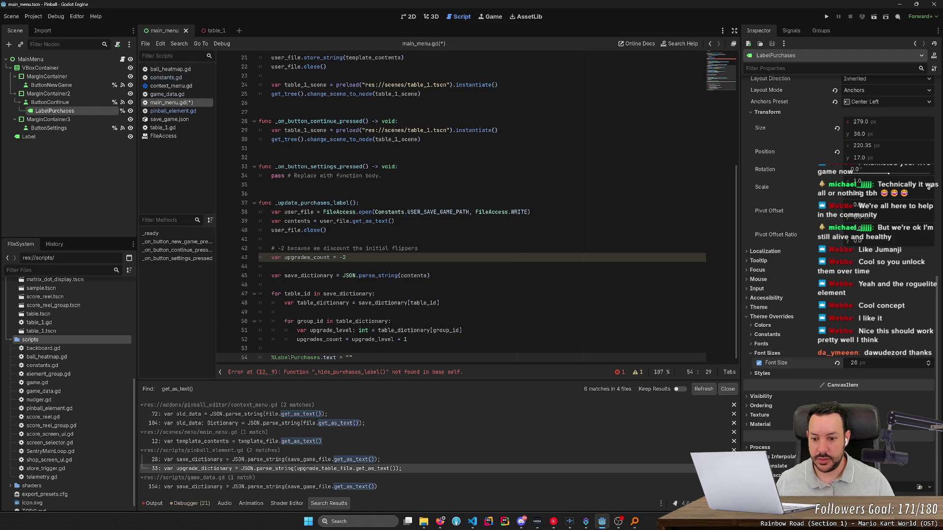
type("upg")
key("BackSpace")
key("BackSpace")
key("BackSpace")
type("up")
key("Return")
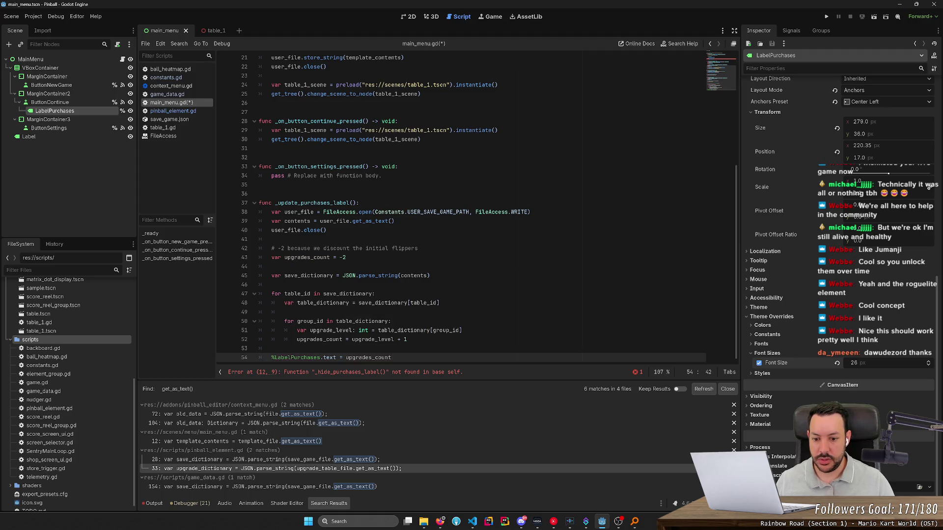
key("BackSpace")
key("BackSpace")
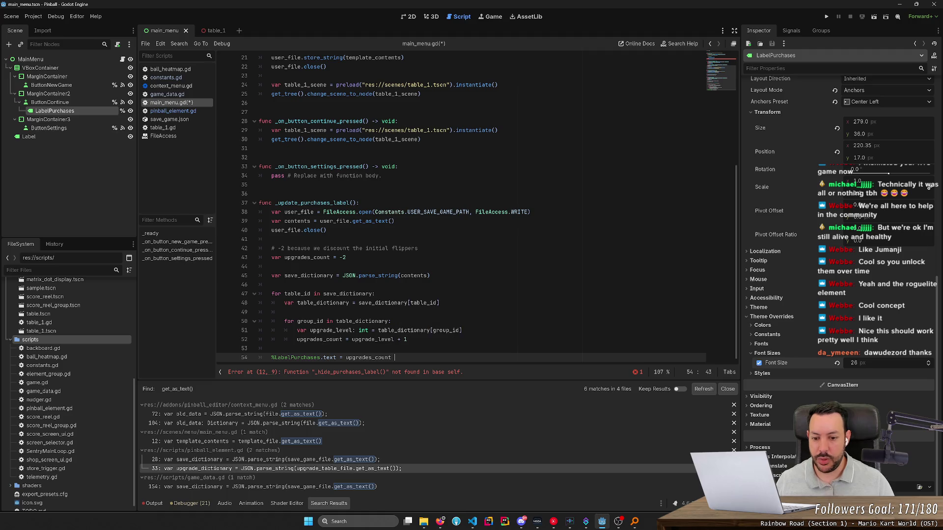
type("+ \" purac")
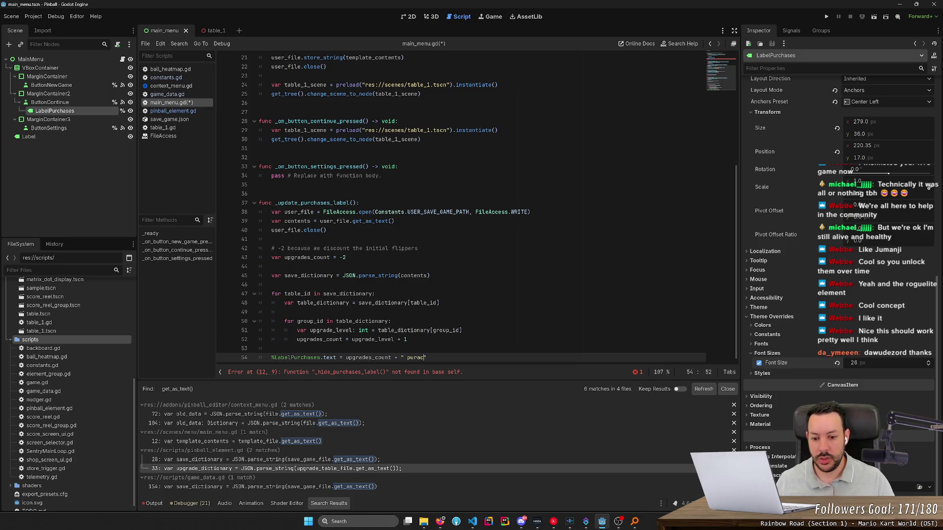
key("BackSpace")
key("BackSpace")
key("BackSpace")
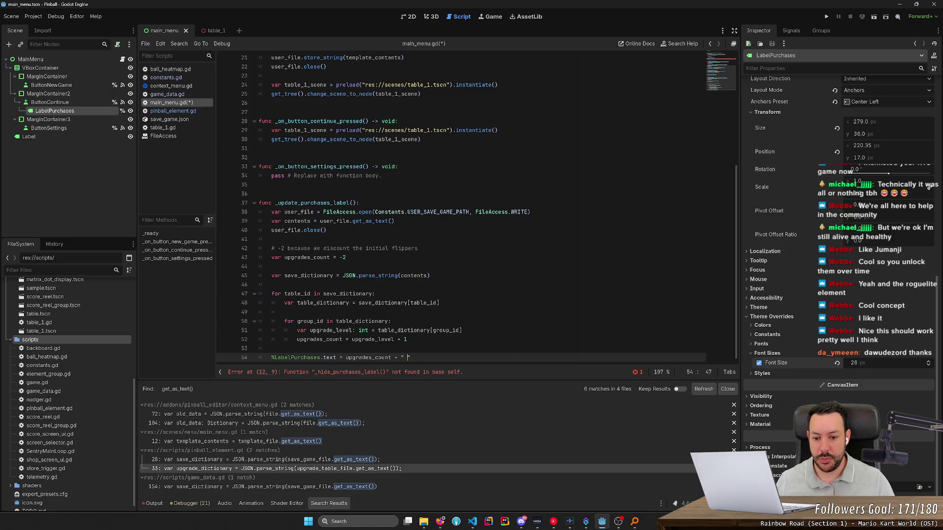
type("upgrades pur")
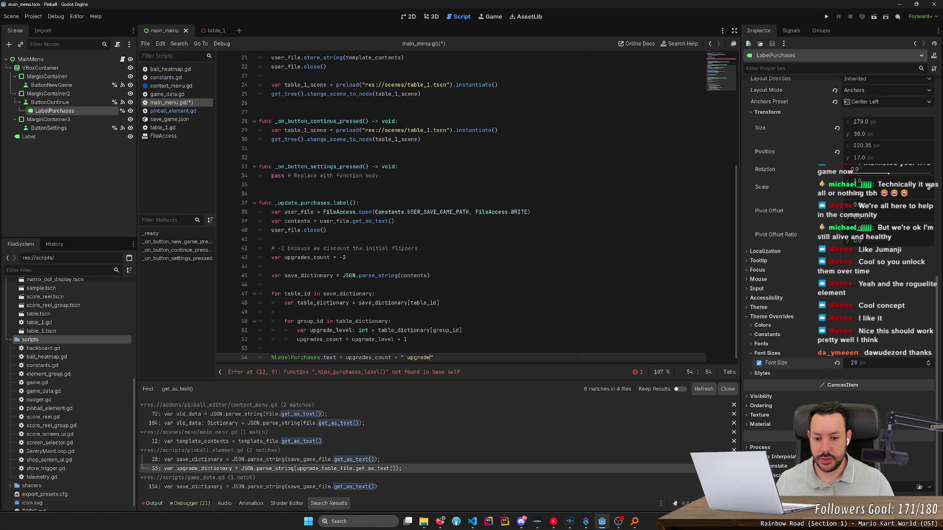
type("chased")
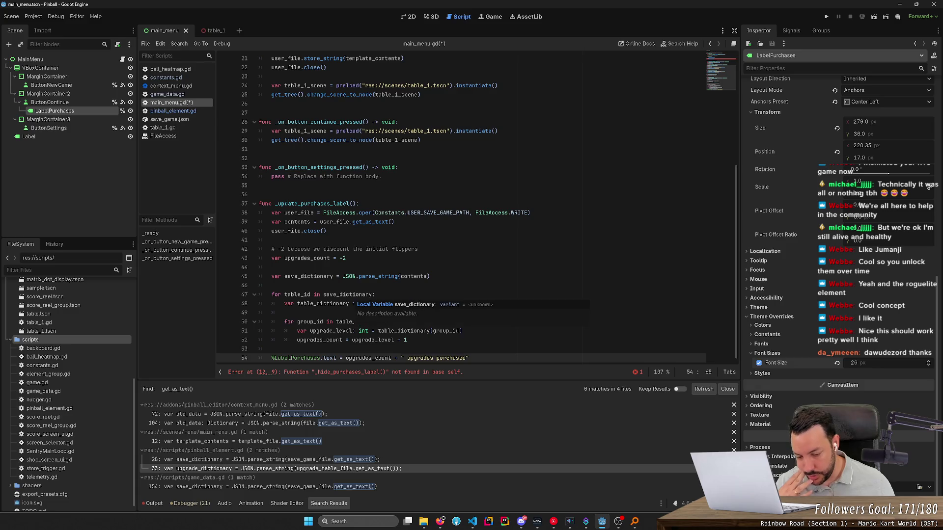
Step: Check upgrades_count and the _hide_purchases_label call, then add a blank line after the function
double_click(368, 358)
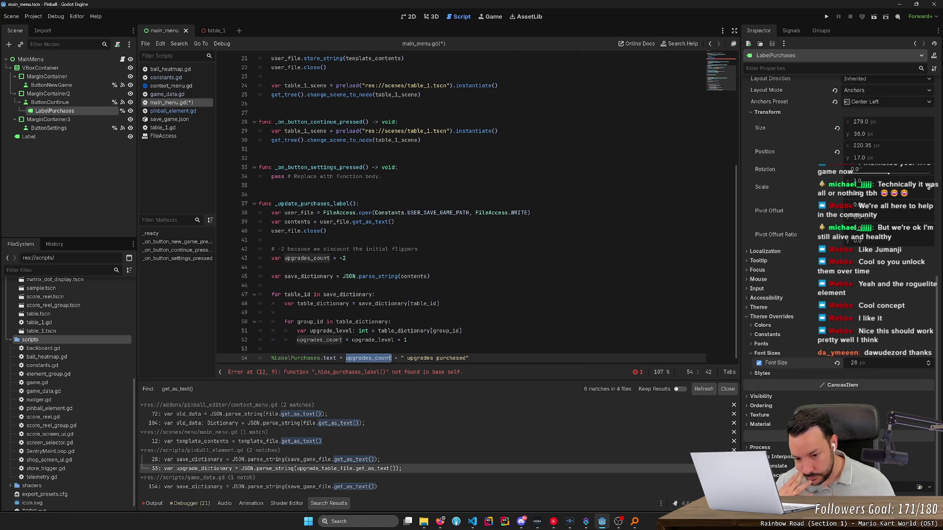
mouse_move(373, 358)
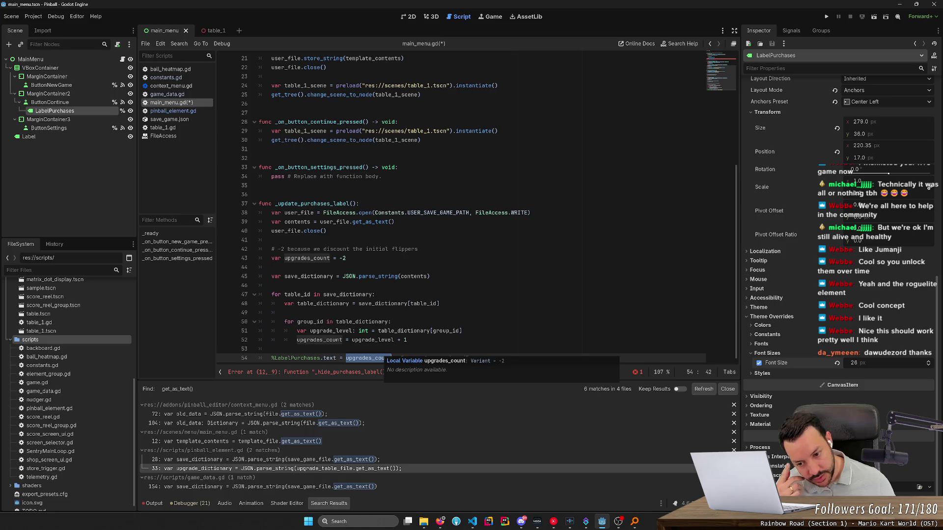
key("Up")
key("Up")
key("Up")
key("Up")
key("Up")
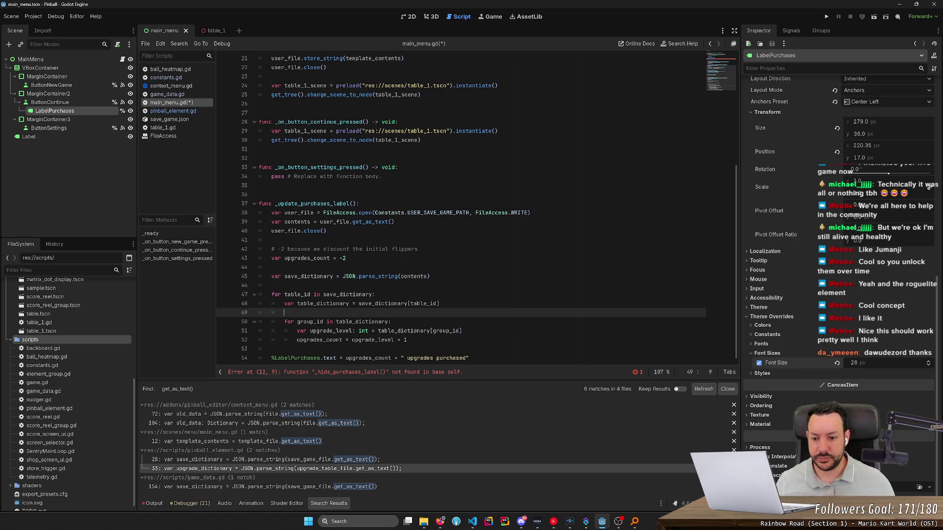
scroll(462, 207, "up", 7)
double_click(319, 158)
key("ctrl+c")
key("ctrl+End")
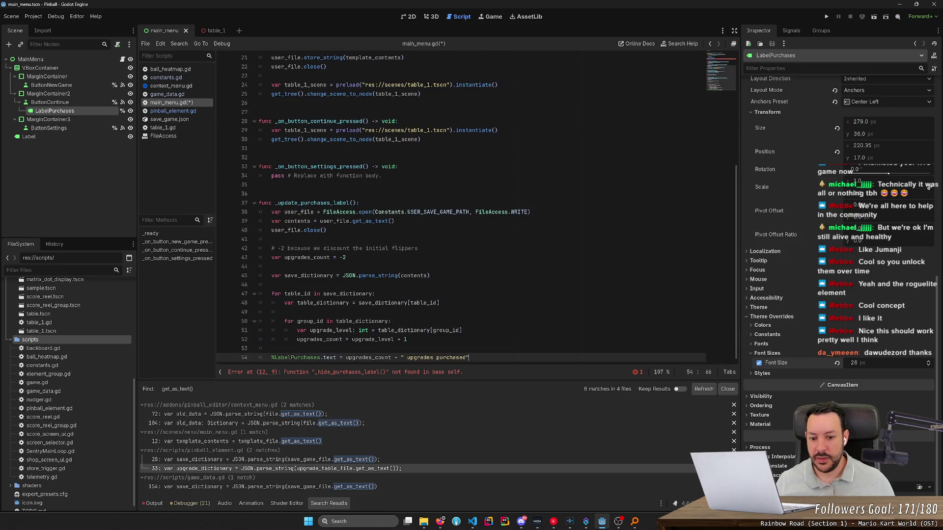
key("Return")
key("Return")
Step: Start a _hide_purchases_label function declaration, then remove it unfinished
key("BackSpace")
key("ctrl+v")
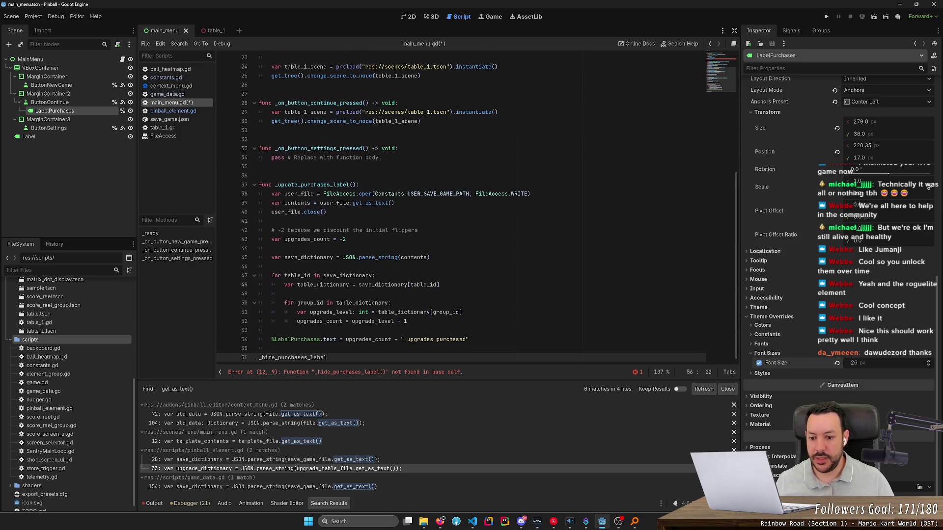
type("func")
key("End")
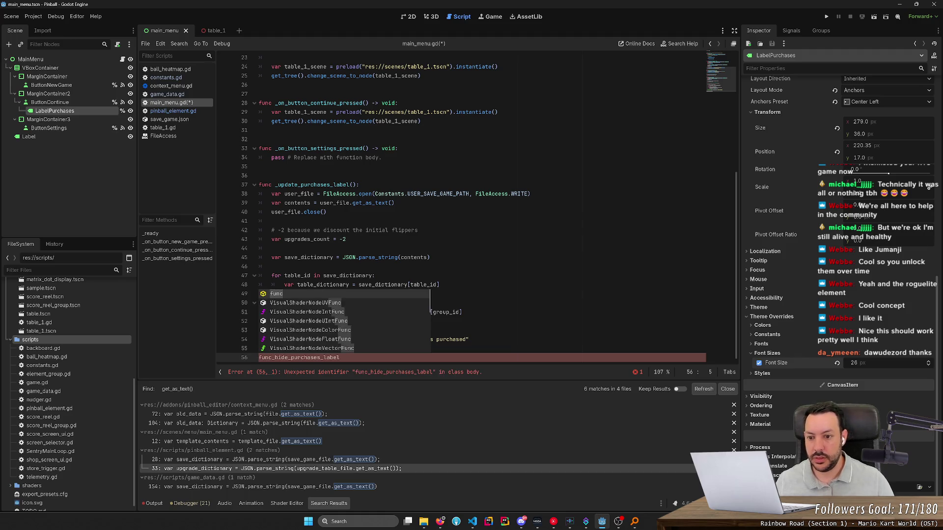
type("()")
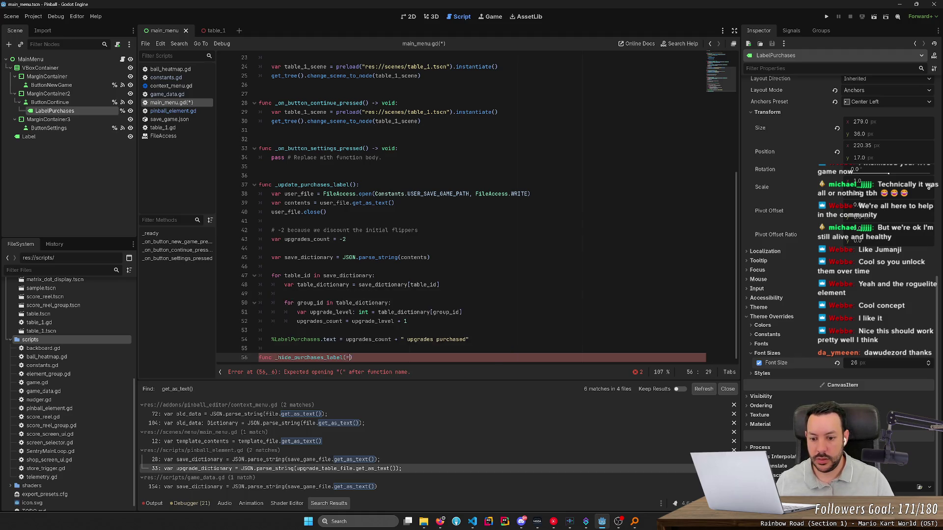
type(":")
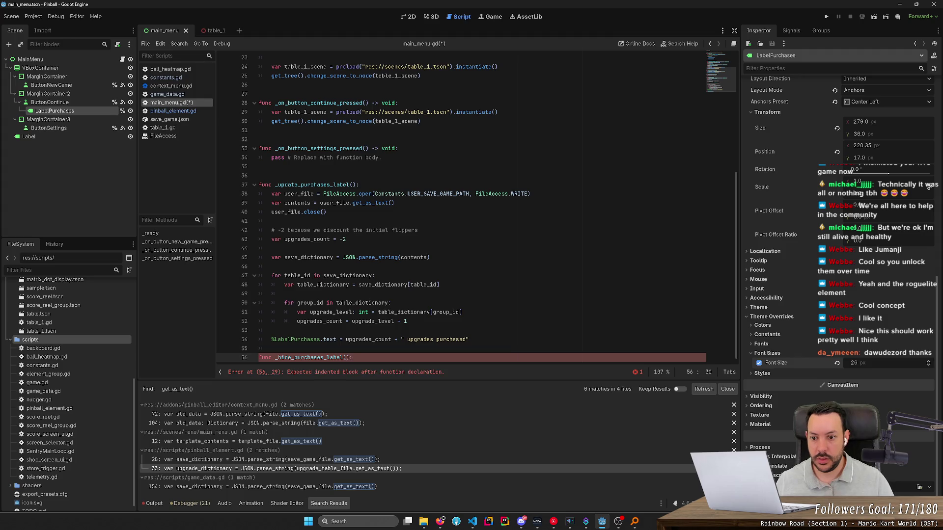
key("BackSpace")
key("BackSpace")
key("BackSpace")
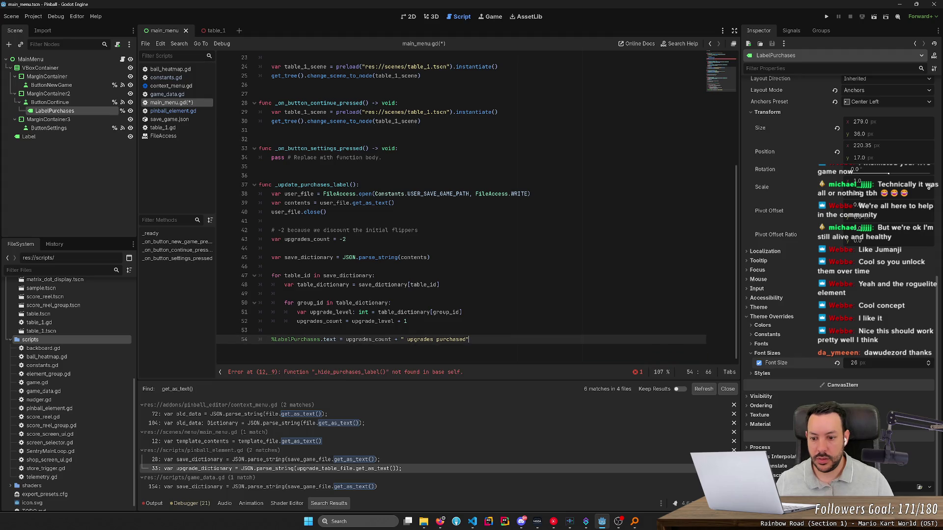
Step: Delete the if has_save_game/else block and _hide_purchases_label() in _ready, leaving _update_purchases_label() unindented
scroll(471, 206, "up", 5)
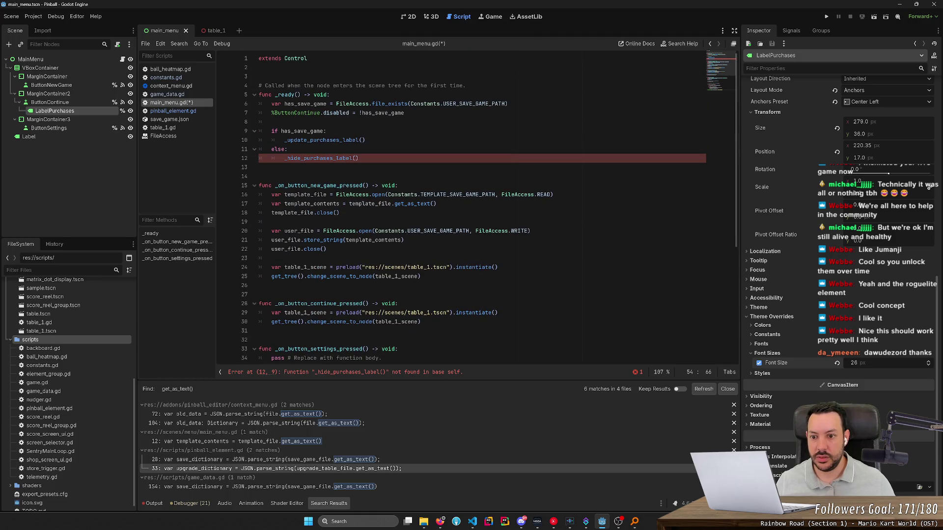
left_click_drag(287, 131, 259, 112)
key("BackSpace")
key("Down")
key("shift+Tab")
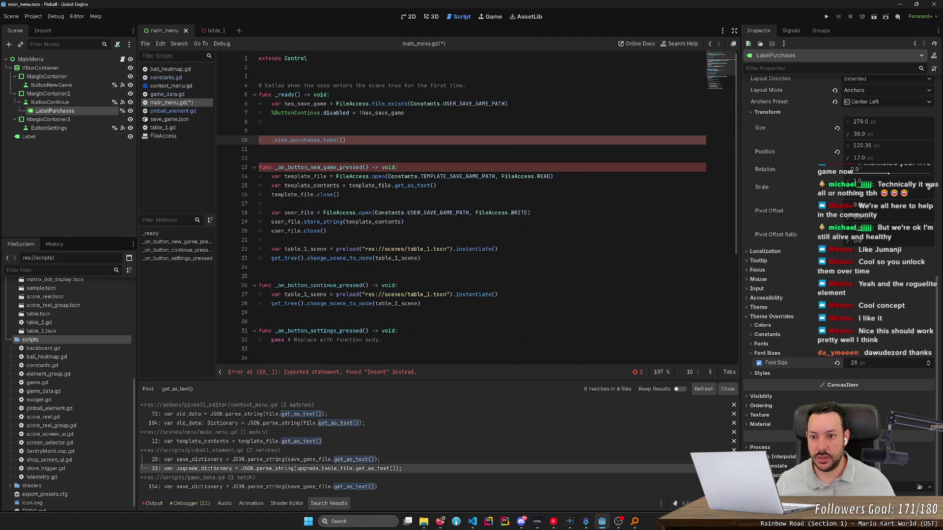
key("BackSpace")
key("ctrl+z")
key("ctrl+z")
key("ctrl+z")
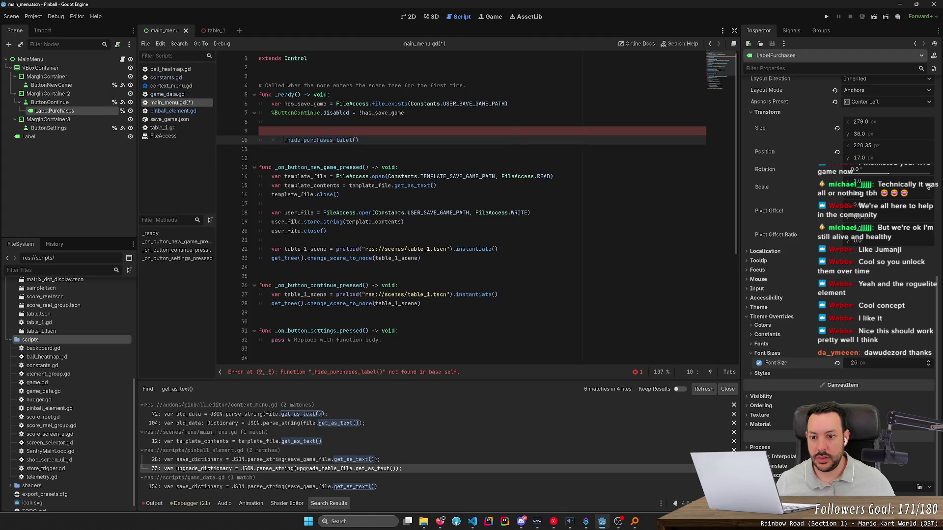
key("ctrl+z")
key("ctrl+z")
key("ctrl+z")
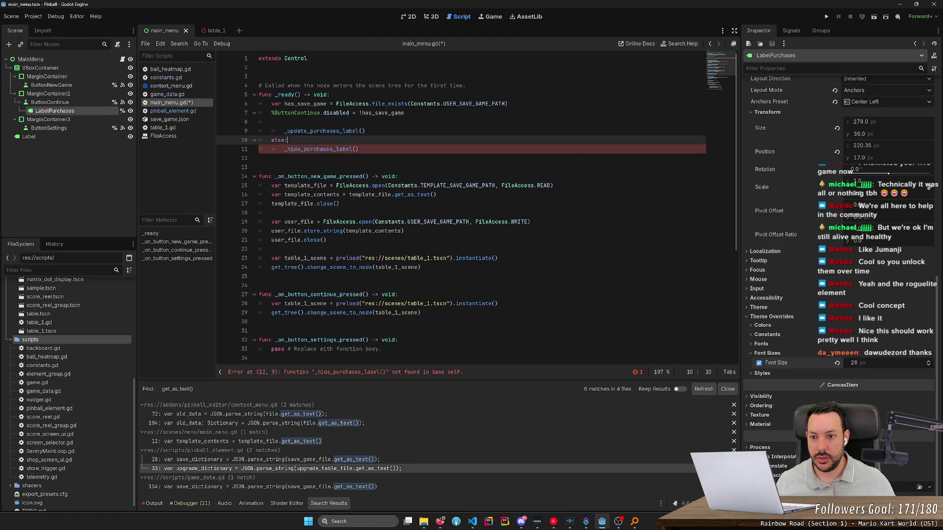
key("Up")
key("shift+Tab")
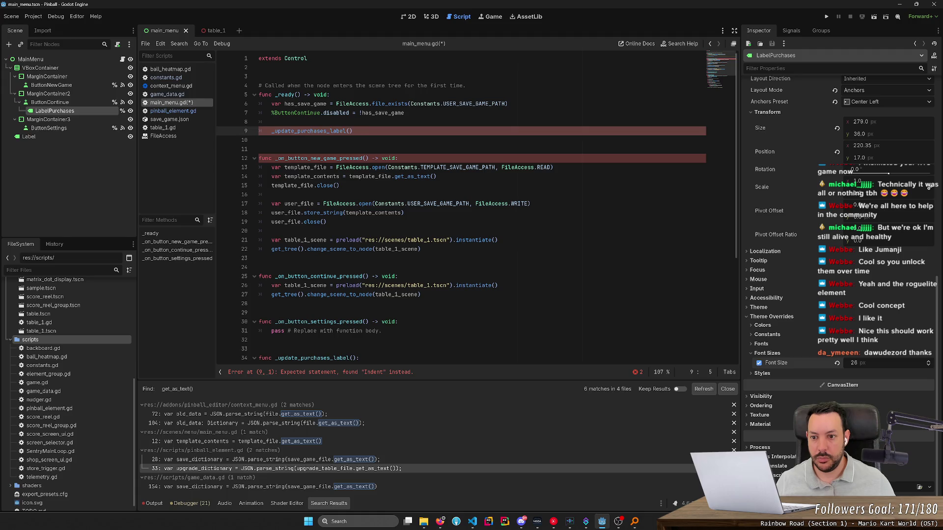
scroll(461, 211, "down", 3)
scroll(462, 246, "down", 1)
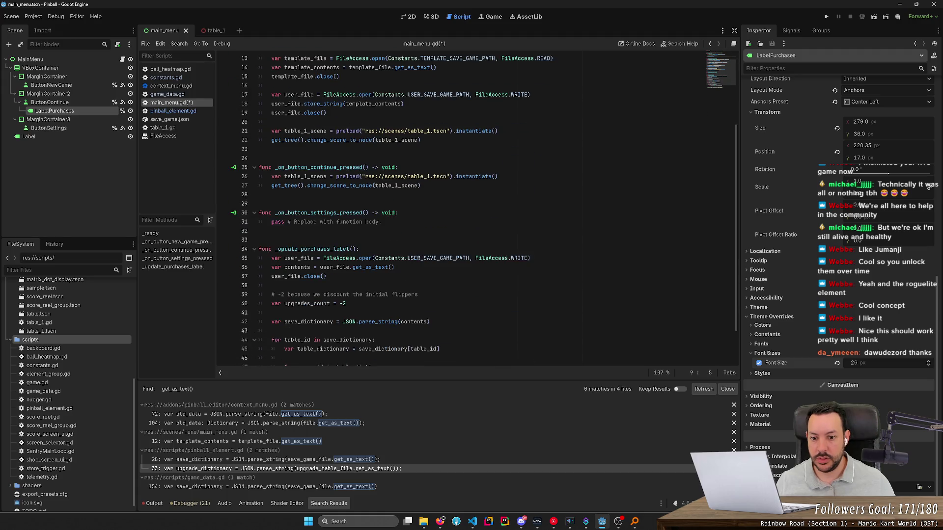
scroll(462, 211, "up", 4)
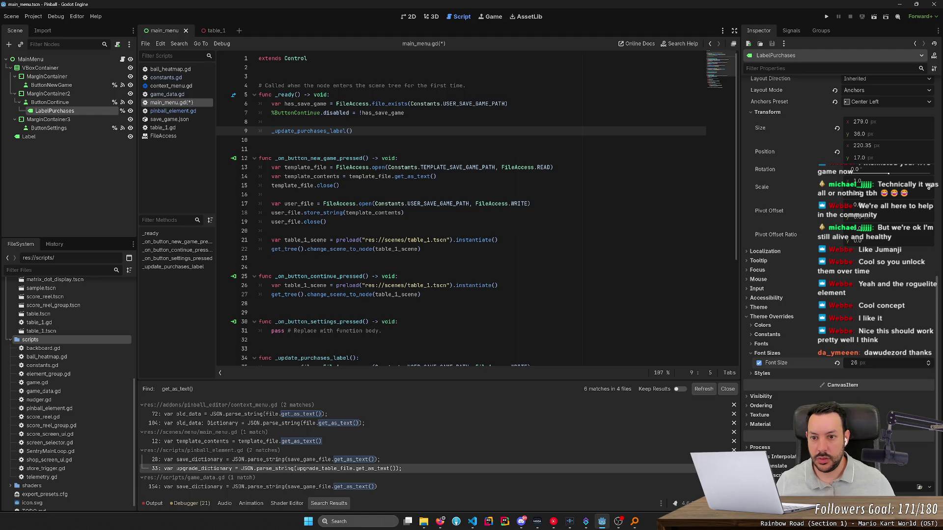
Step: Copy the has_save_game line from _ready to the top of _update_purchases_label
key("Up")
key("Up")
key("Up")
key("End")
key("shift+Up")
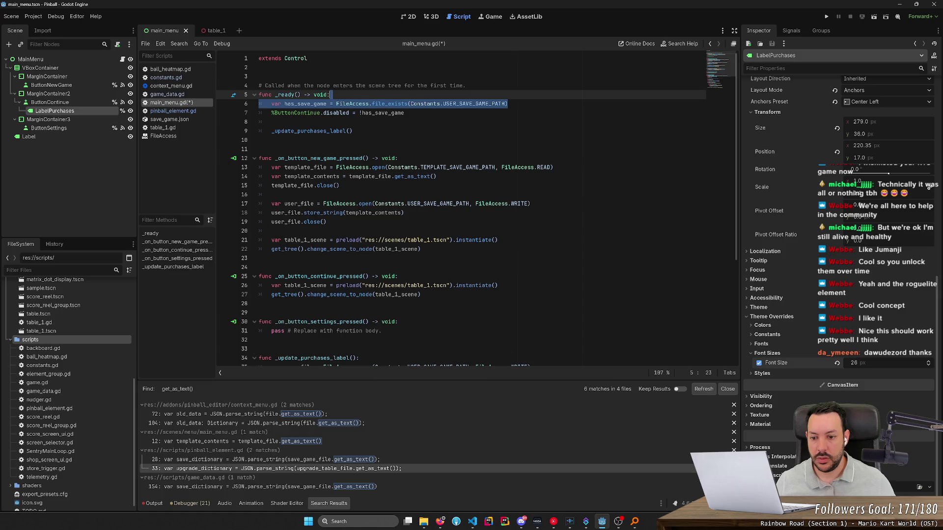
key("ctrl+c")
scroll(462, 211, "down", 4)
left_click(275, 258)
key("ctrl+v")
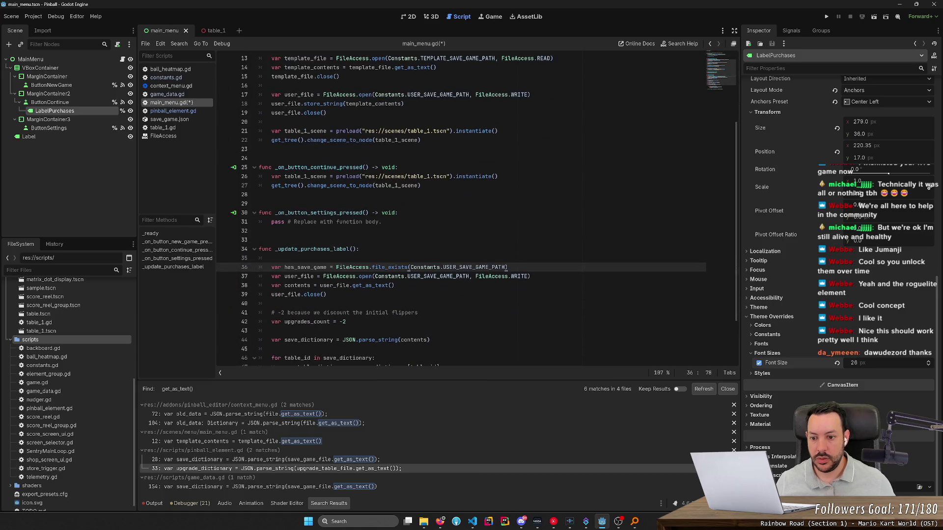
key("Return")
key("Up")
key("BackSpace")
key("BackSpace")
key("Down")
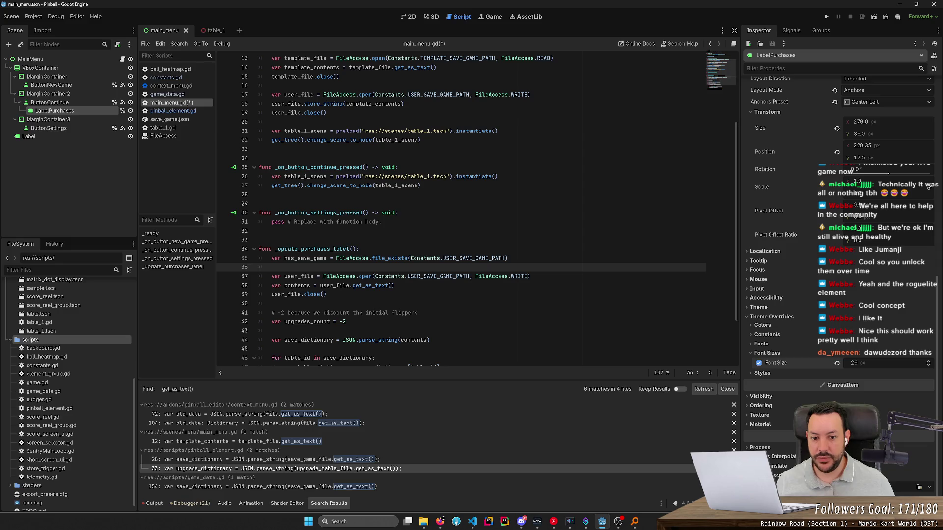
Step: Add 'if not has_save_game:' setting %LabelPurchases.text blank and returning, then save and run the game
type("if not ")
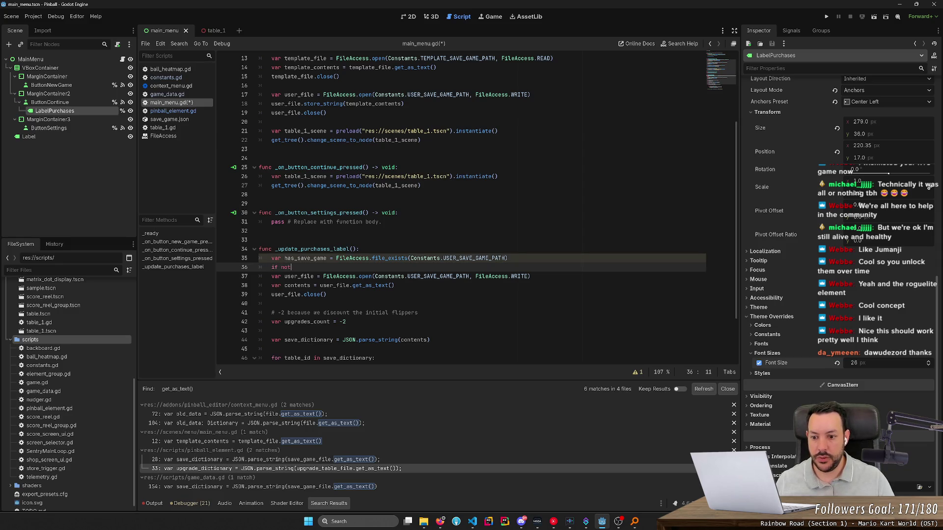
type("has_save_game")
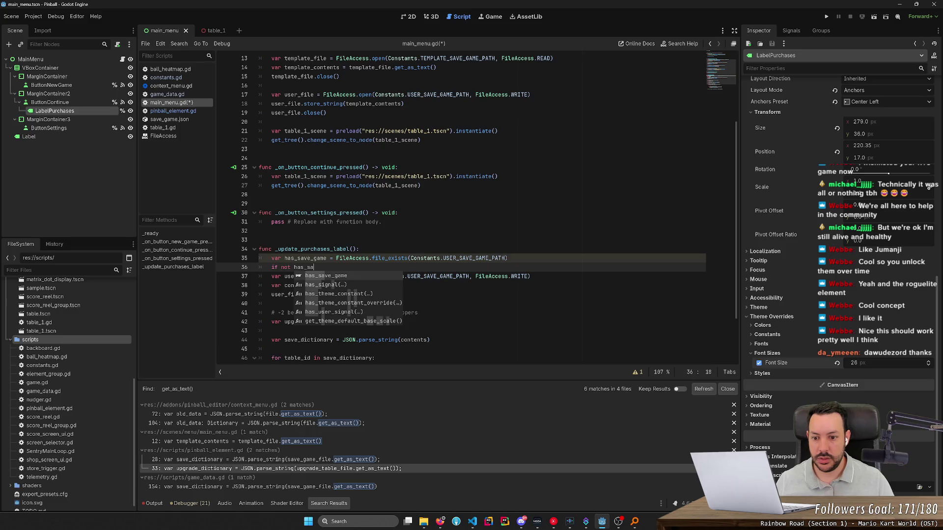
type(":")
key("Return")
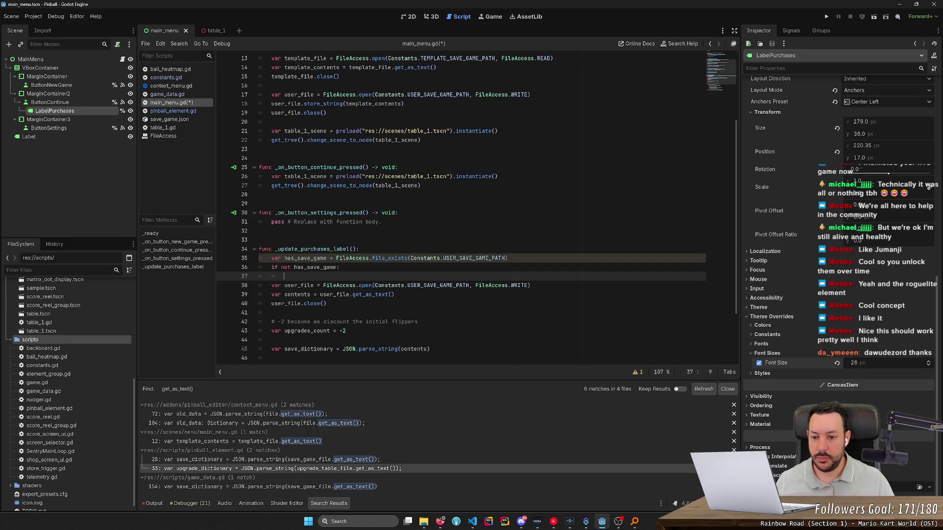
type("%La")
key("Return")
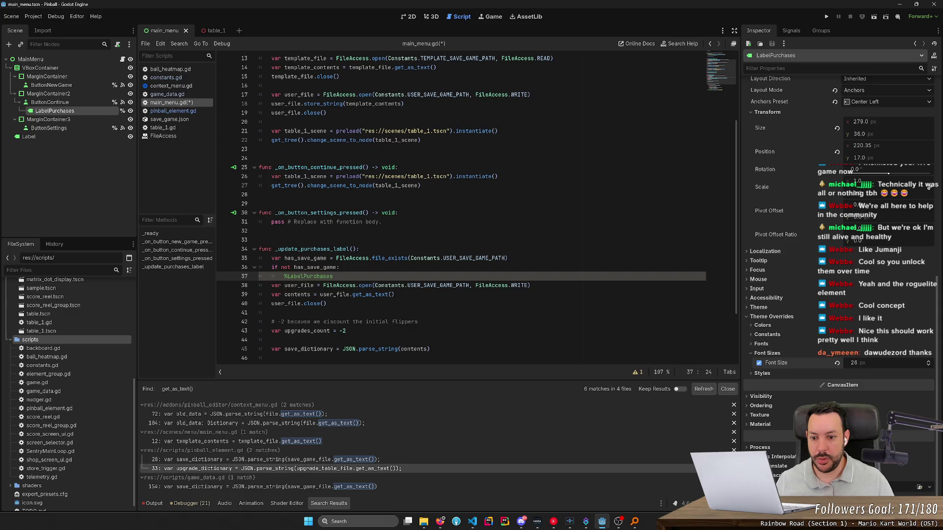
type(".te")
key("Return")
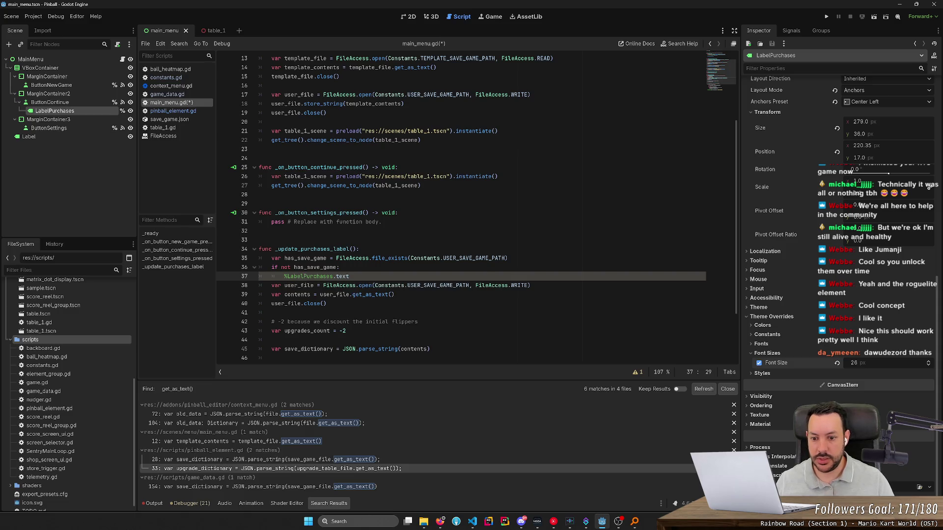
key("Return")
type("return")
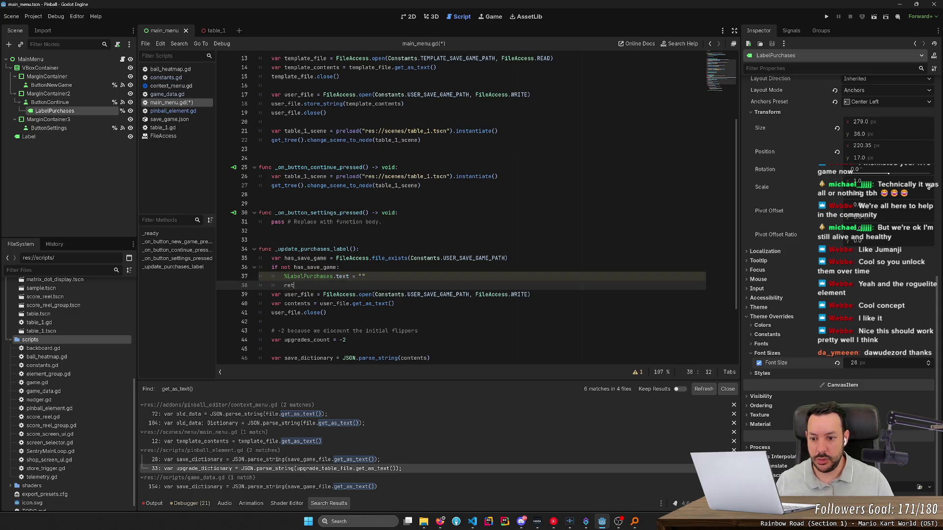
key("Return")
key("Return")
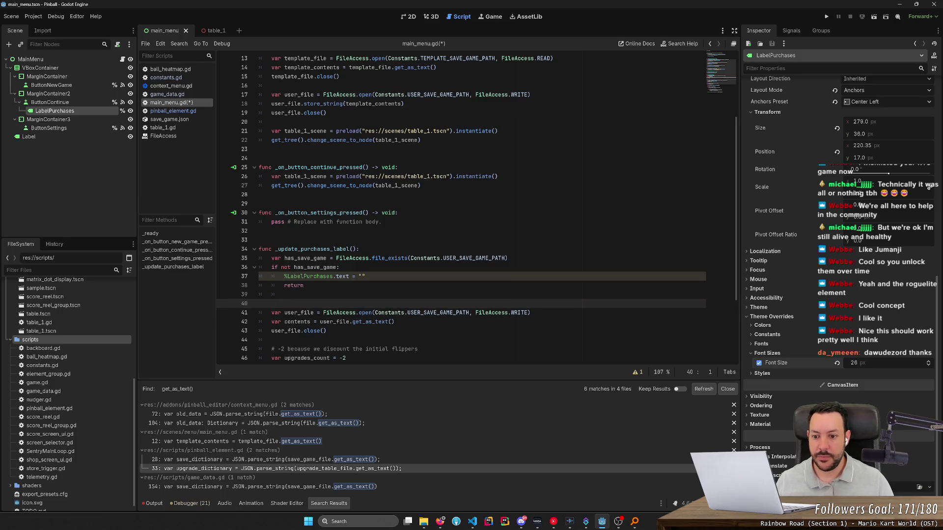
scroll(727, 135, "down", 4)
key("ctrl+s")
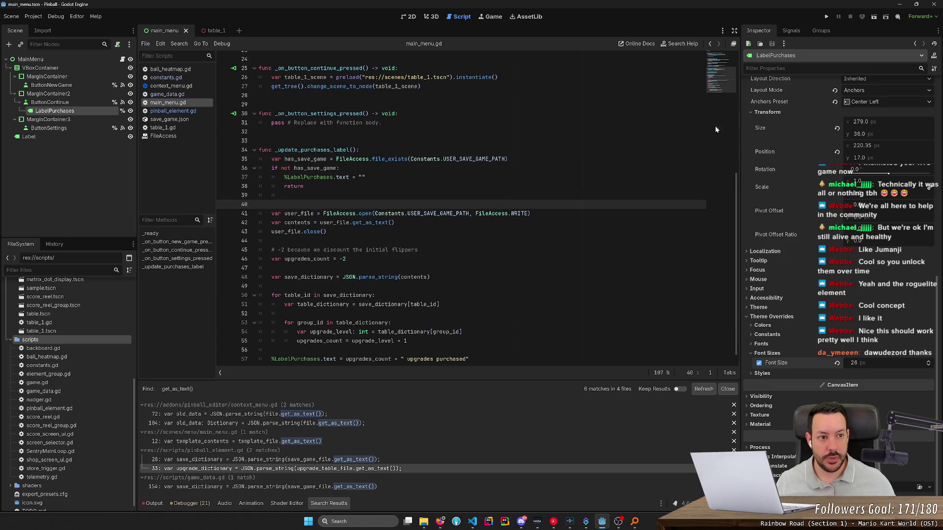
left_click(829, 18)
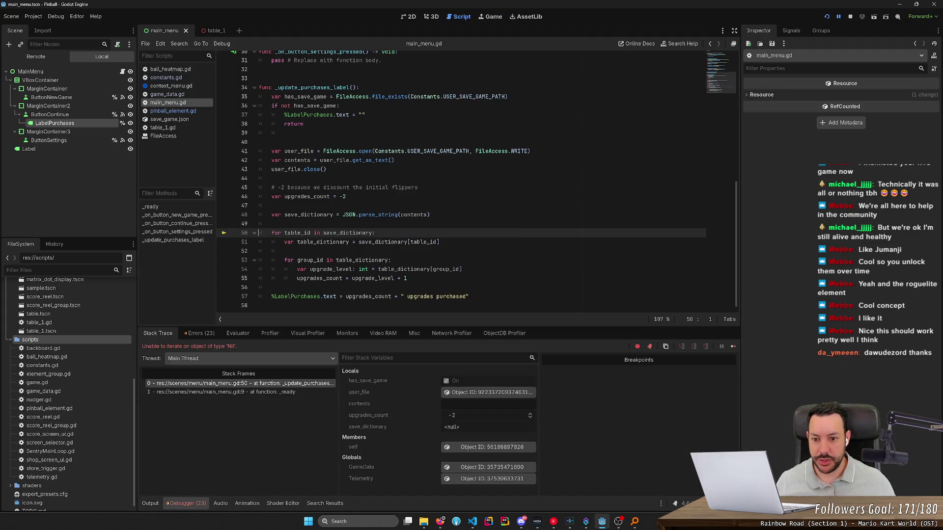
Step: Inspect save_dictionary in the nil-iteration error, then stop the running game
double_click(343, 233)
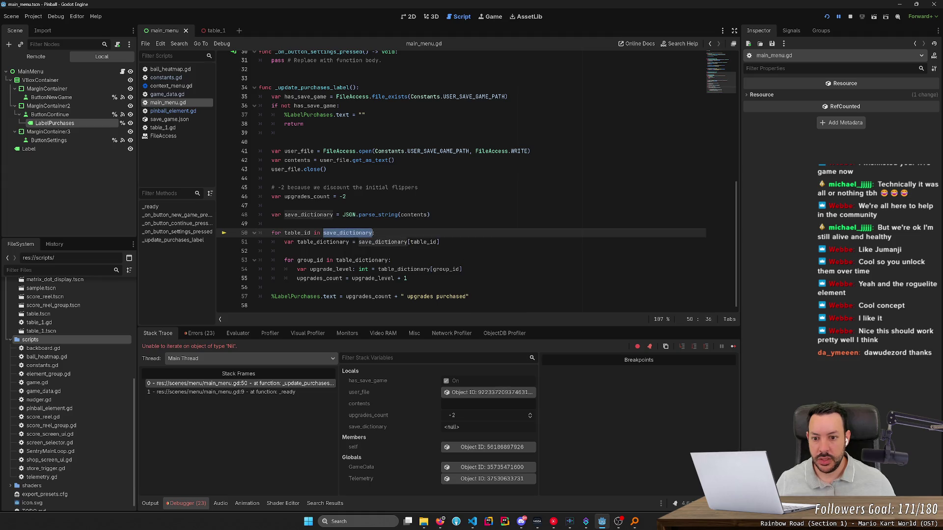
mouse_move(415, 215)
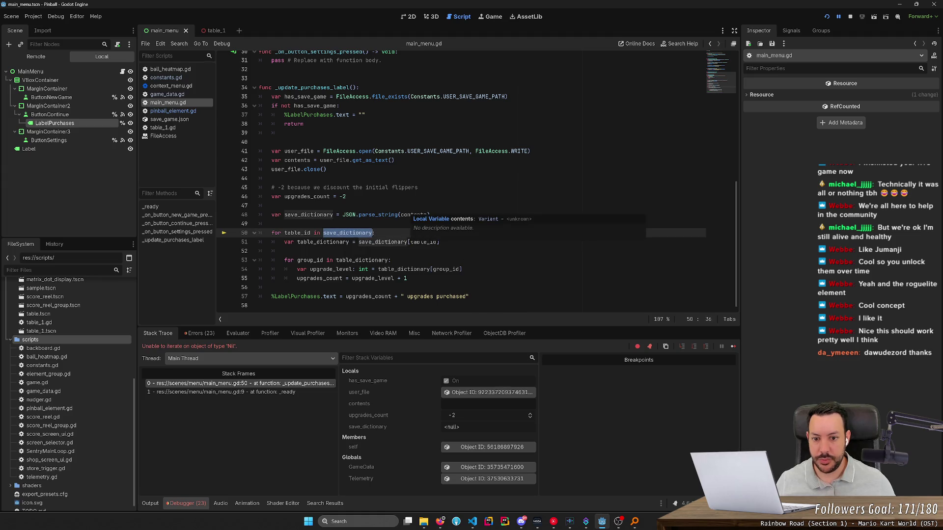
scroll(415, 216, "up", 1)
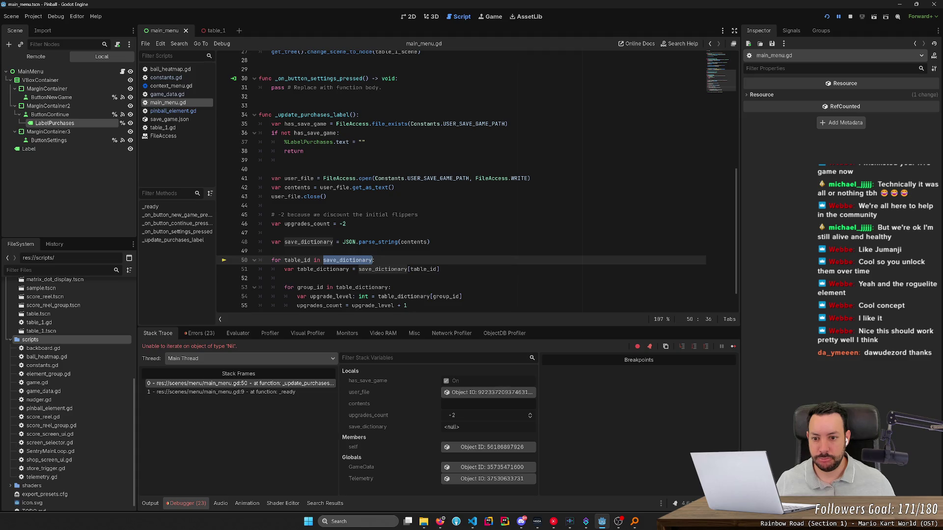
left_click(850, 16)
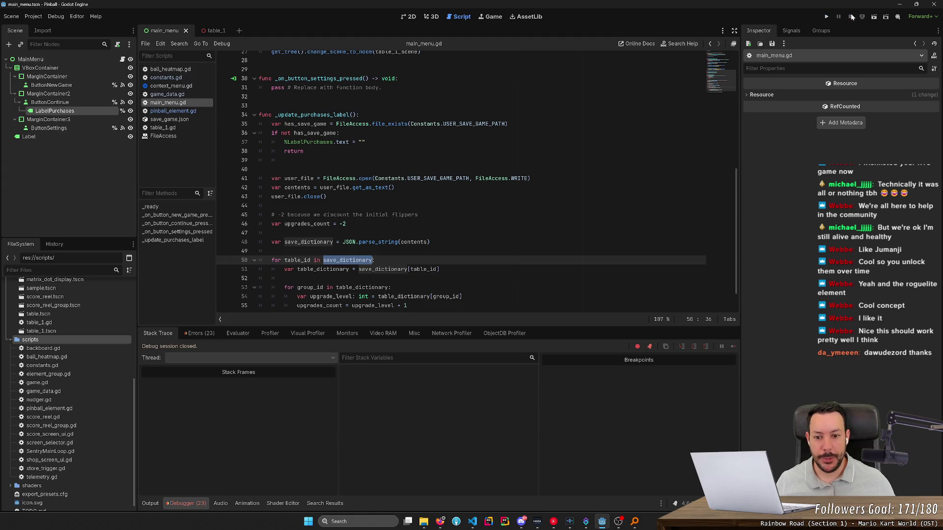
Step: Remove the blank line 40, set a breakpoint there, and step through the save-file reading
left_click(260, 169)
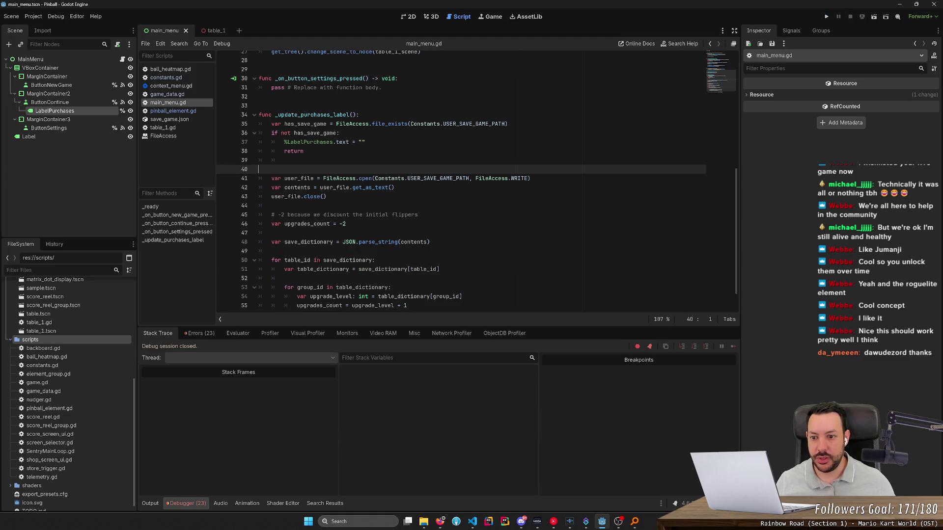
key("Delete")
key("ctrl+s")
left_click(230, 169)
key("F5")
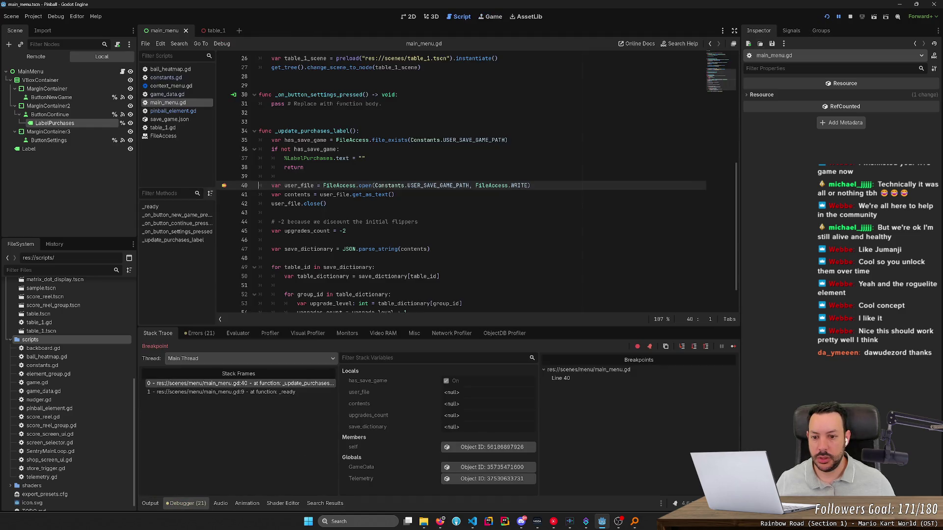
left_click(694, 347)
left_click(694, 348)
left_click(694, 348)
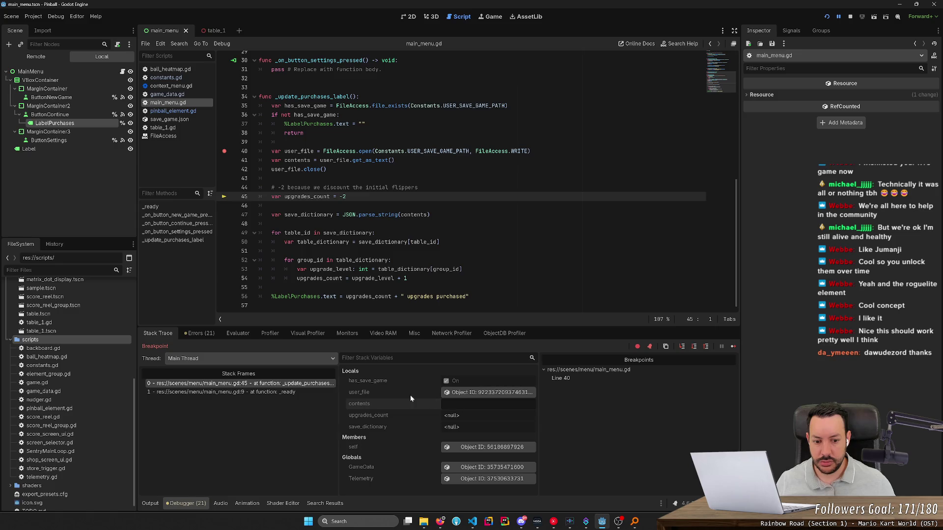
Step: Check save_game.json in VS Code, then stop the game back in Godot
left_click(473, 521)
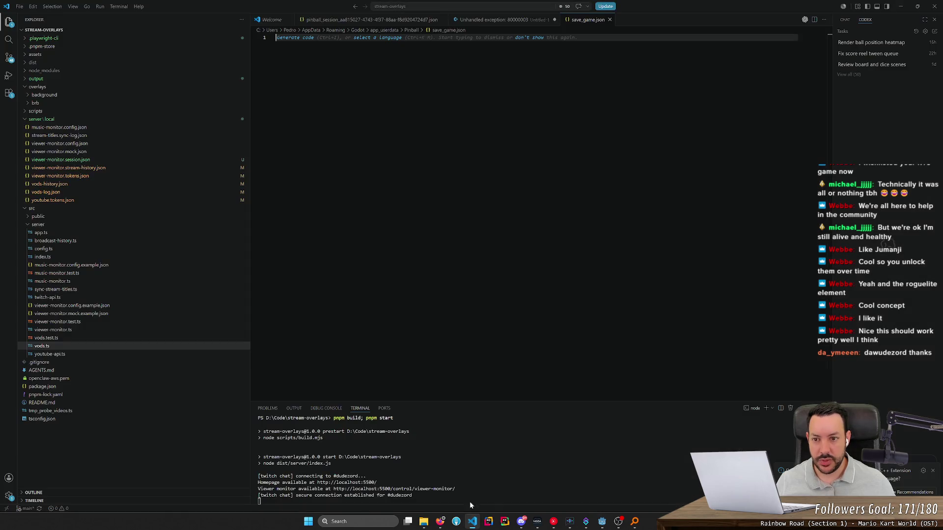
middle_click(580, 21)
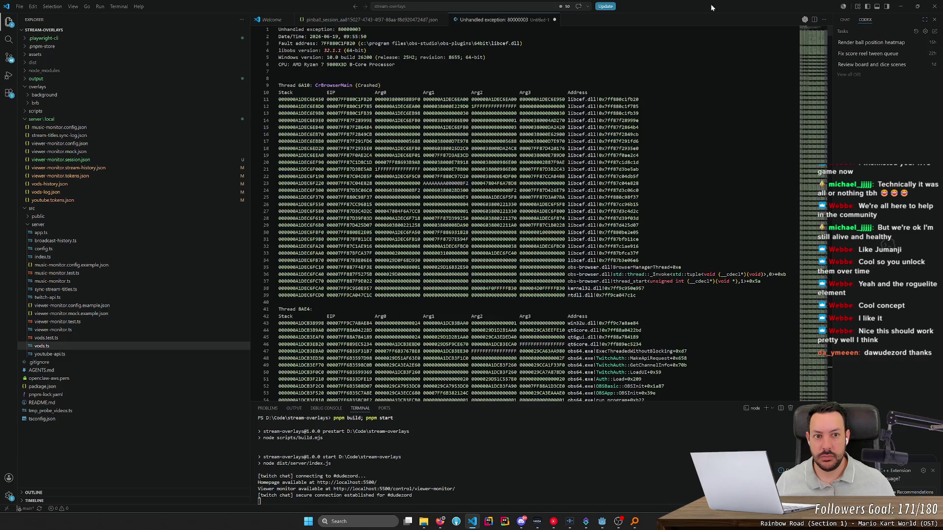
left_click(895, 4)
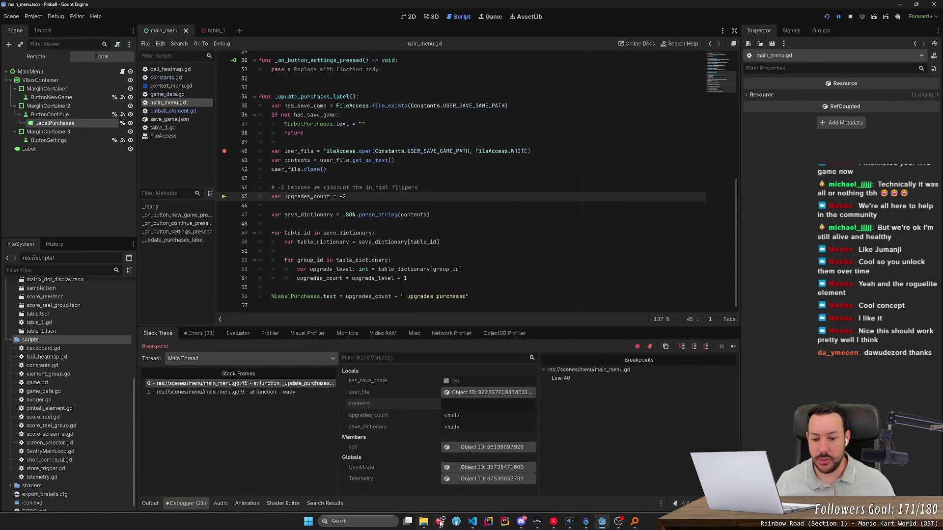
left_click(852, 18)
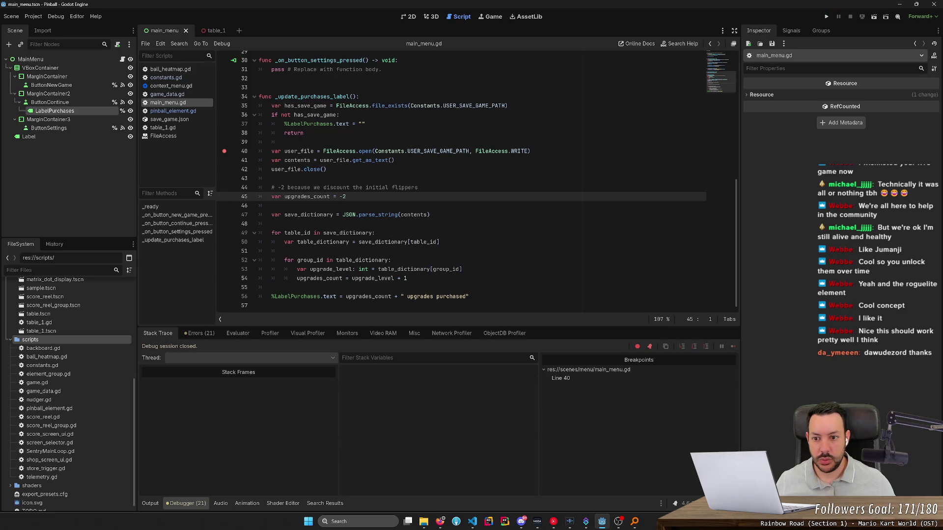
left_click(393, 160)
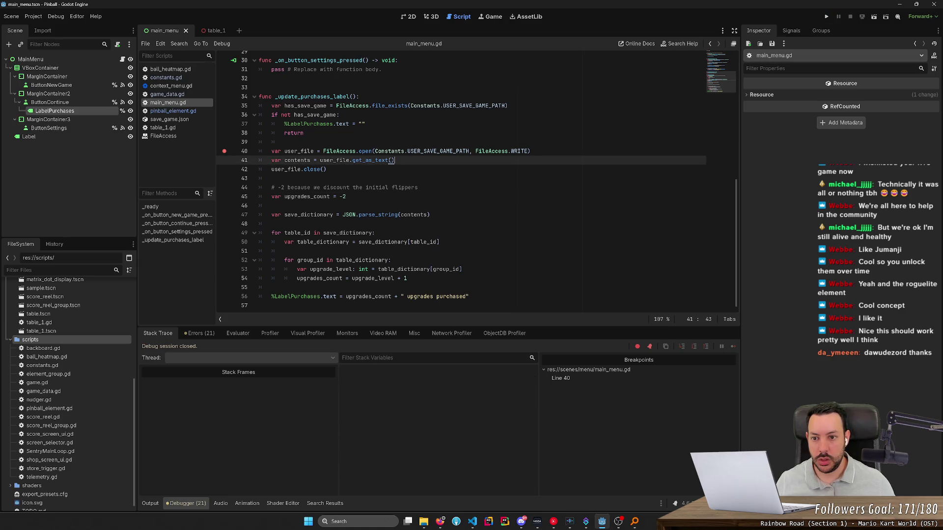
left_click(271, 178)
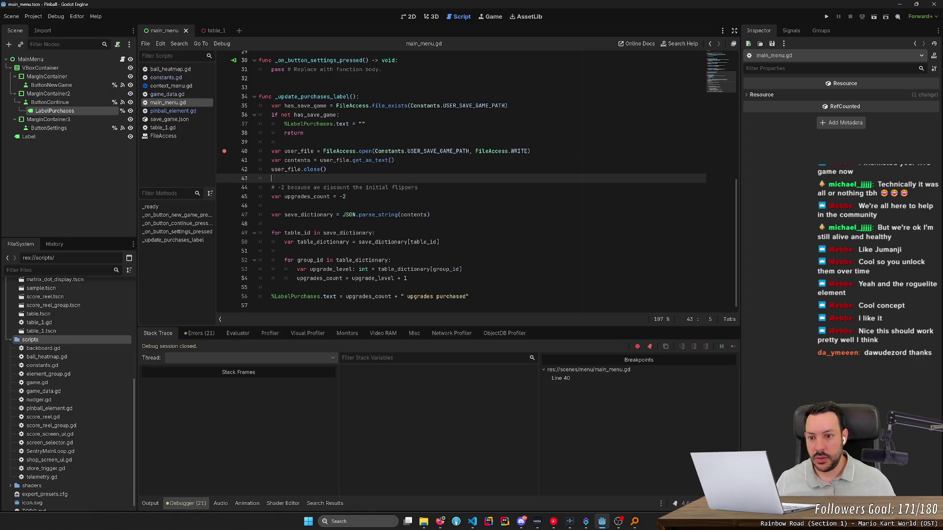
Step: Start a contents check line after closing the file, then cut it out
key("Return")
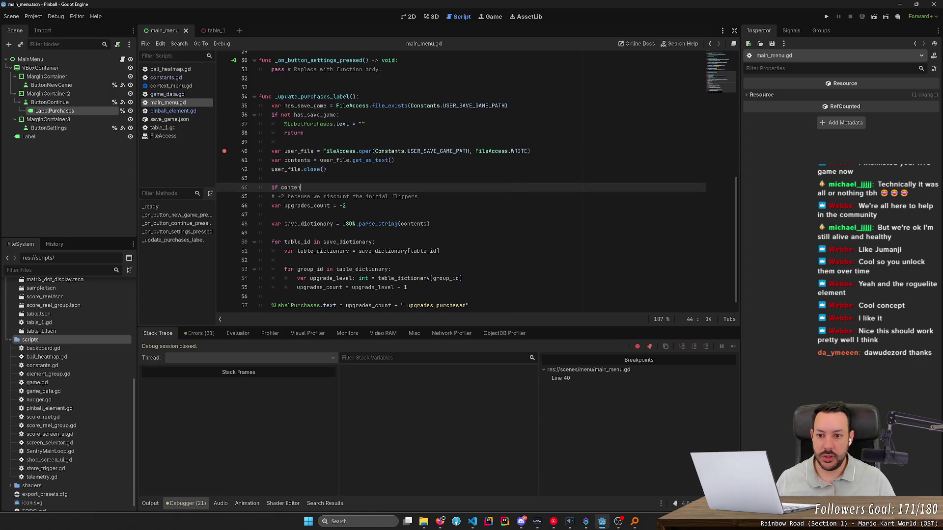
type("ts")
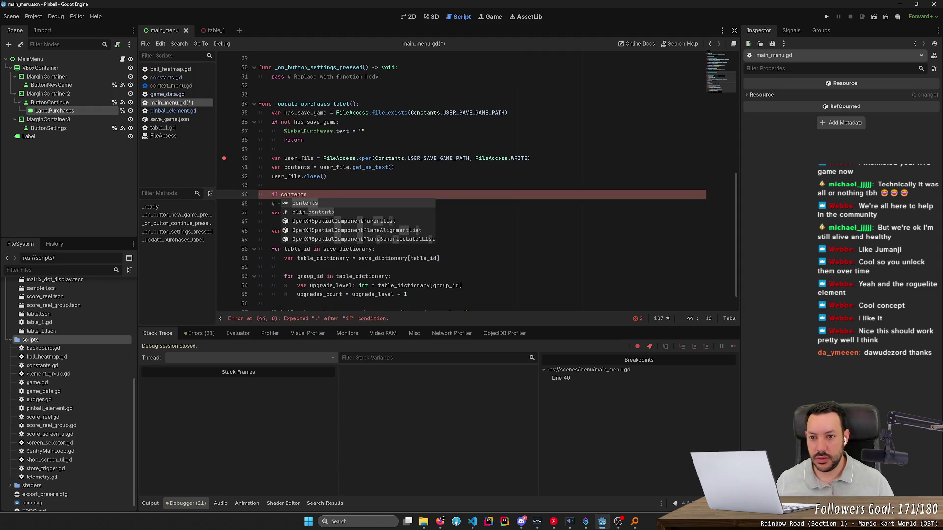
key("ctrl+x")
scroll(476, 181, "up", 7)
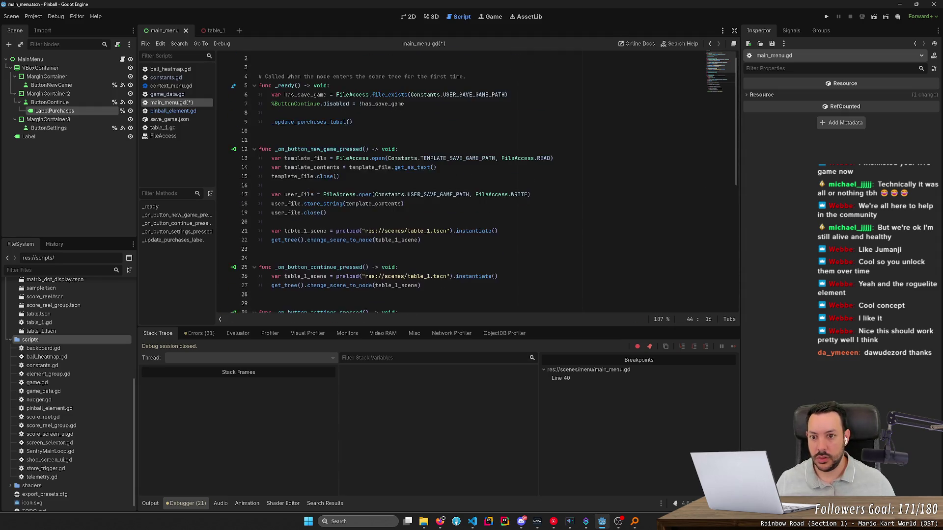
Step: Delete save_game.json in the Pinball user data folder and return to main_menu.gd
mouse_move(390, 113)
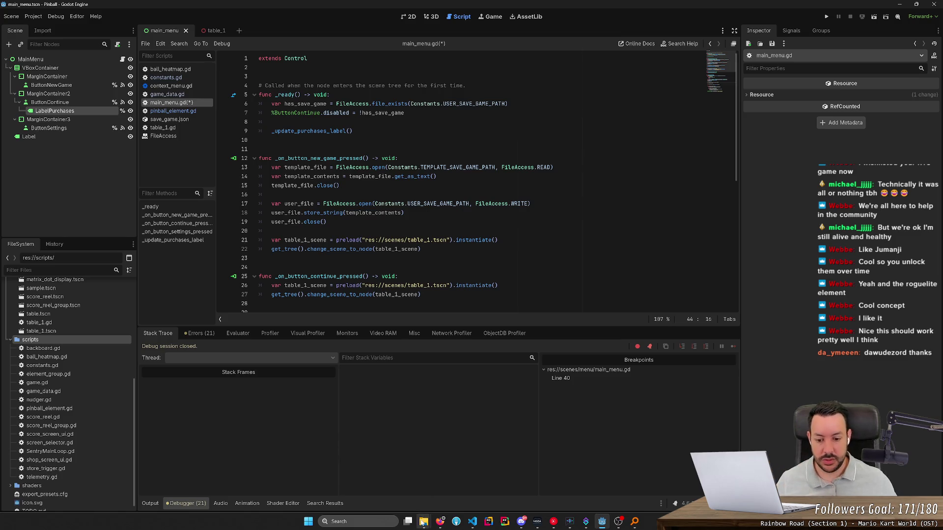
mouse_move(424, 520)
mouse_move(405, 485)
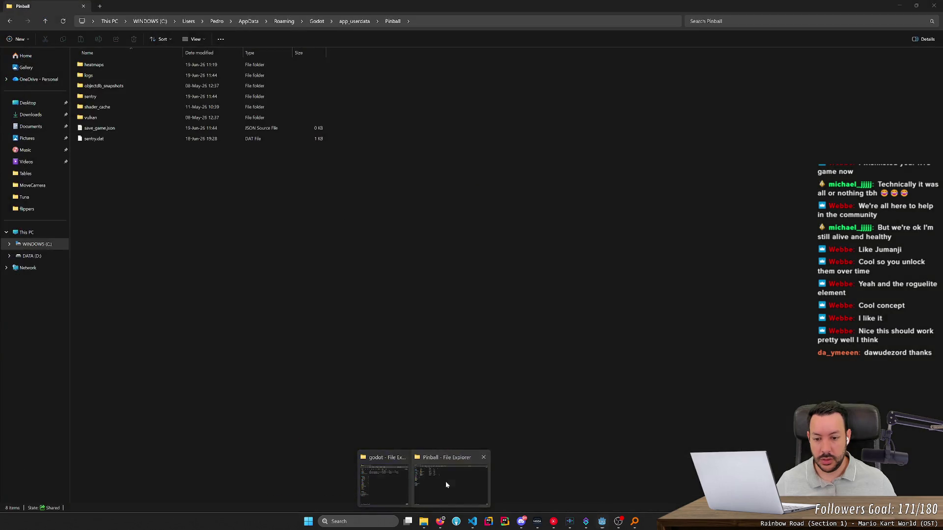
left_click(444, 486)
left_click(173, 128)
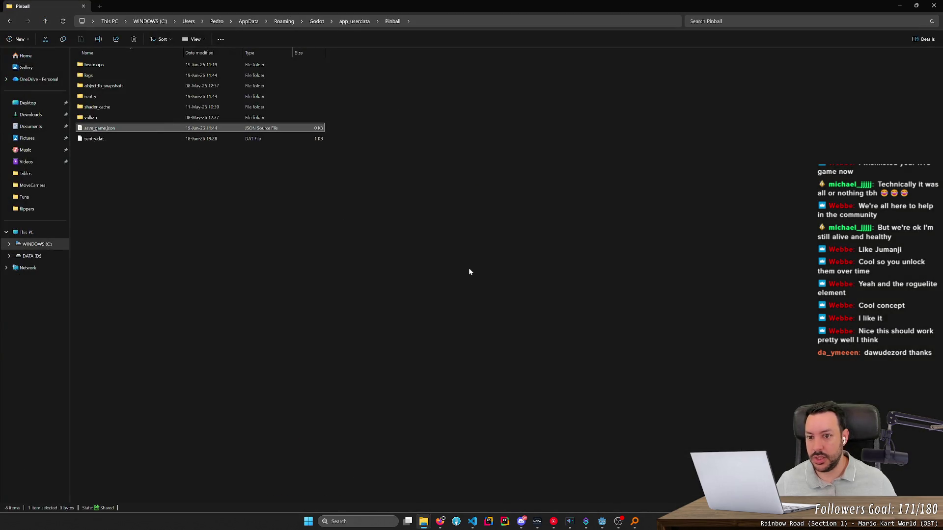
key("Delete")
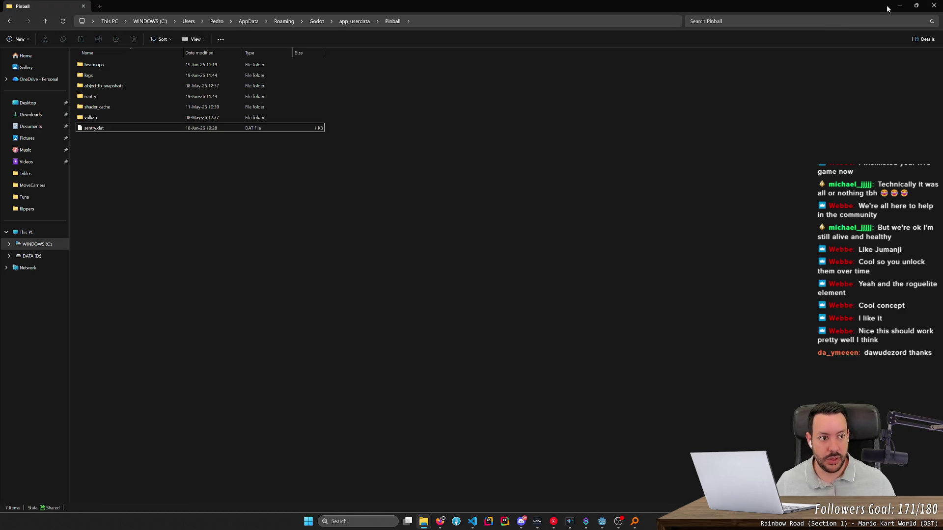
left_click(899, 6)
scroll(476, 182, "down", 9)
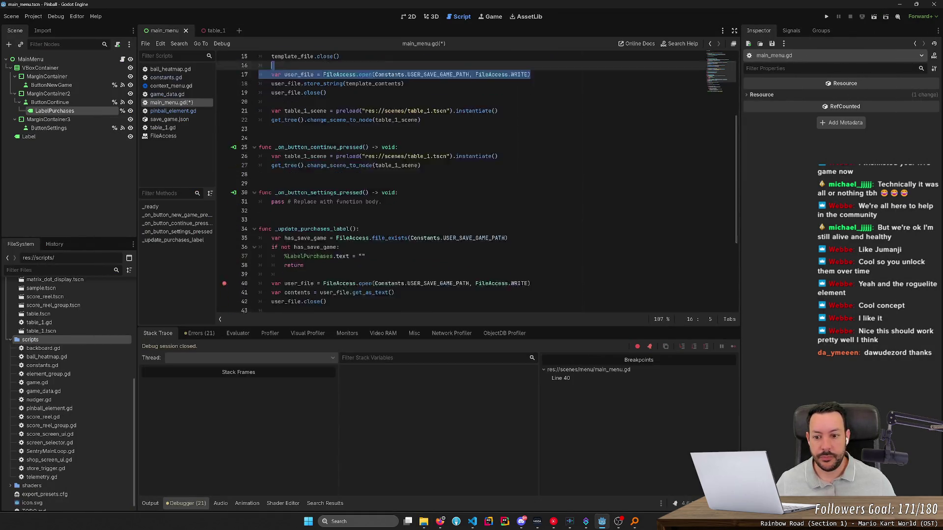
Step: Change line 40's FileAccess mode from WRITE to READ and save main_menu.gd
double_click(517, 167)
type("READ")
left_click(285, 158)
key("ctrl+s")
scroll(476, 184, "down", 1)
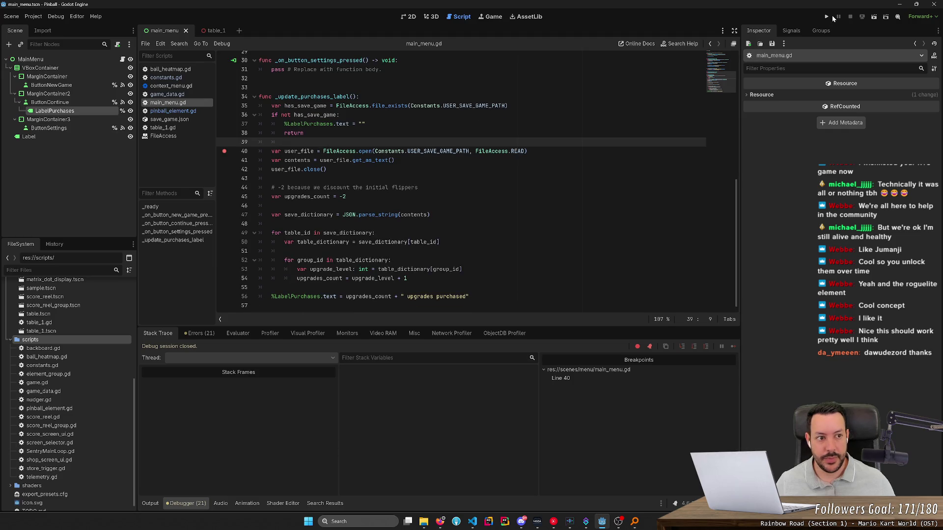
Step: Run the project, try New Game, then stop and relaunch to pause at the line 40 breakpoint
left_click(827, 17)
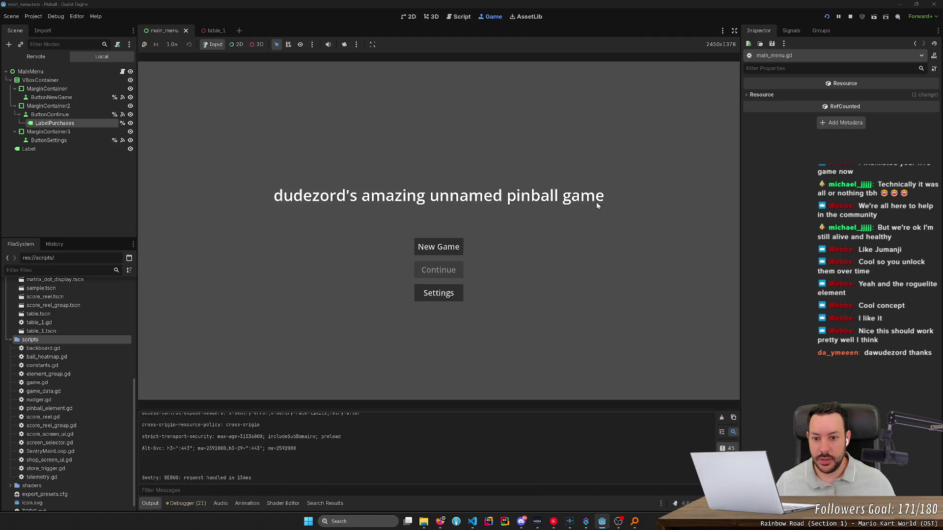
left_click(430, 248)
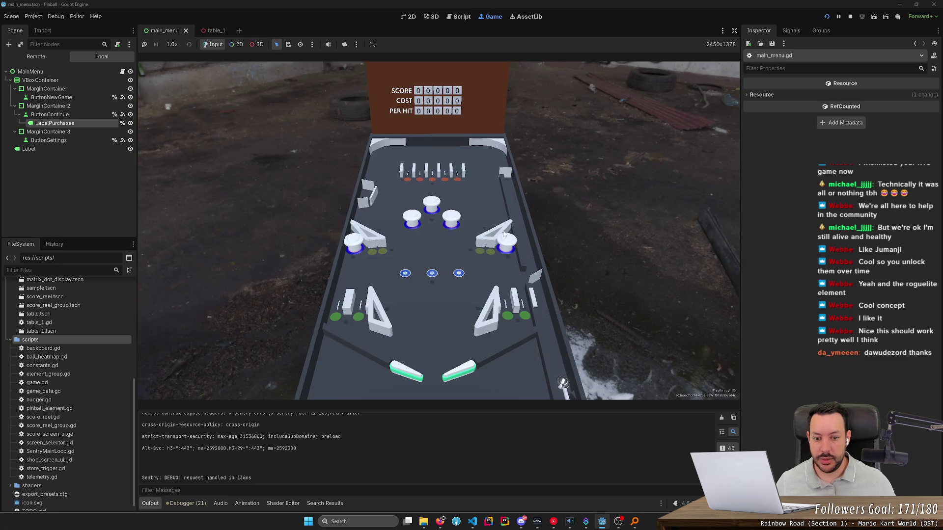
left_click(850, 17)
left_click(827, 16)
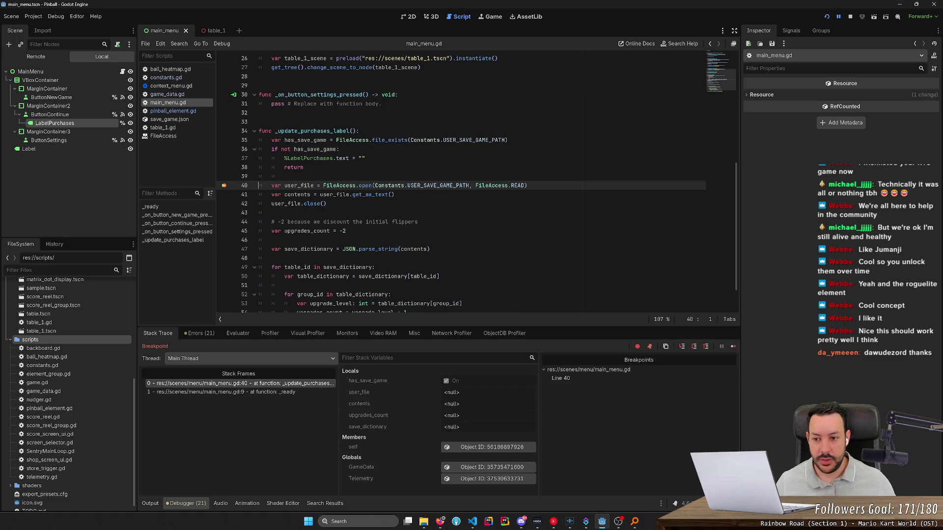
Step: Step through the save-file parsing and group loop, then continue to the label update line
left_click(694, 346)
left_click(694, 347)
left_click(694, 346)
left_click(694, 346)
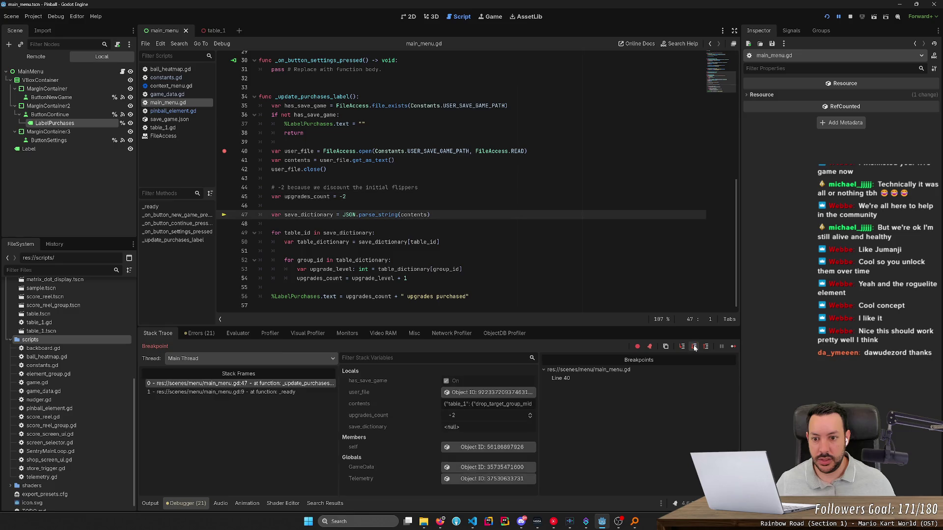
left_click(694, 347)
left_click(694, 346)
left_click(693, 347)
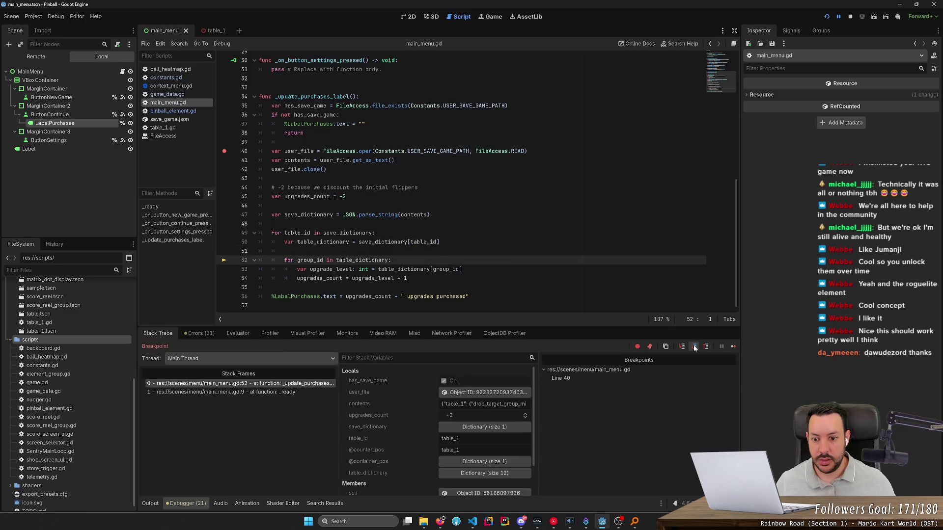
left_click(694, 347)
left_click(694, 346)
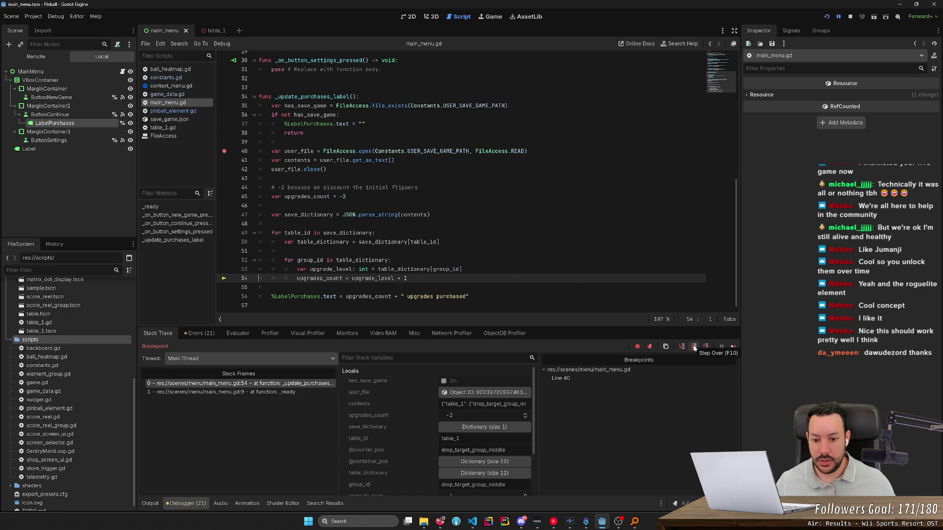
scroll(366, 432, "down", 2)
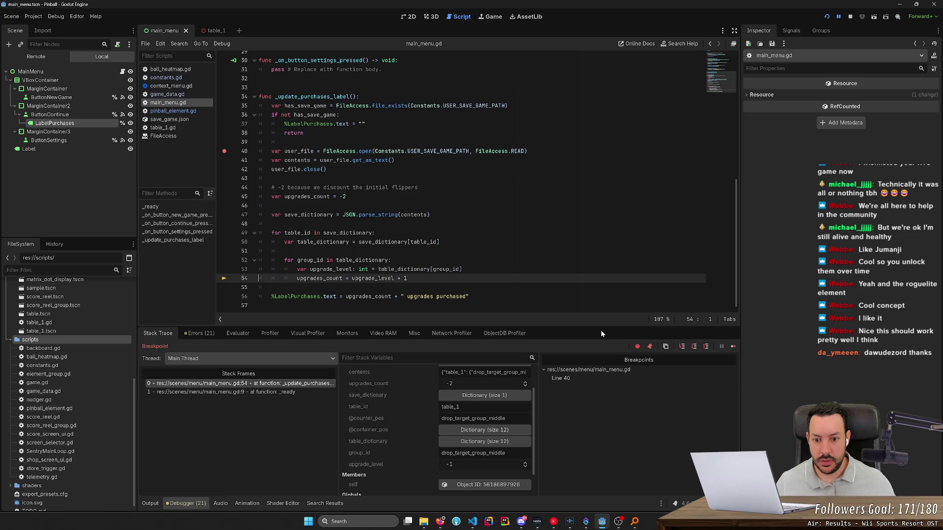
left_click(732, 347)
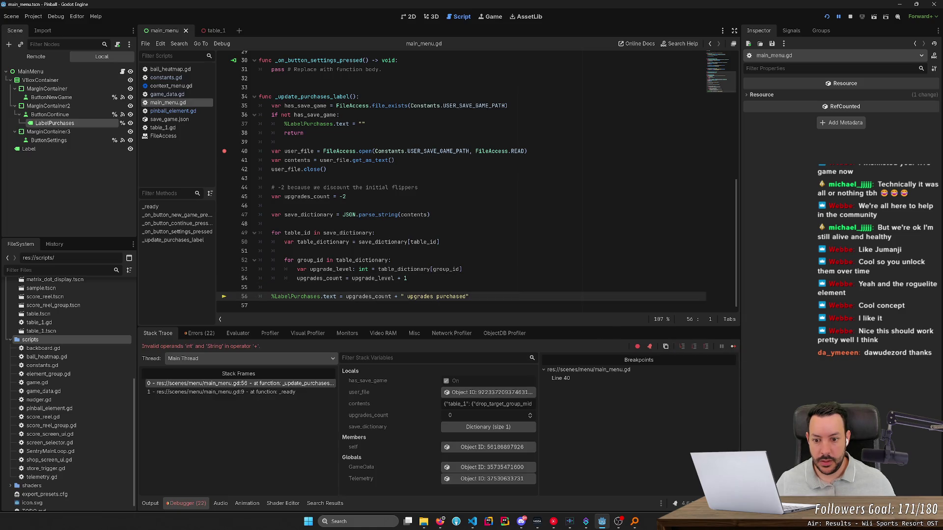
Step: Wrap upgrades_count in str() on line 56 and relaunch the game
mouse_move(365, 296)
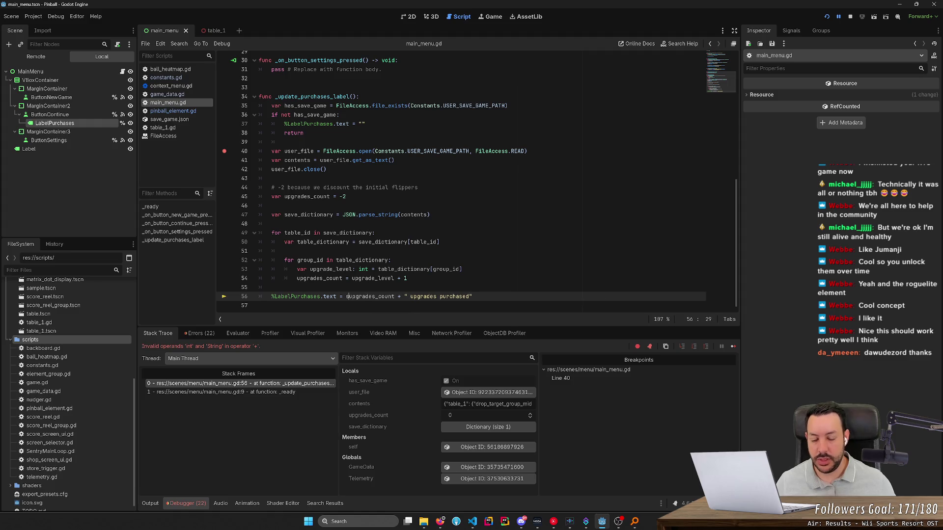
type("str")
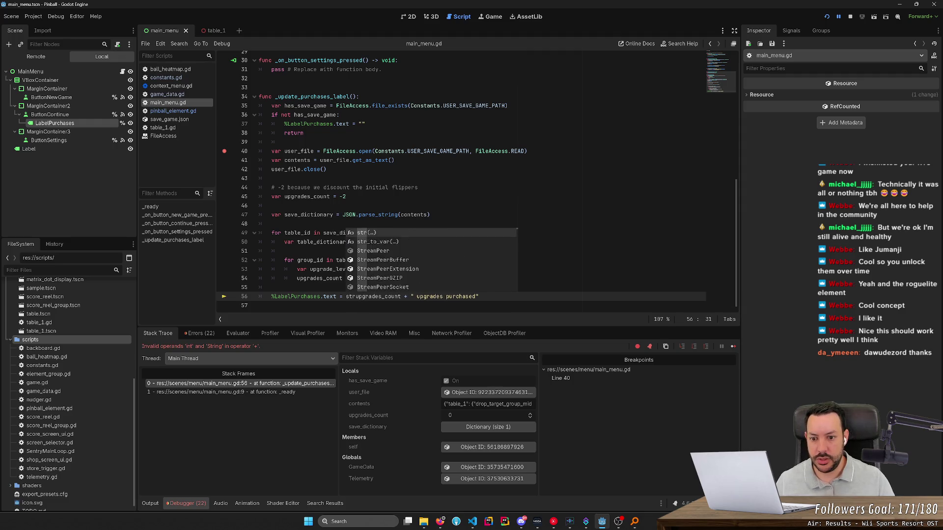
type("(")
key("ctrl+Right")
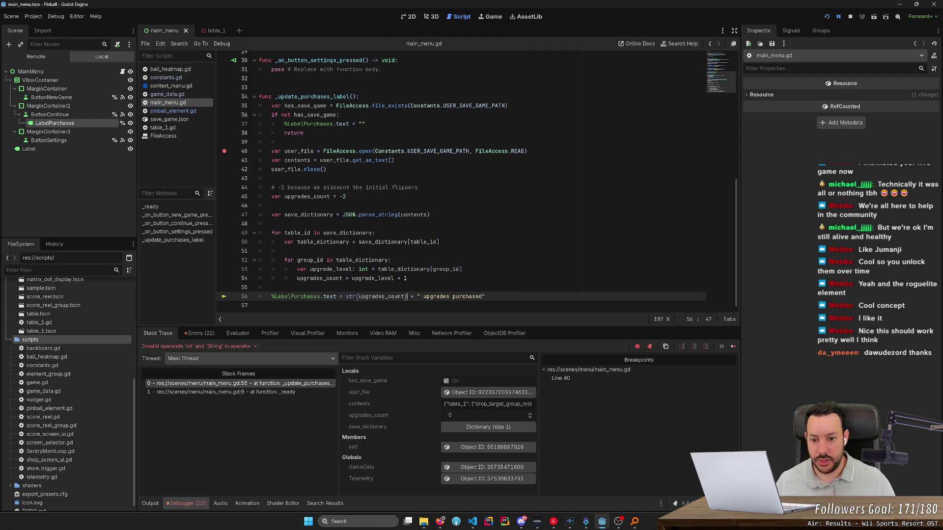
left_click(826, 17)
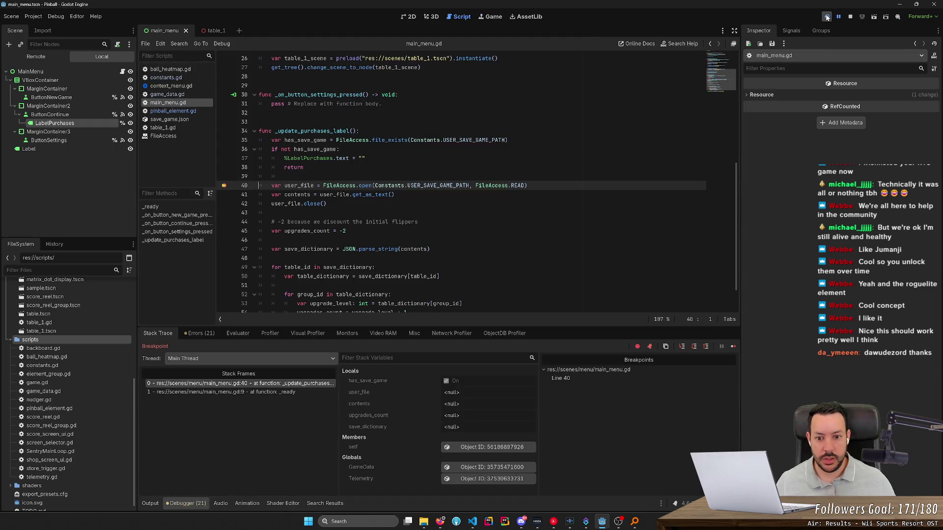
Step: Resume past the breakpoint into the pinball table and play with both flippers
left_click(733, 346)
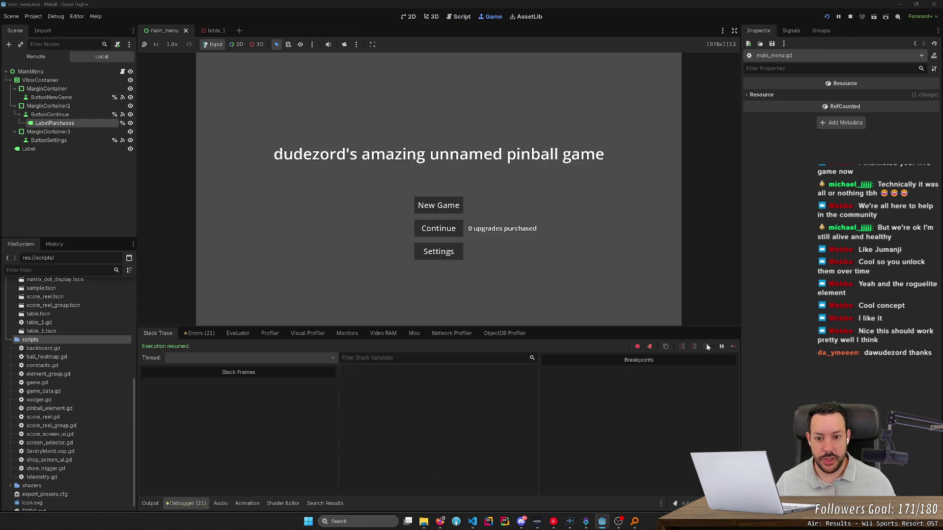
left_click(423, 232)
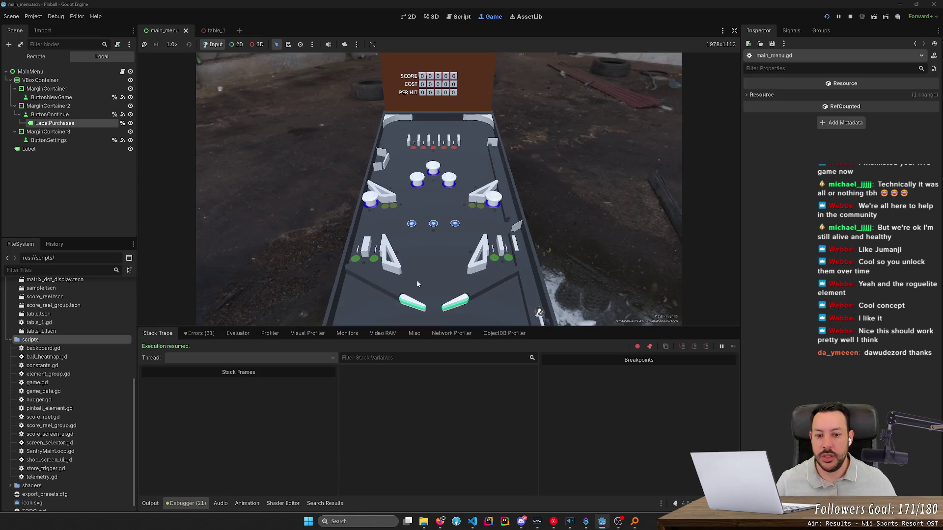
key("Left")
key("Left")
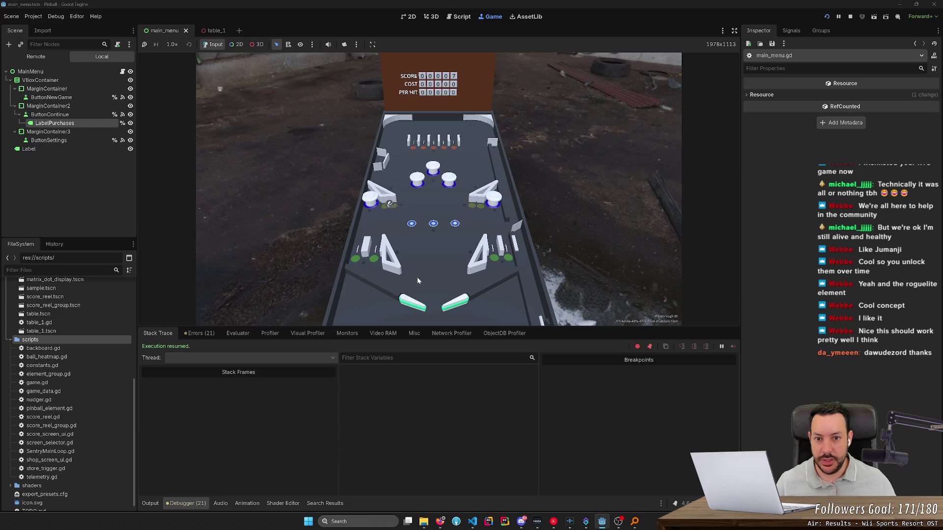
key("Left")
key("Left")
key("Left")
key("Left")
key("Left")
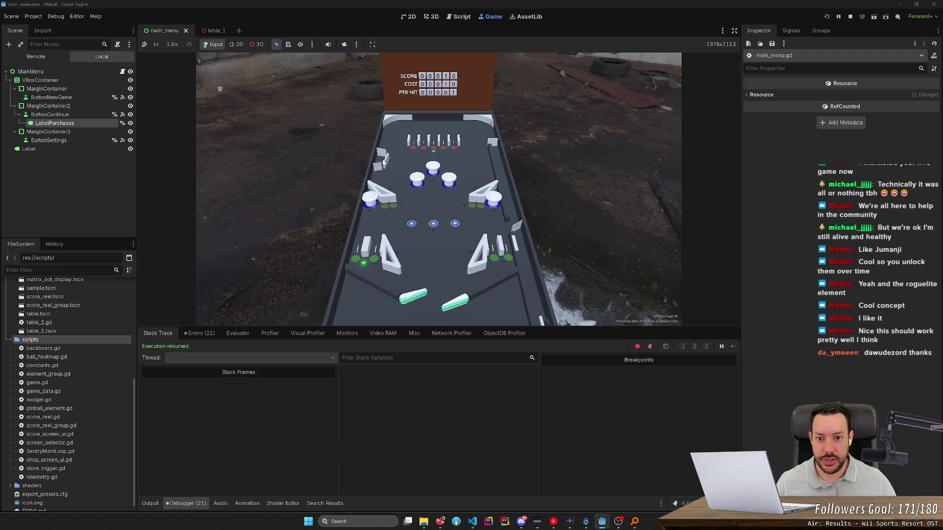
key("Right")
key("Right")
key("Left")
key("Right")
key("Right")
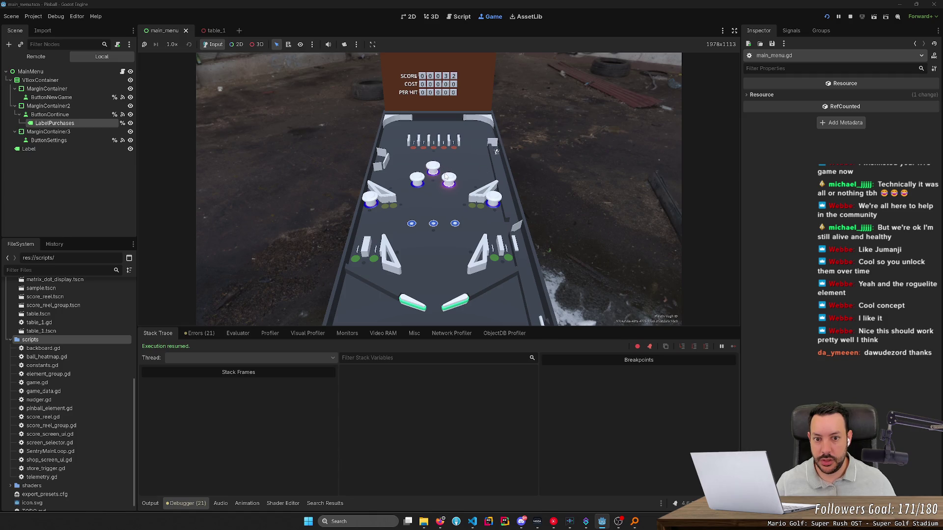
key("Left")
key("Right")
key("Right")
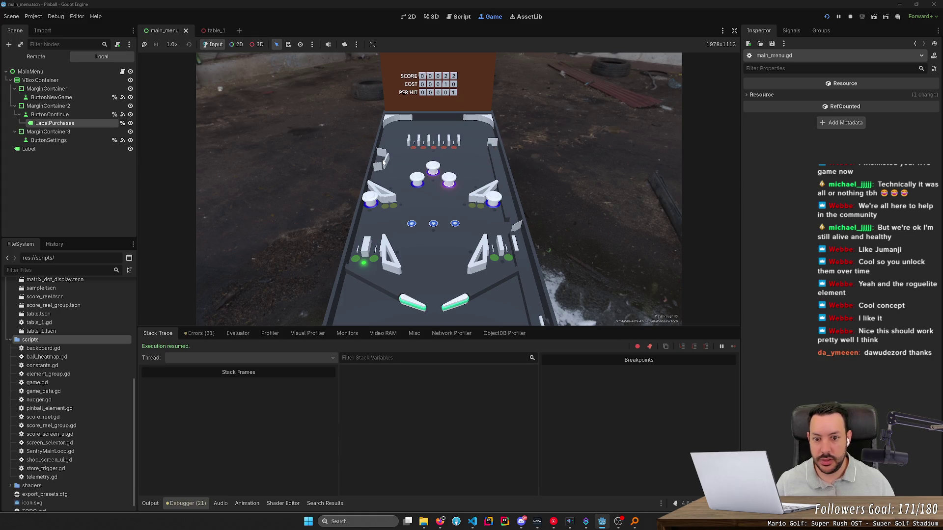
key("Left")
key("Left")
key("Left")
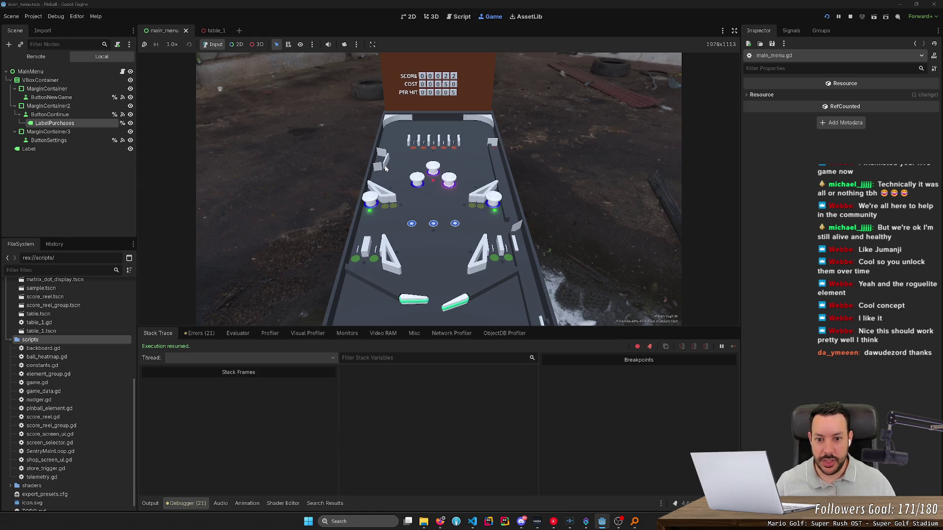
Step: Keep the ball alive with the flippers, buy an upgrade with the score, then stop the game
key("Left")
key("Left")
key("Left")
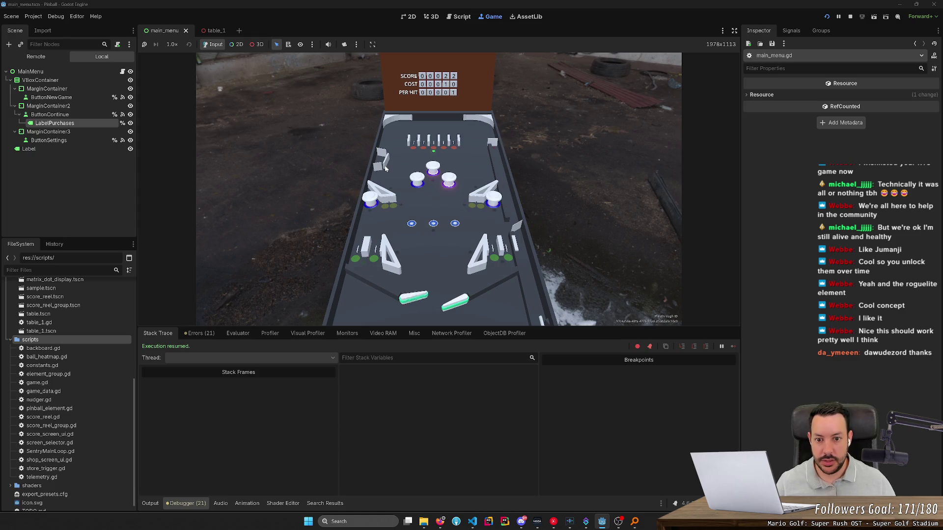
key("Left")
key("Left")
key("Left")
key("Left")
key("Right")
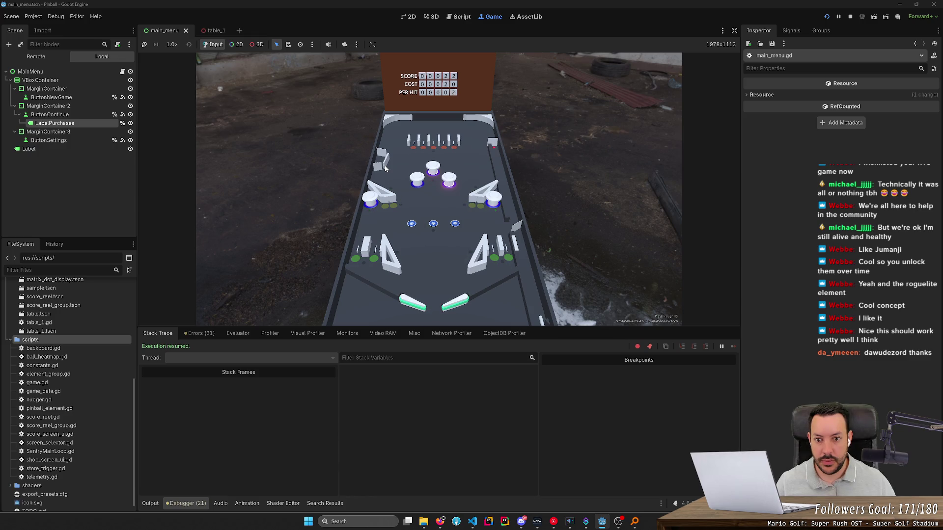
key("Right")
key("Right")
key("Right")
key("Right")
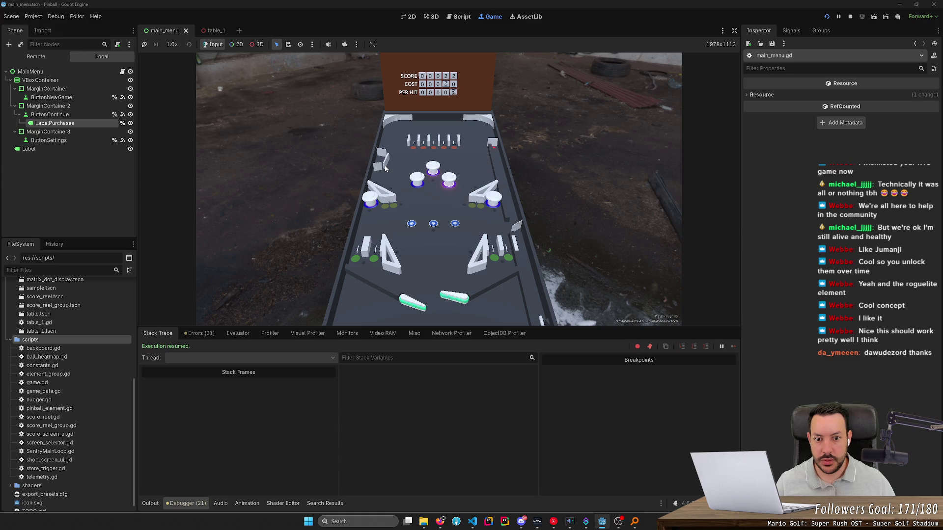
key("Right")
key("Right")
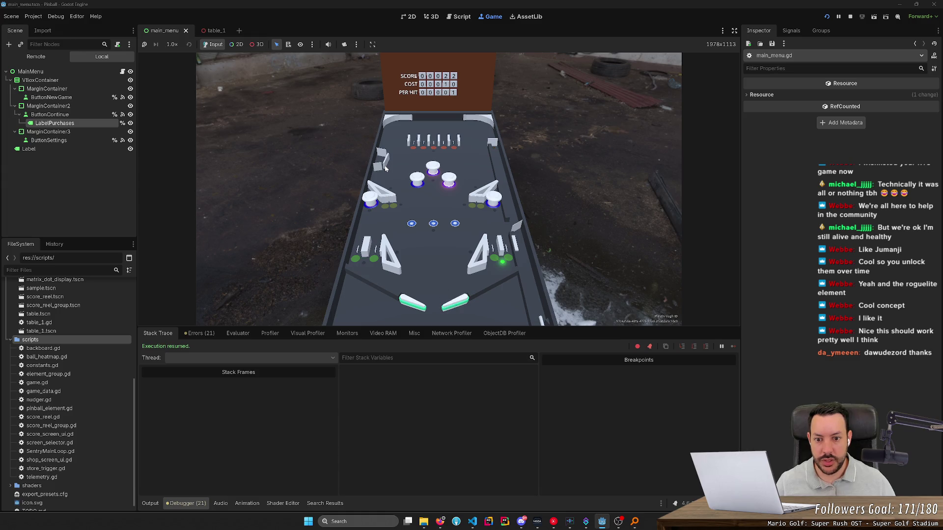
key("Left")
key("Right")
key("Left")
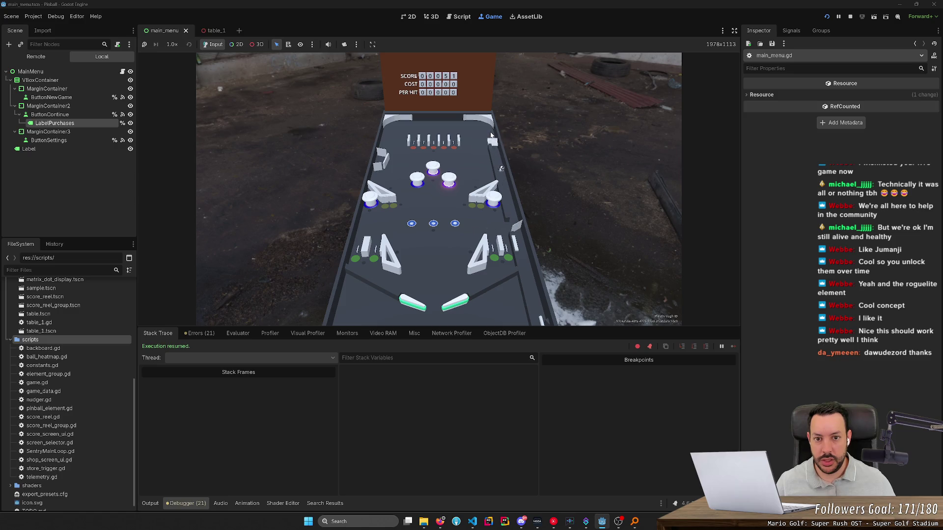
key("Left")
key("Left")
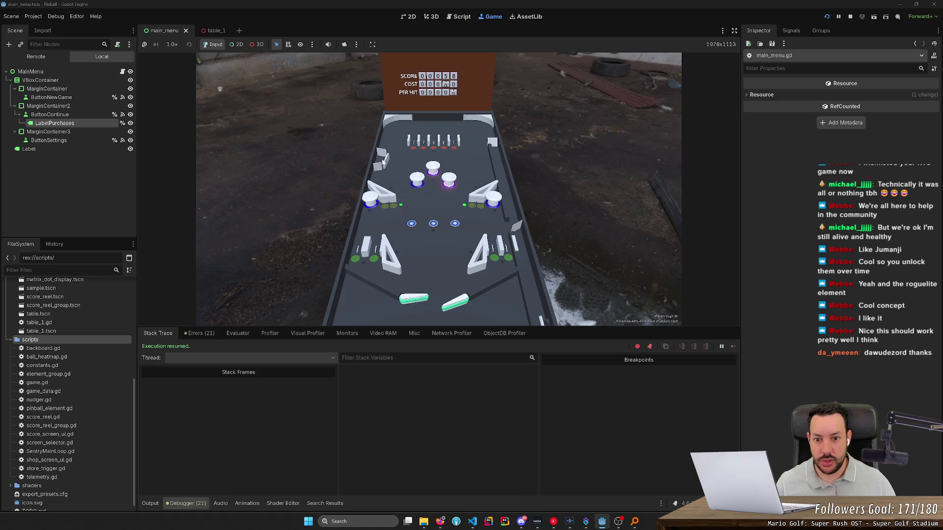
key("Left")
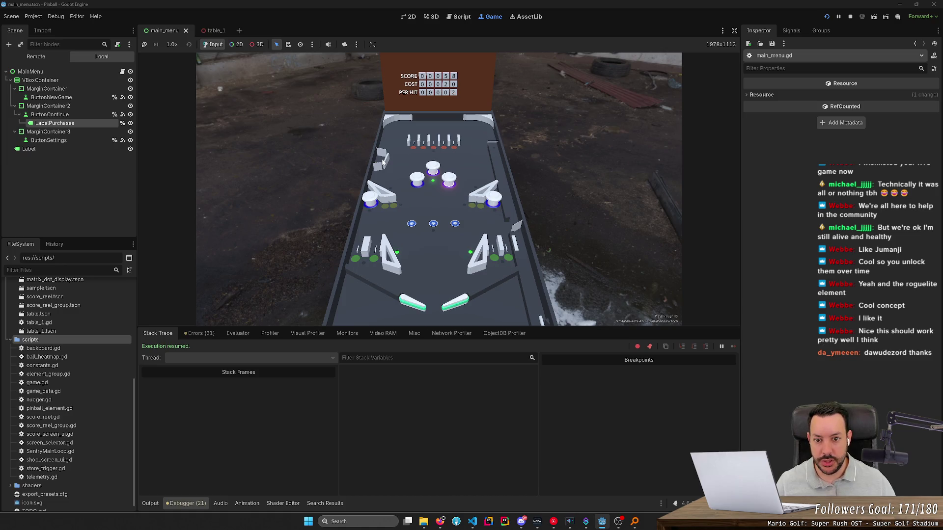
key("Left")
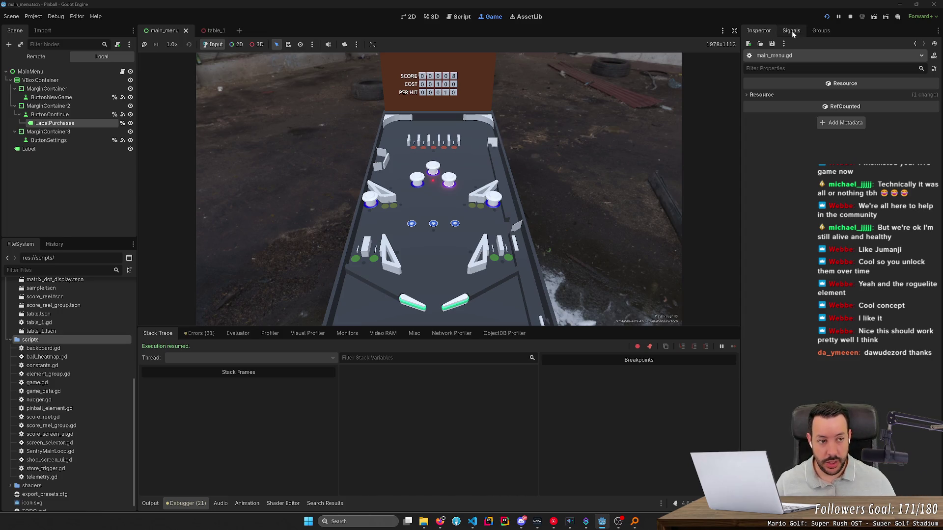
left_click(851, 18)
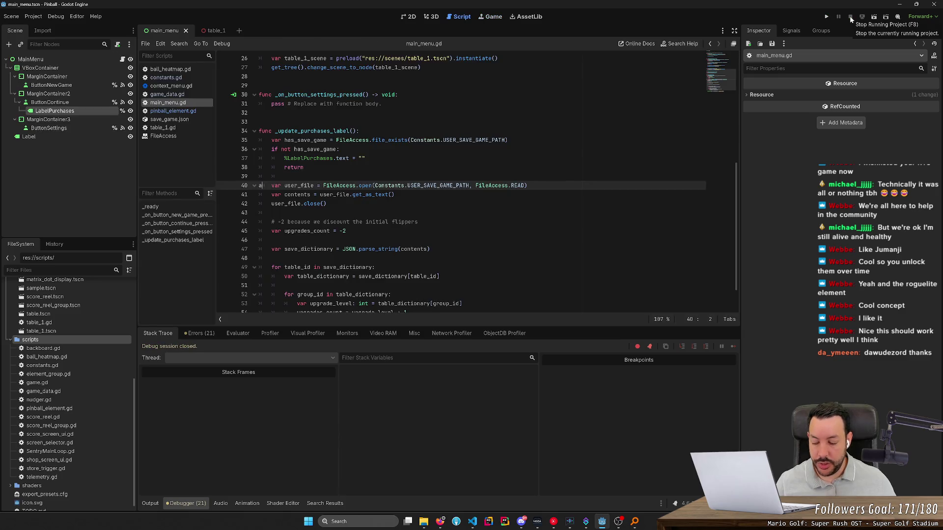
Step: Delete the stray 'a' on line 40, rerun the game's menu, then bring up the Pinball save folder
key("BackSpace")
left_click(824, 19)
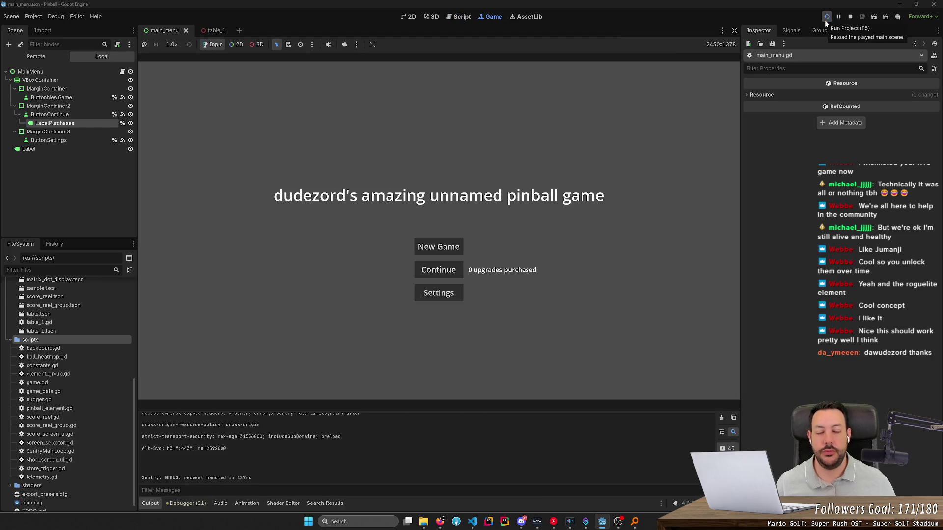
left_click(850, 17)
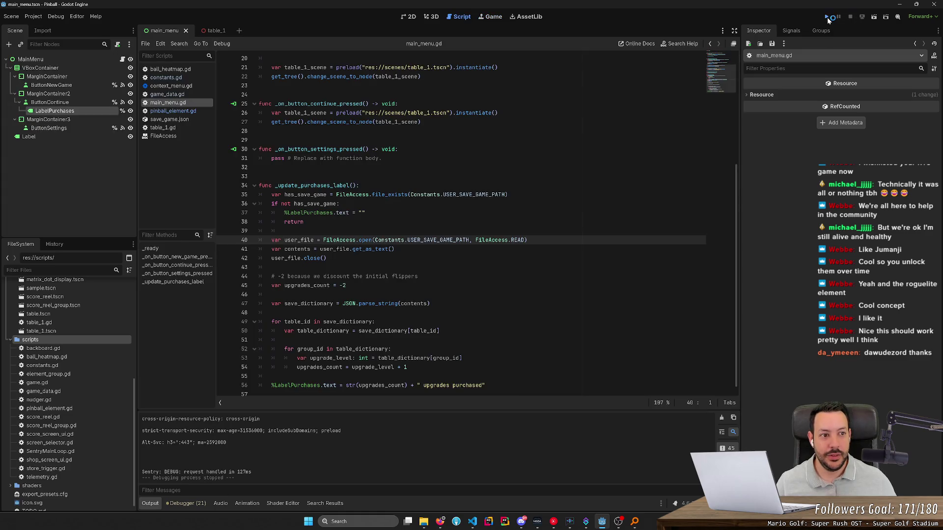
left_click(827, 16)
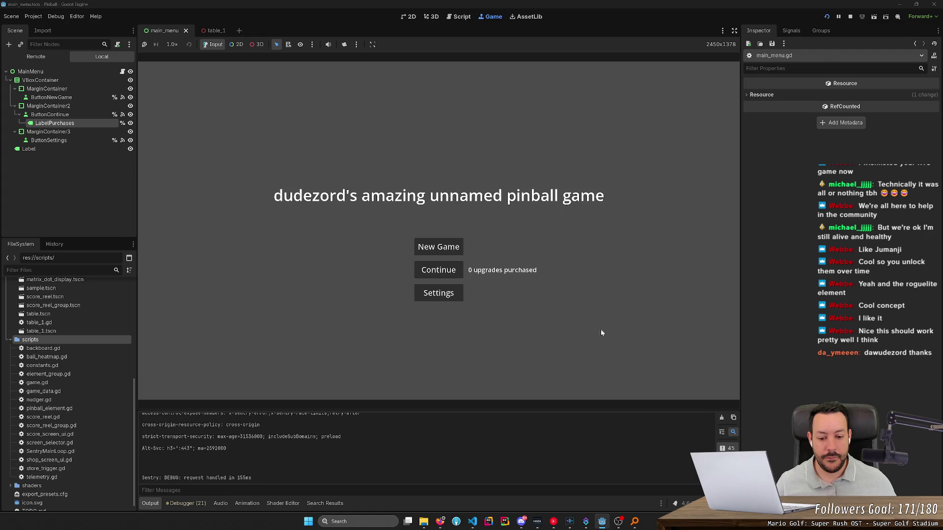
mouse_move(423, 521)
left_click(440, 468)
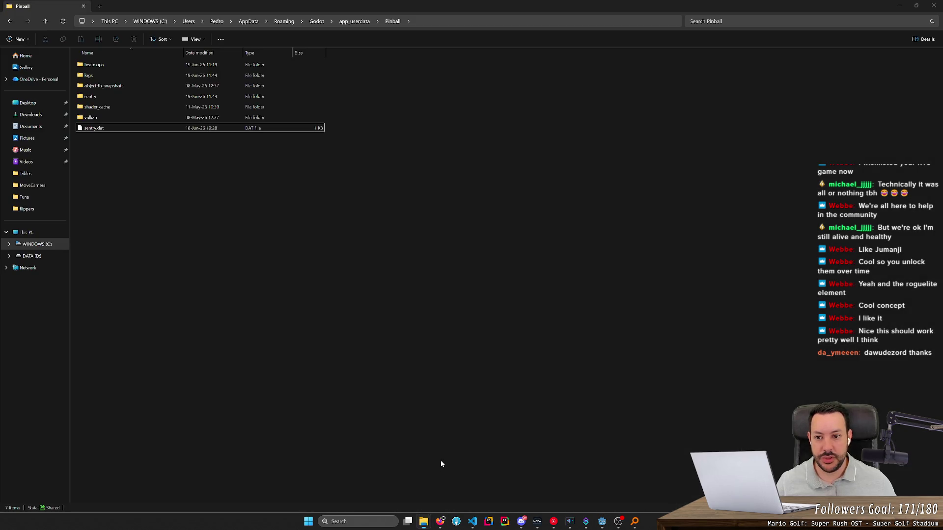
Step: Open save_game.json in VS Code and inspect the pop_bumper_group_top and spinner_1 upgrade levels
double_click(204, 139)
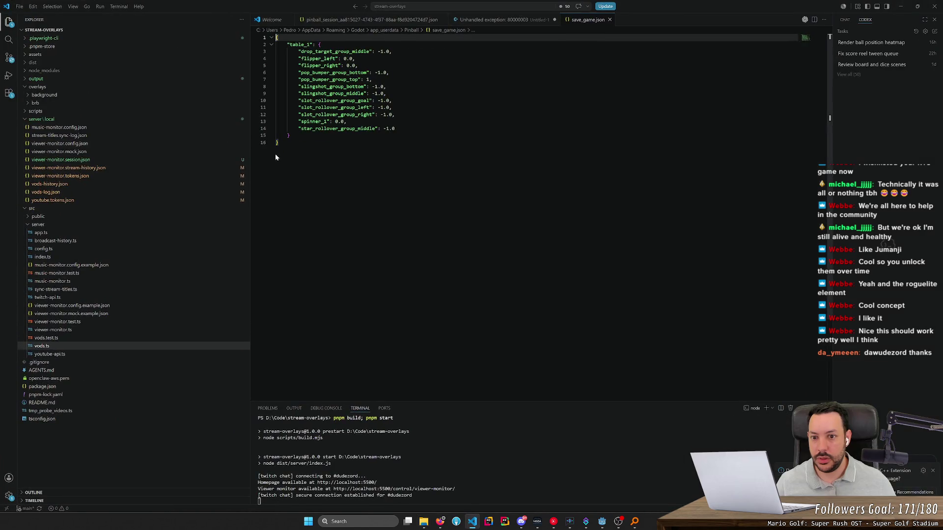
left_click_drag(346, 121, 302, 121)
double_click(329, 79)
left_click_drag(310, 122, 347, 121)
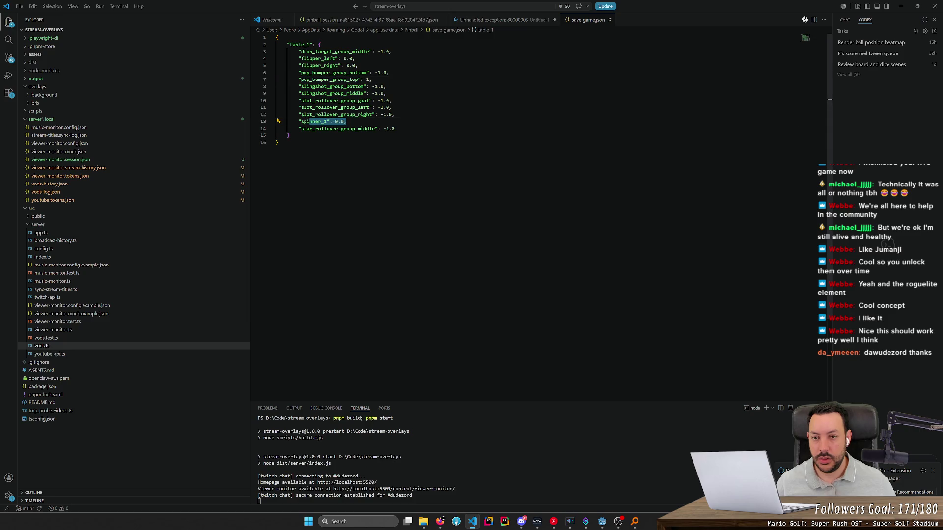
Step: Minimize VS Code, return to Godot, and rerun then stop the project
left_click(900, 5)
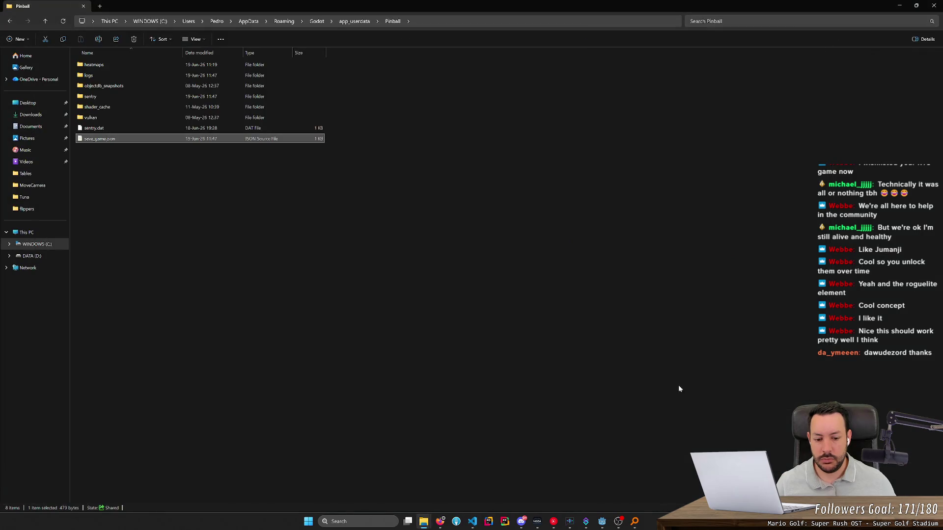
left_click(602, 522)
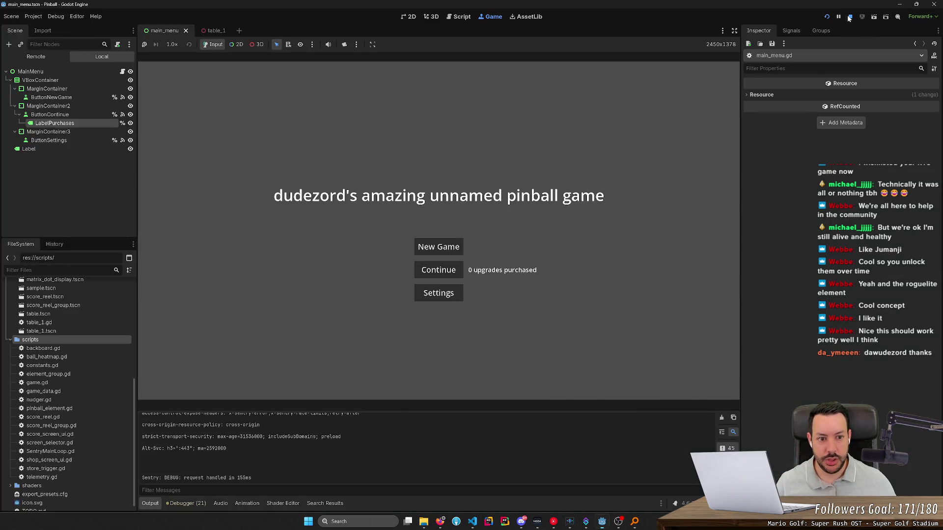
left_click(849, 17)
left_click(826, 17)
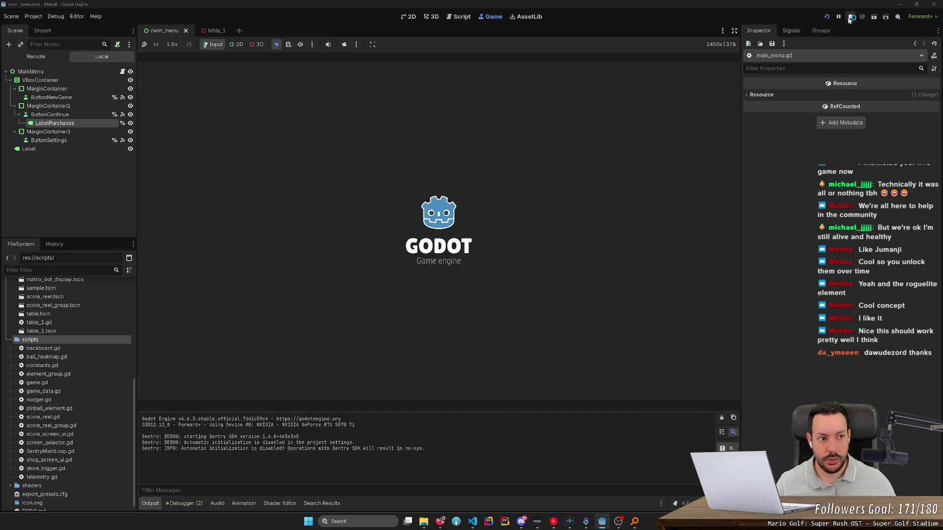
key("F8")
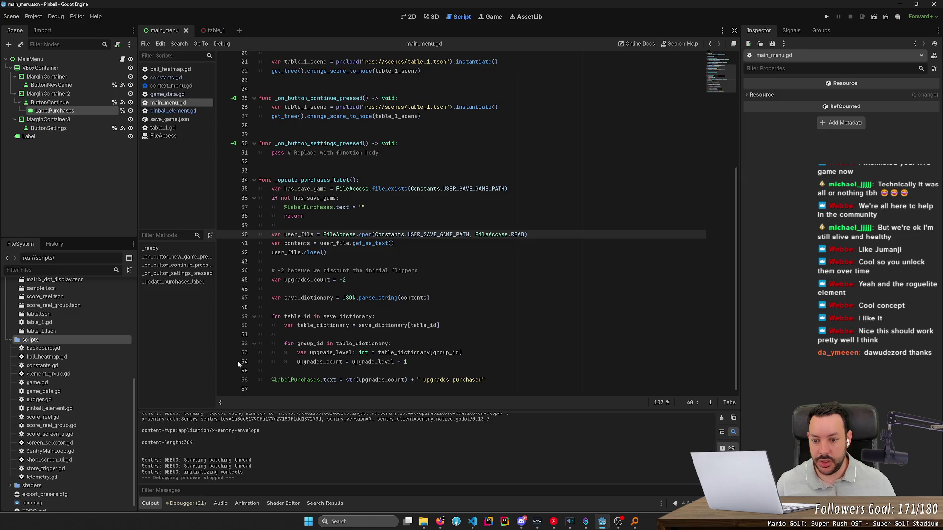
Step: Run to the line 53 breakpoint and expand table_dictionary in Locals, showing pop_bumper_group_top at 1.0
key("F5")
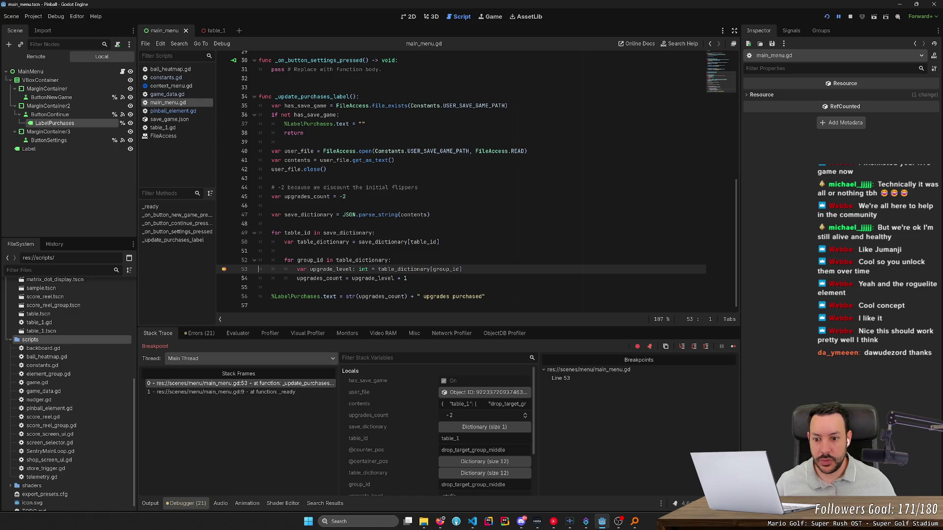
mouse_move(310, 261)
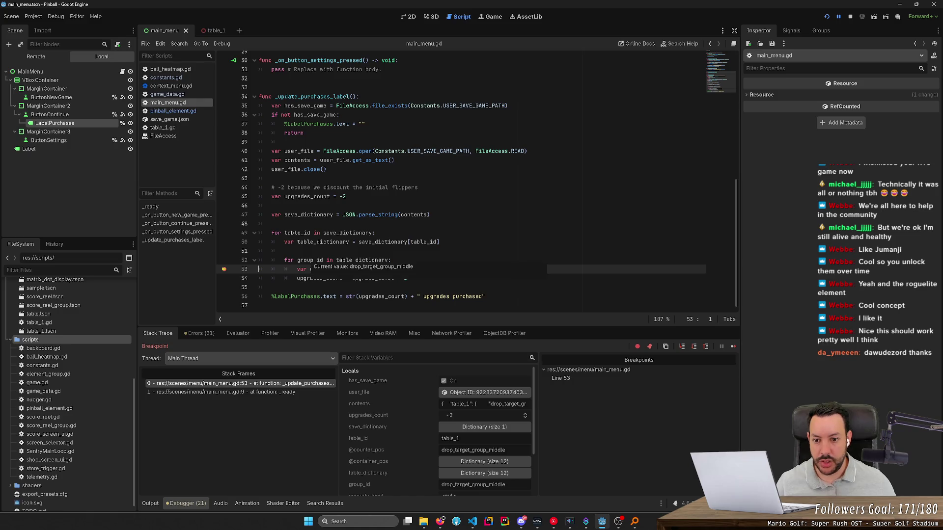
mouse_move(388, 269)
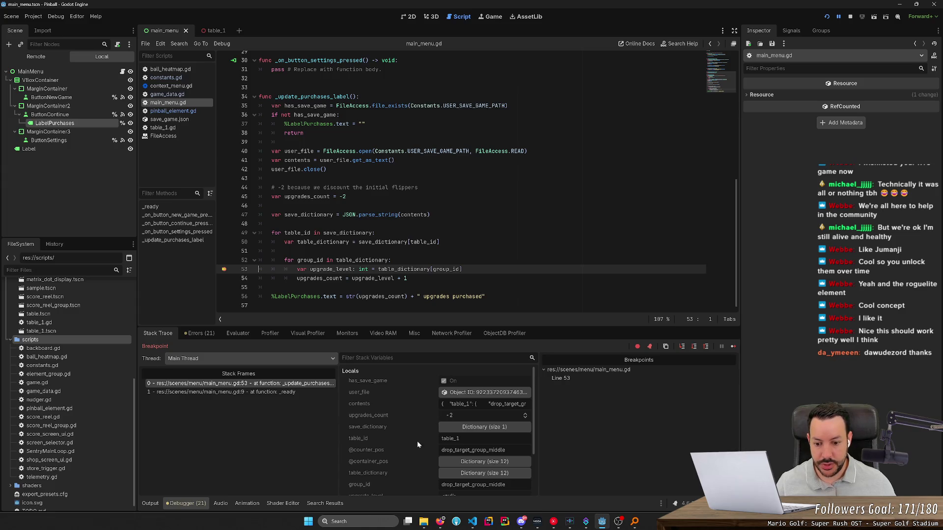
left_click(456, 473)
scroll(456, 473, "down", 5)
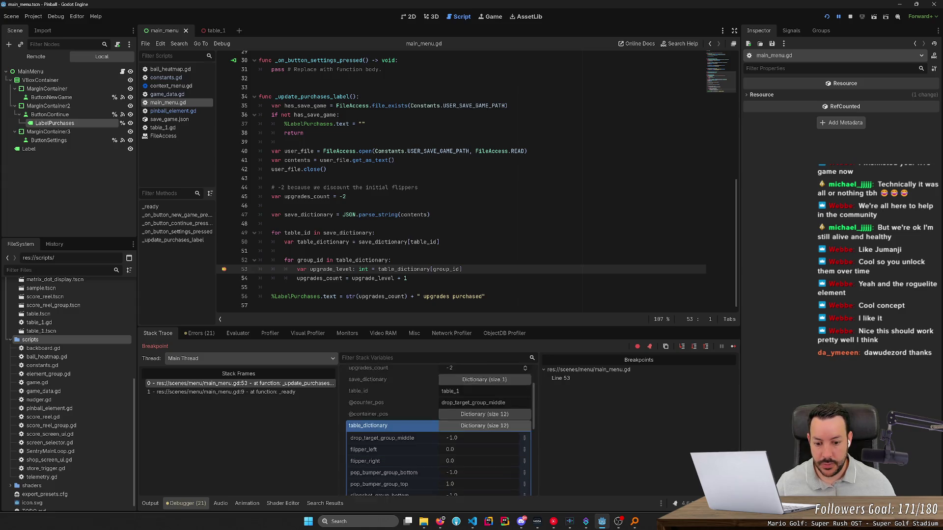
scroll(455, 429, "down", 1)
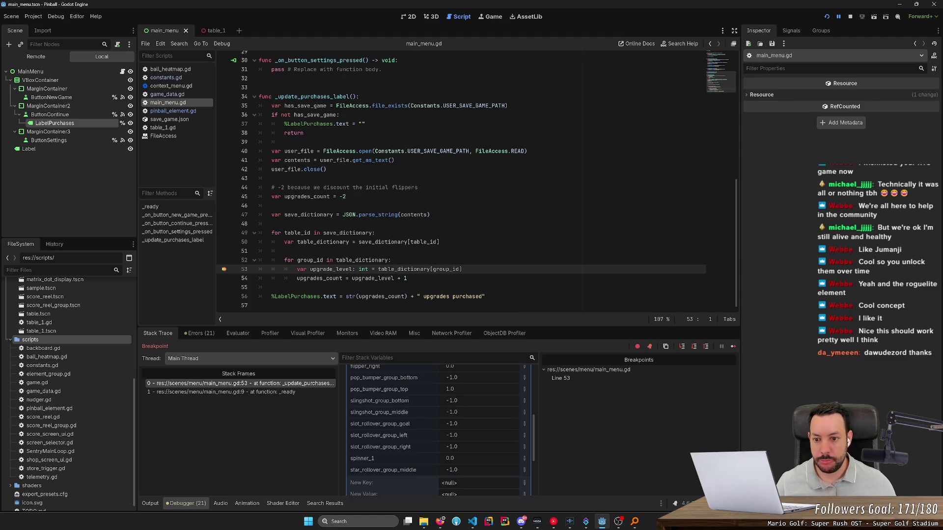
scroll(466, 408, "up", 2)
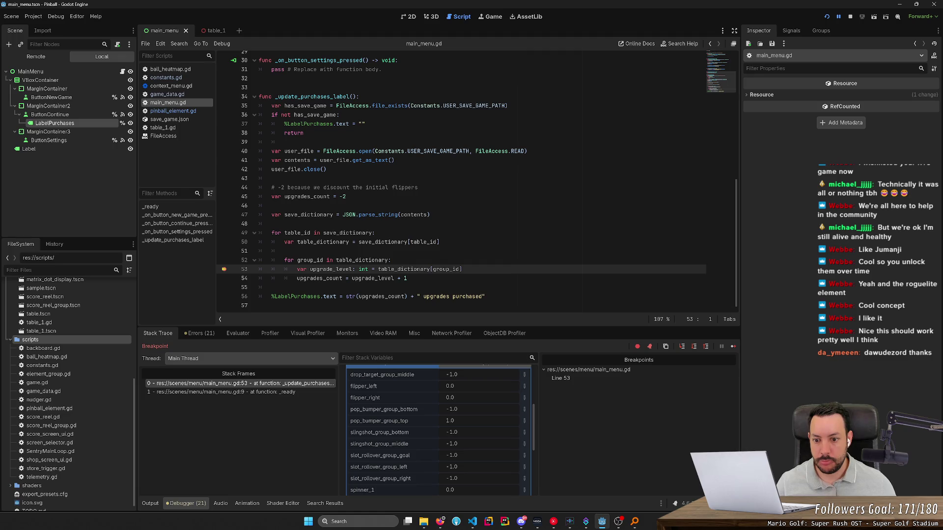
Step: Step execution from line 53 to line 54 while checking the Locals panel
left_click(693, 347)
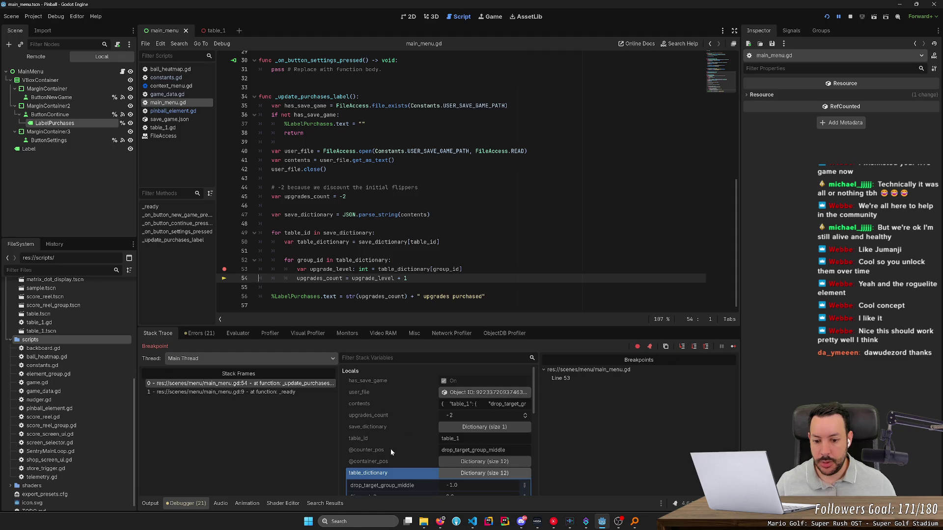
scroll(400, 476, "down", 5)
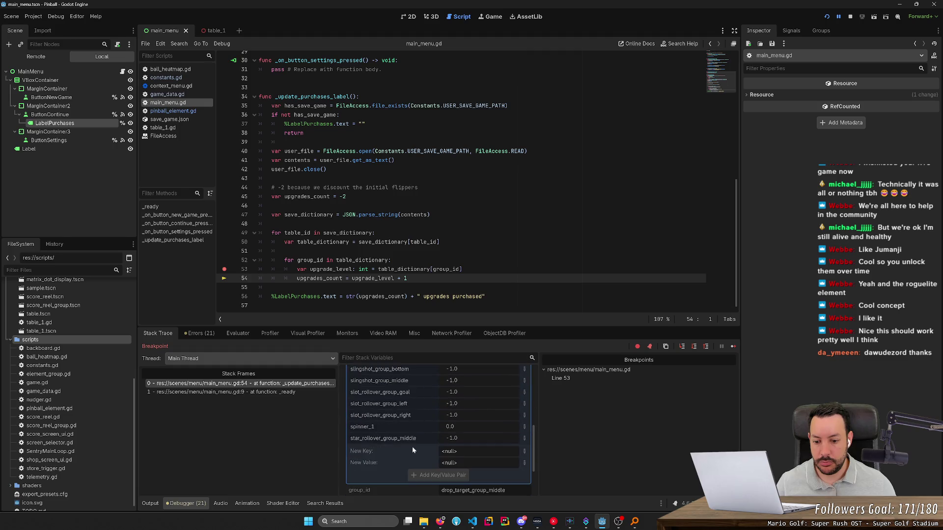
scroll(414, 443, "up", 2)
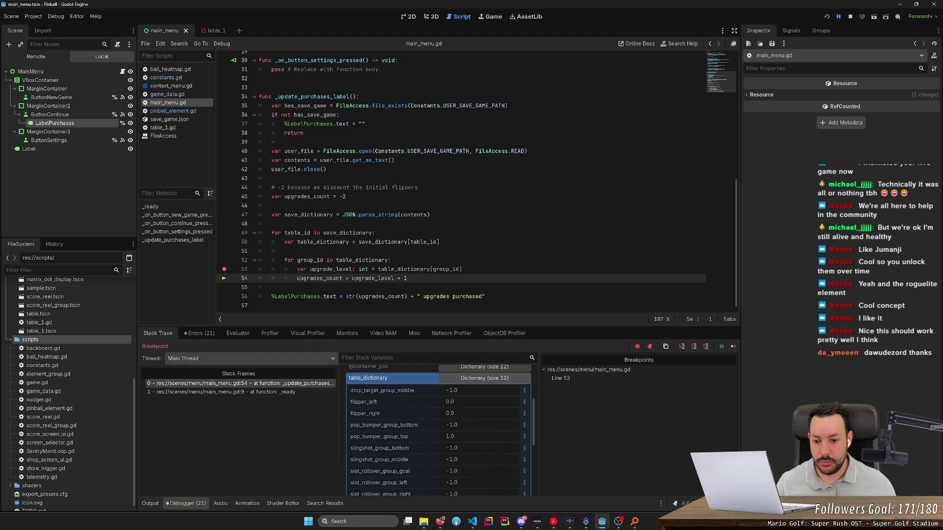
scroll(415, 439, "up", 3)
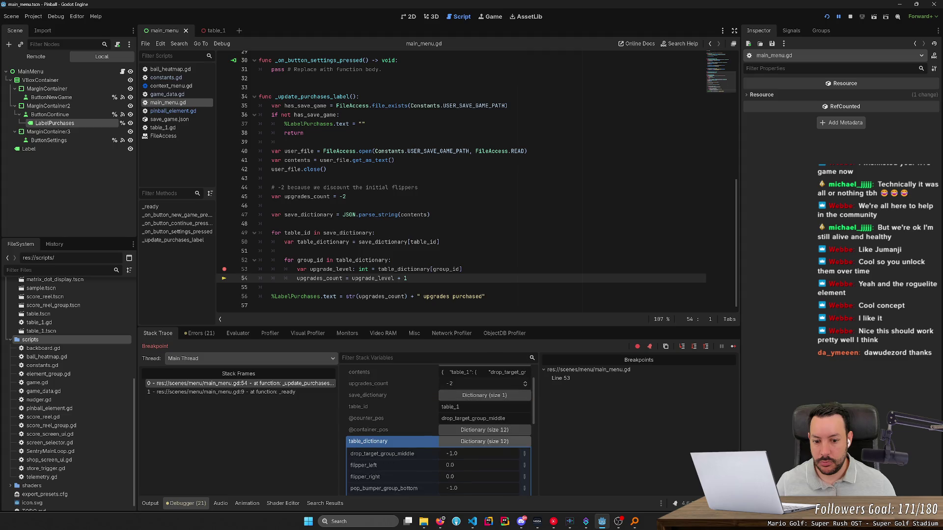
scroll(415, 438, "down", 1)
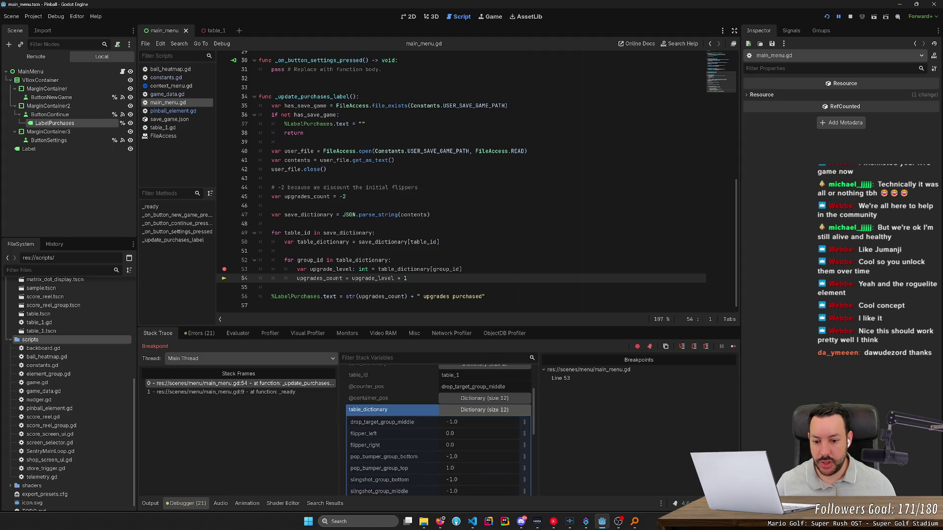
left_click(694, 347)
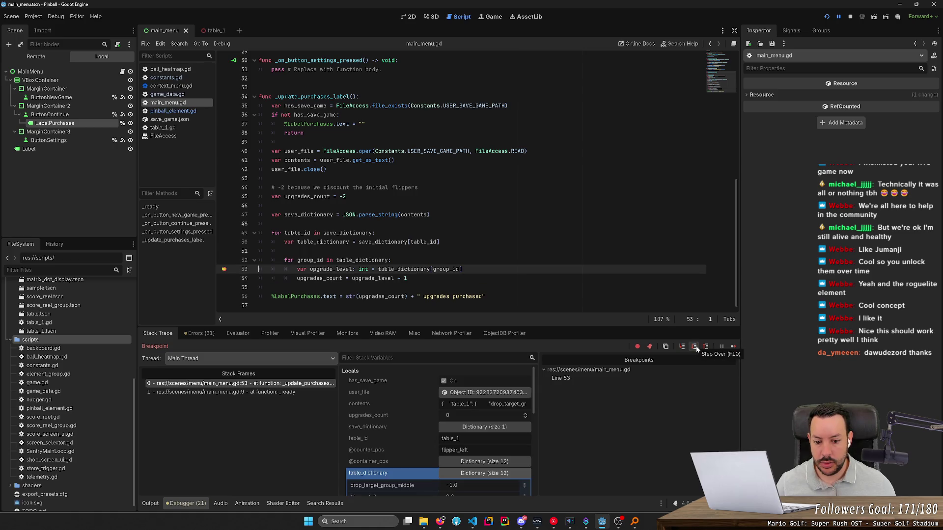
left_click(695, 347)
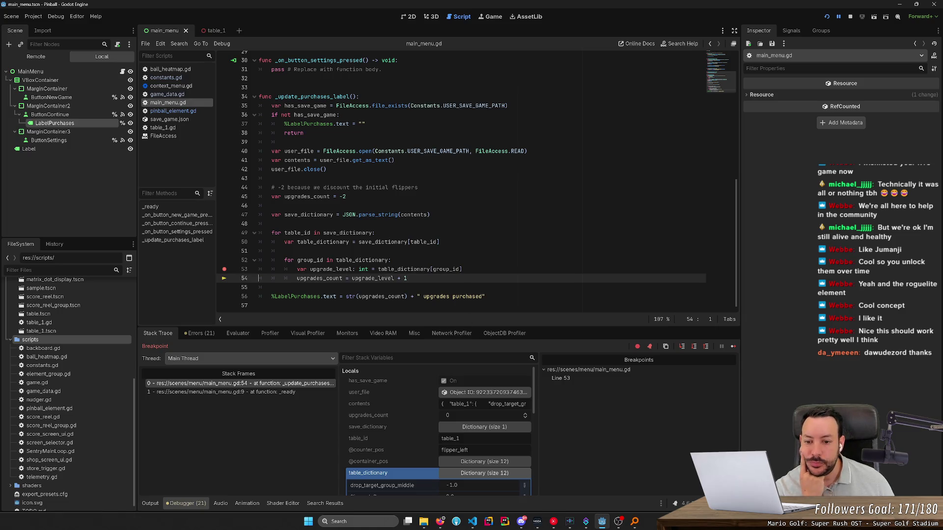
Step: Step through several loop iterations over the table's upgrade entries
mouse_move(317, 278)
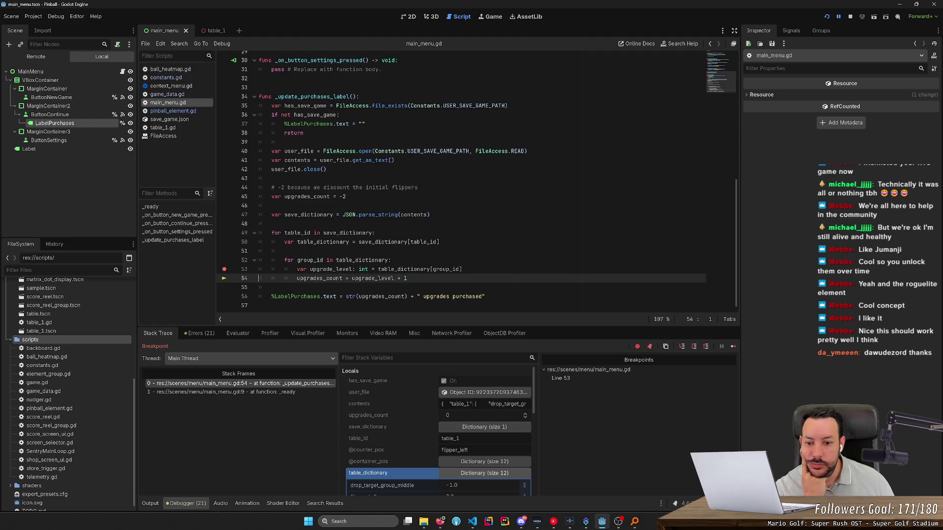
left_click(689, 348)
left_click(689, 348)
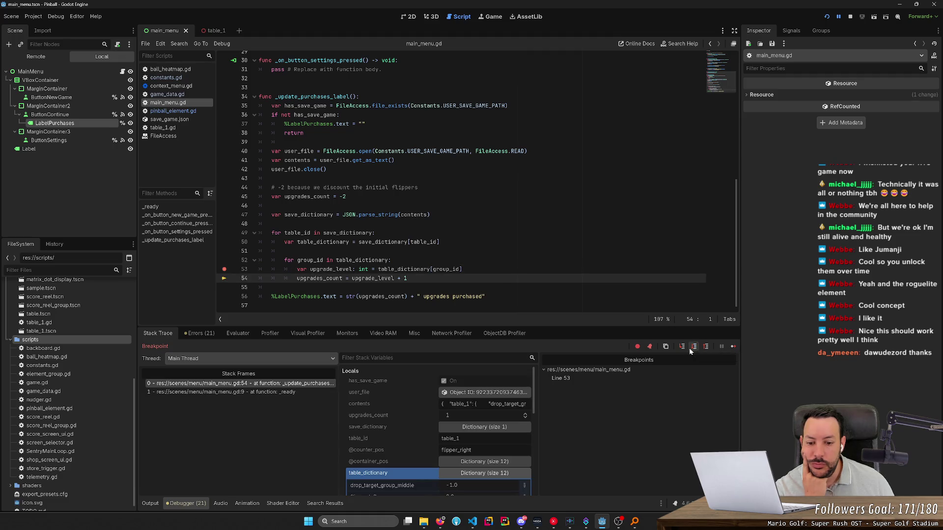
left_click(689, 349)
left_click(689, 349)
left_click(690, 348)
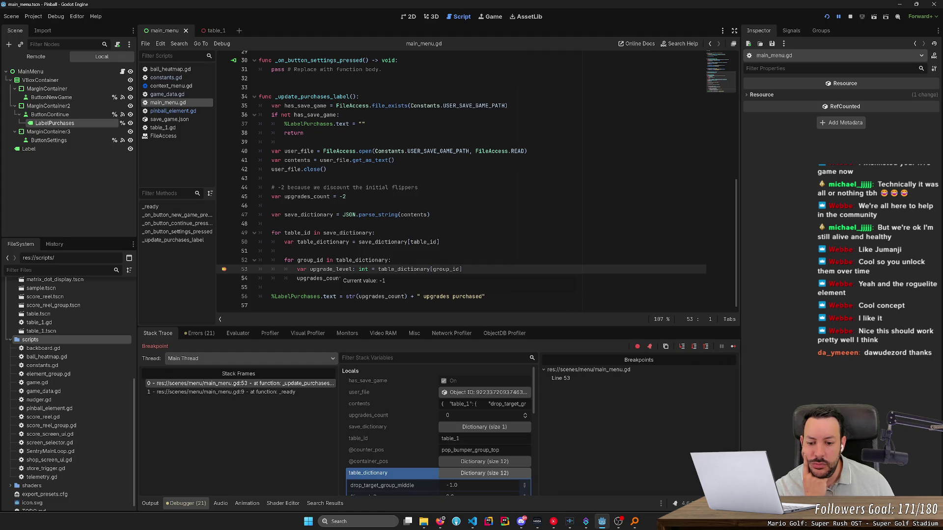
scroll(437, 427, "down", 6)
scroll(437, 432, "down", 3)
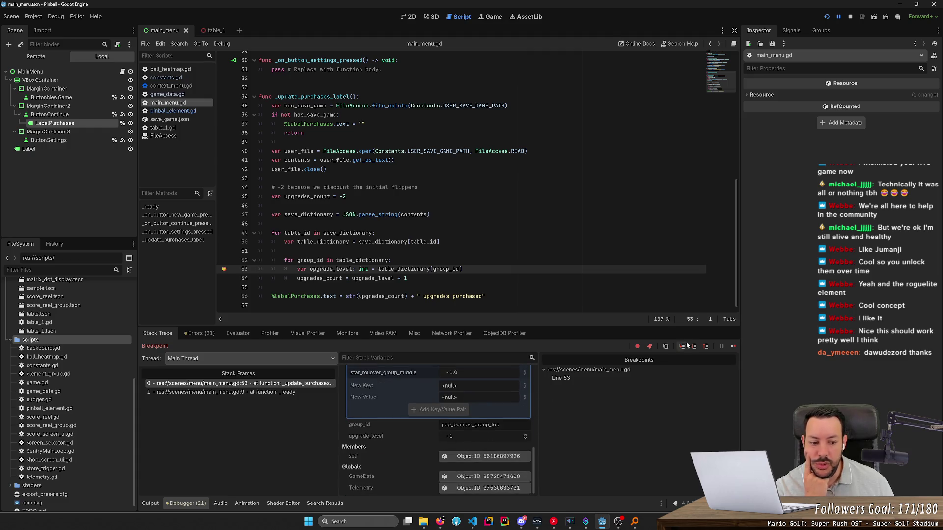
Step: Move the breakpoint from line 53 to line 54, resume to it, collapse table_dictionary, and stop debugging
left_click(224, 278)
left_click(224, 270)
left_click(732, 347)
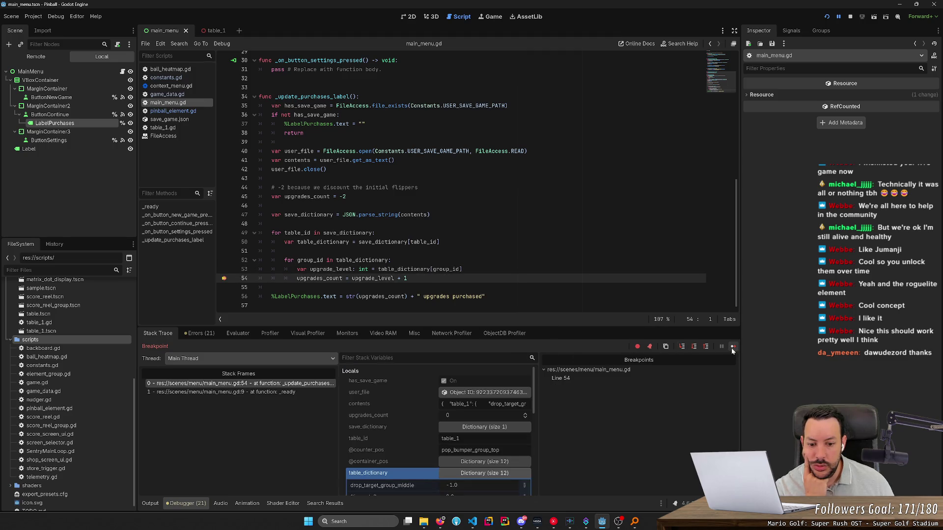
scroll(389, 456, "down", 4)
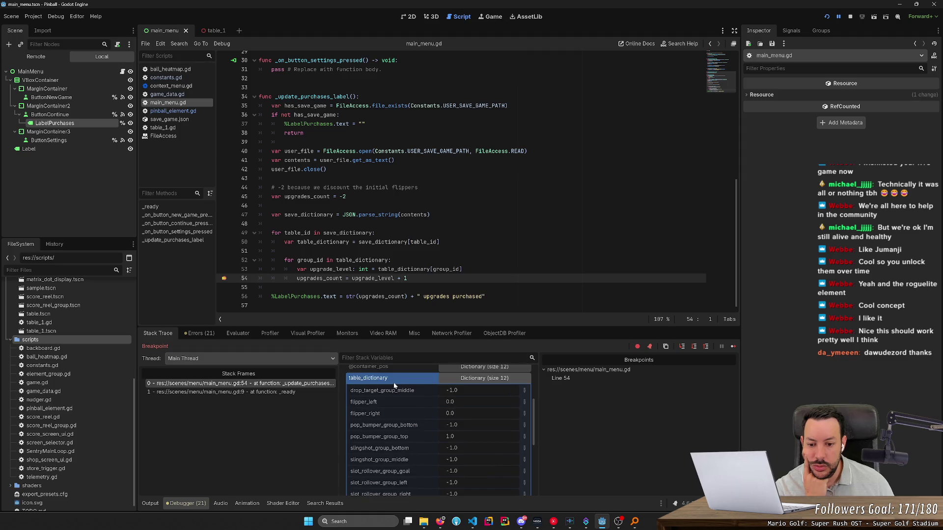
left_click(439, 379)
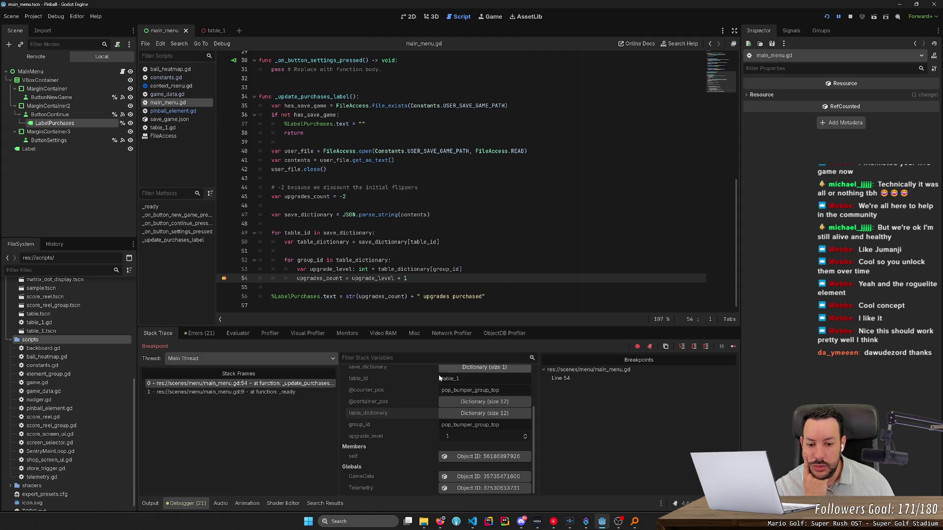
scroll(416, 409, "up", 2)
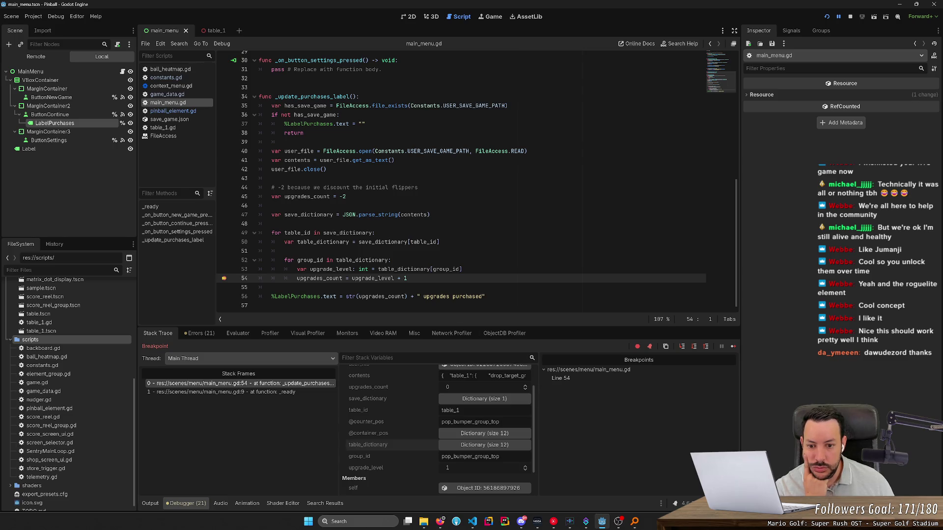
mouse_move(395, 269)
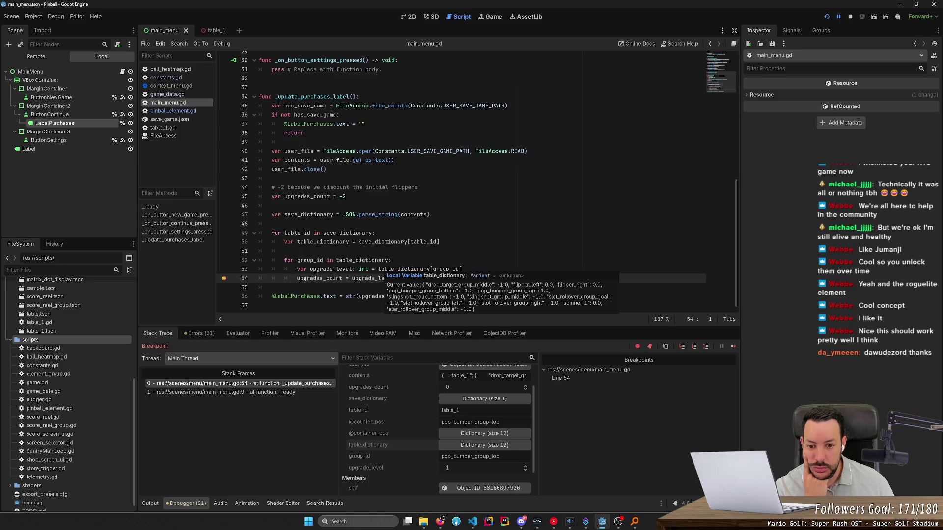
left_click(850, 16)
left_click(377, 269)
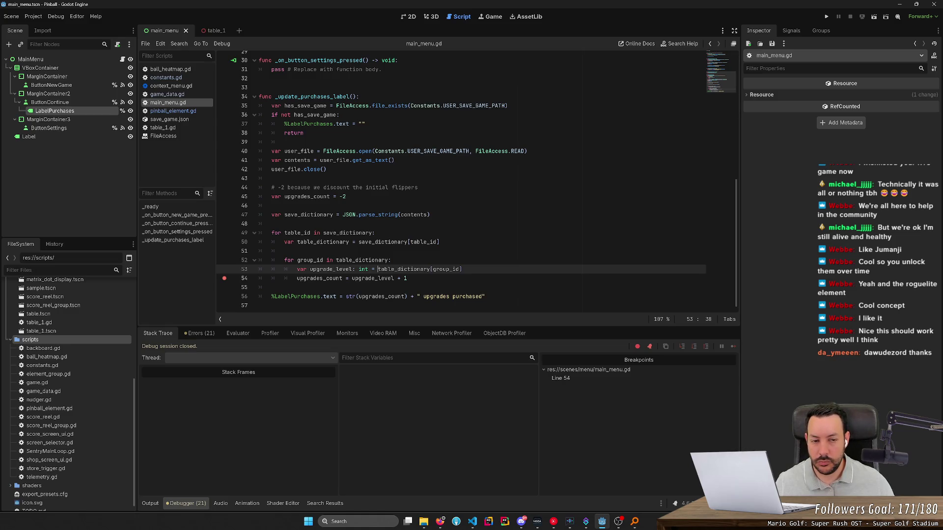
Step: Debug-run the project and continue through line 54 until flipper_right shows upgrades_count 1
left_click(827, 16)
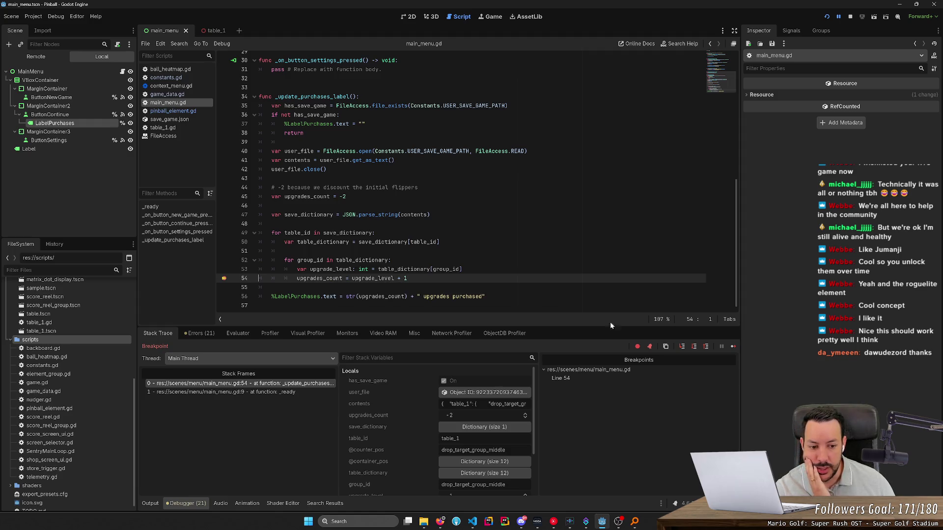
left_click(731, 347)
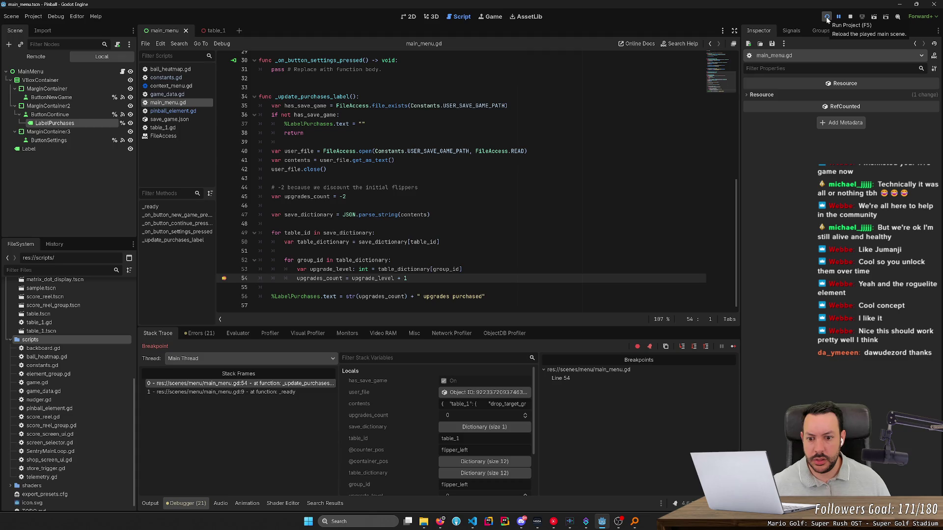
key("F12")
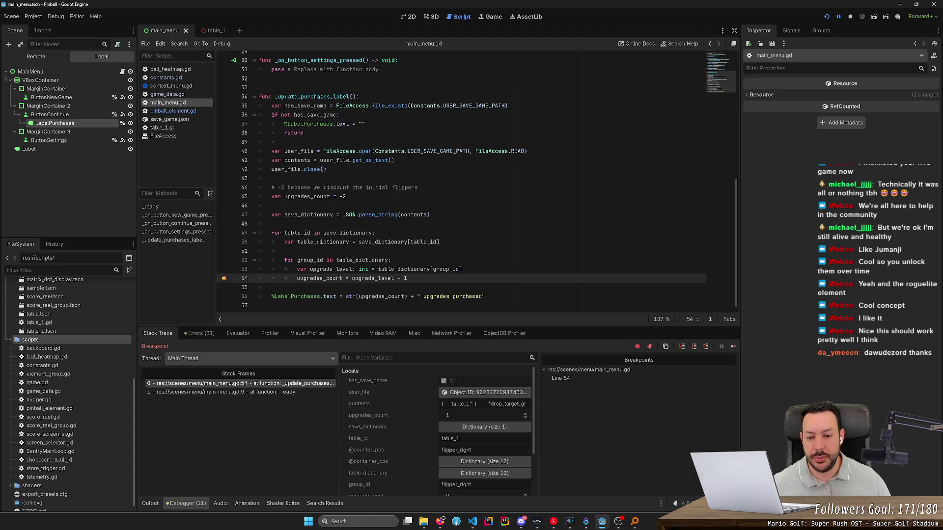
left_click(346, 279)
Step: Change line 54 to 'upgrades_count += upgrade_level + 1', rerun, start a New Game, then stop
type("+")
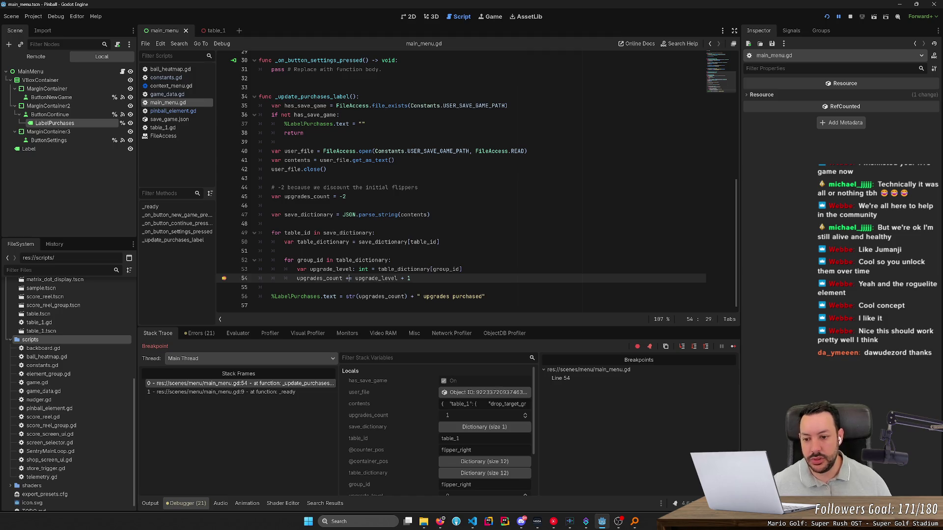
left_click(848, 17)
left_click(826, 18)
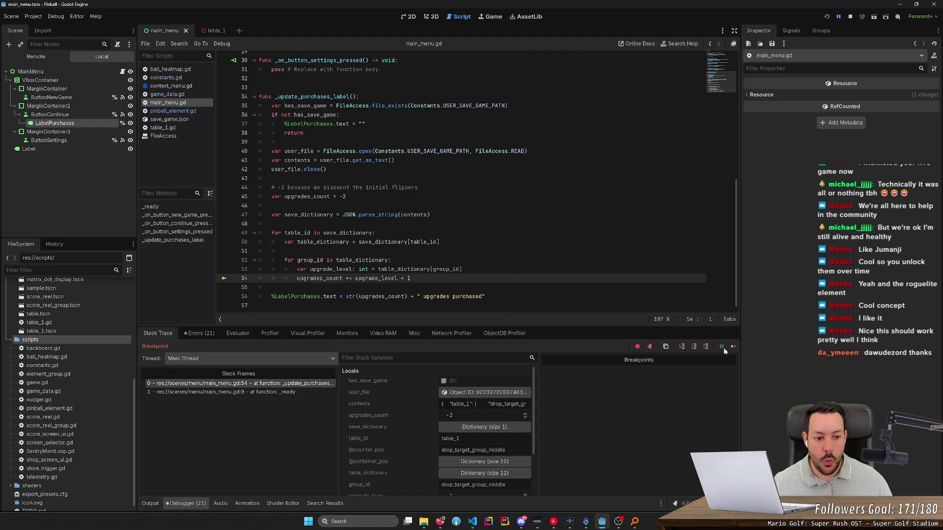
left_click(732, 347)
left_click(449, 206)
left_click(827, 16)
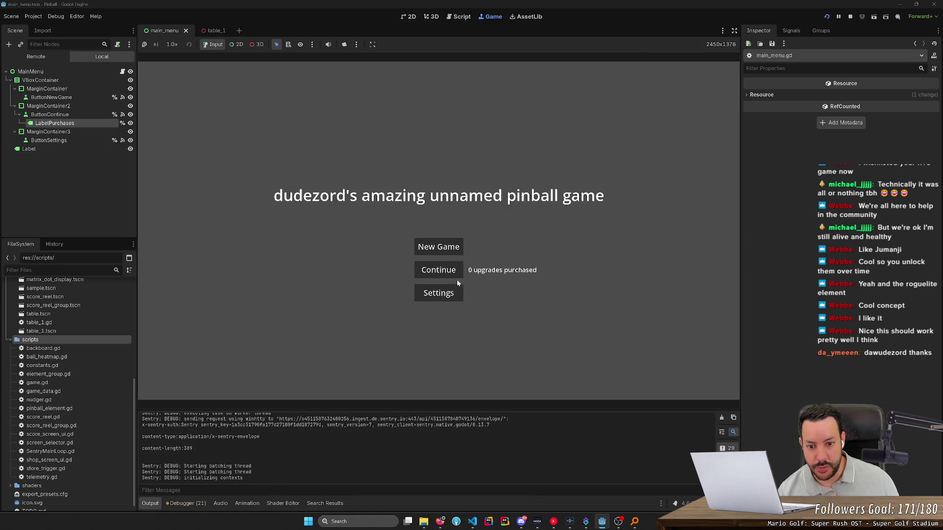
left_click(456, 278)
left_click(850, 16)
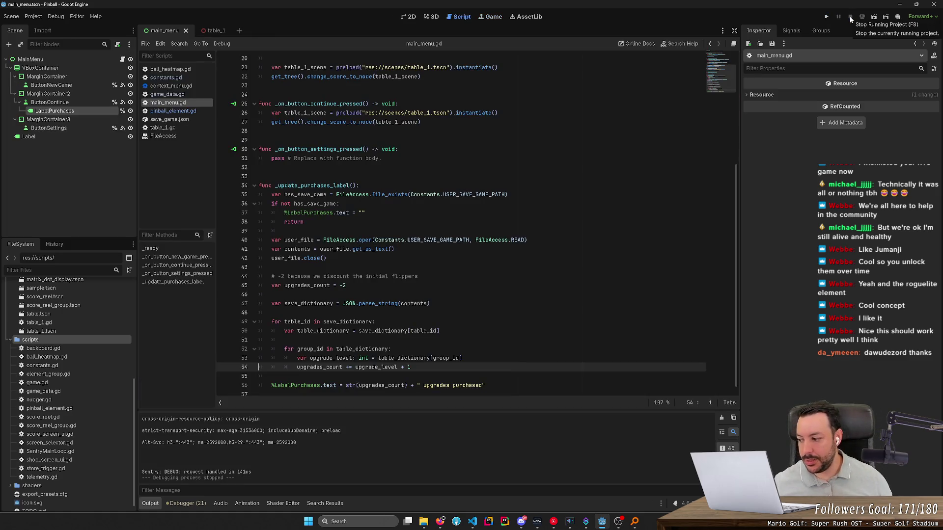
Step: Show the main menu scene in the 2D workspace, with the 'X upgrades purchased' label beside Continue
scroll(461, 221, "up", 6)
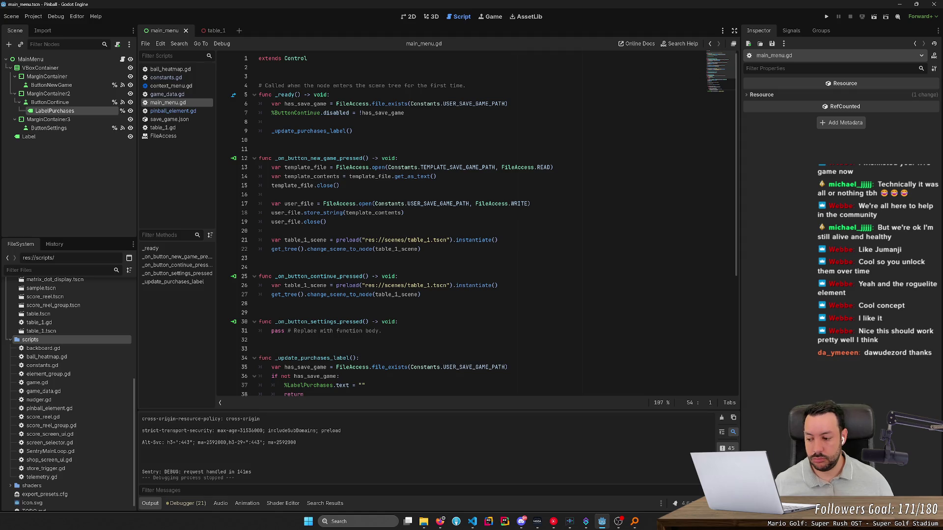
left_click(410, 17)
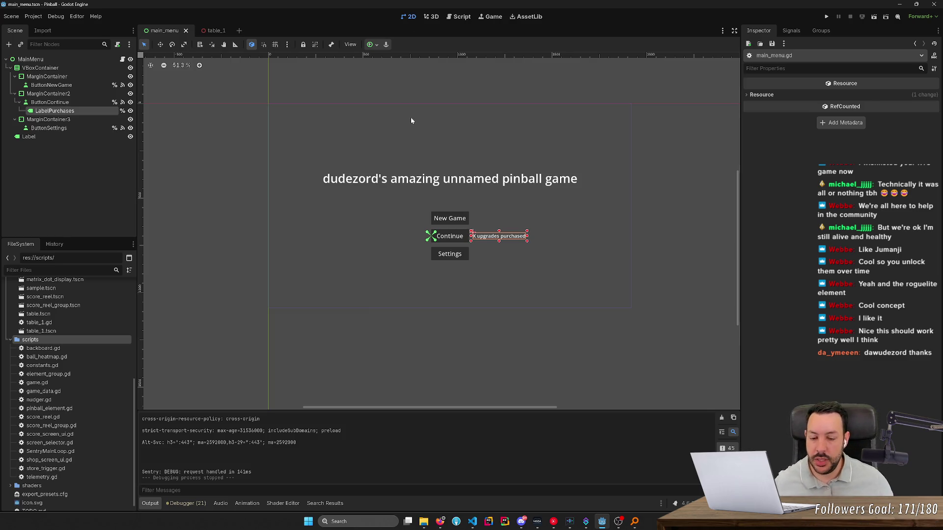
left_click(33, 16)
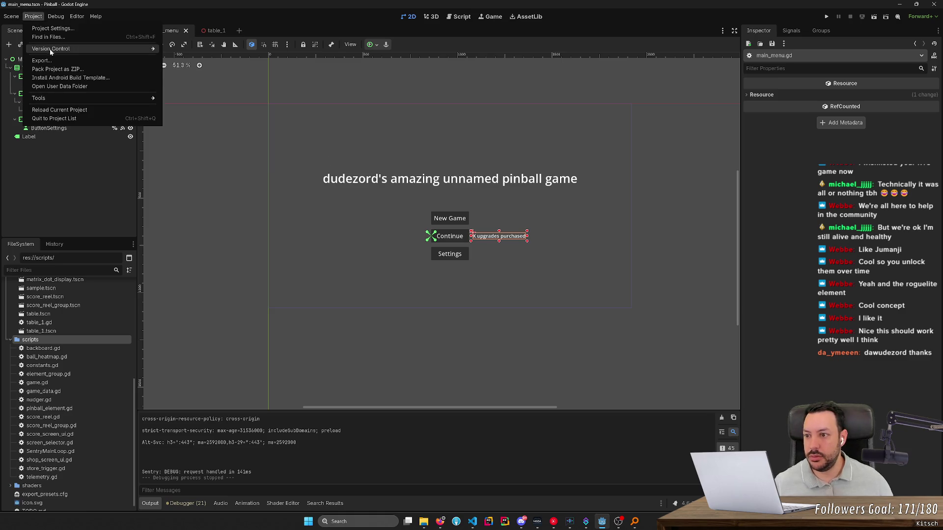
Step: Review the Input Map in Project Settings, then search all project files for 'restart'
left_click(53, 28)
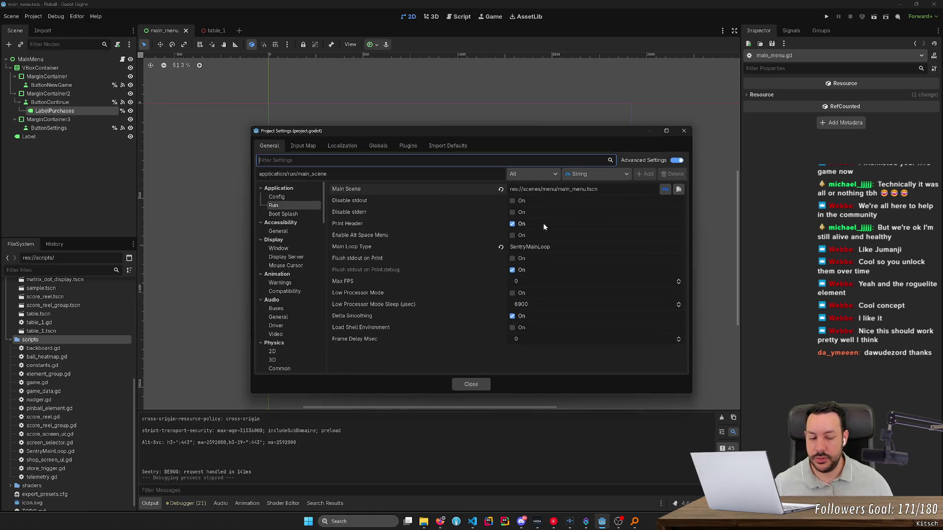
mouse_move(475, 257)
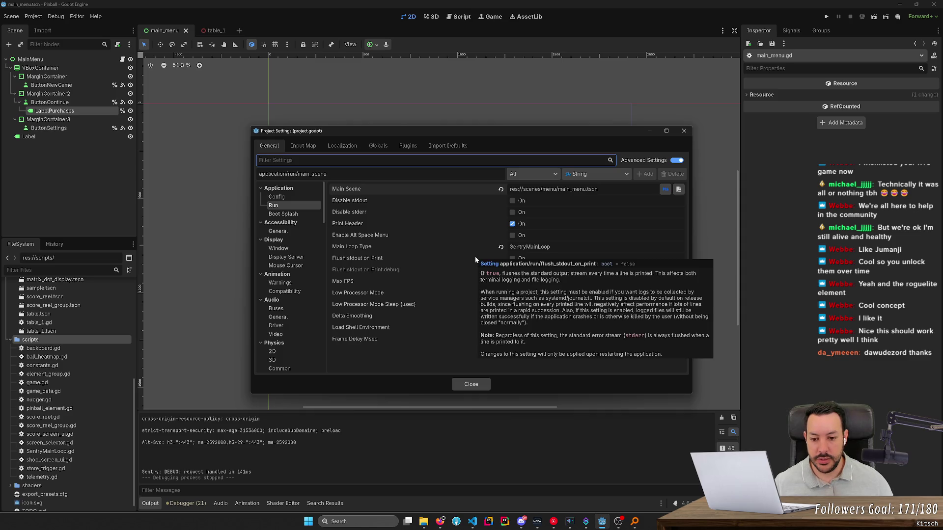
mouse_move(449, 220)
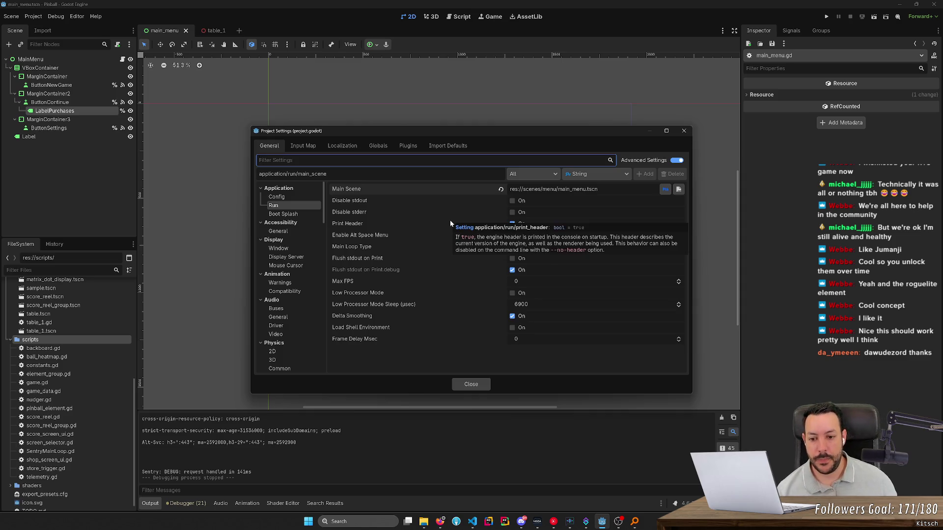
scroll(280, 246, "down", 3)
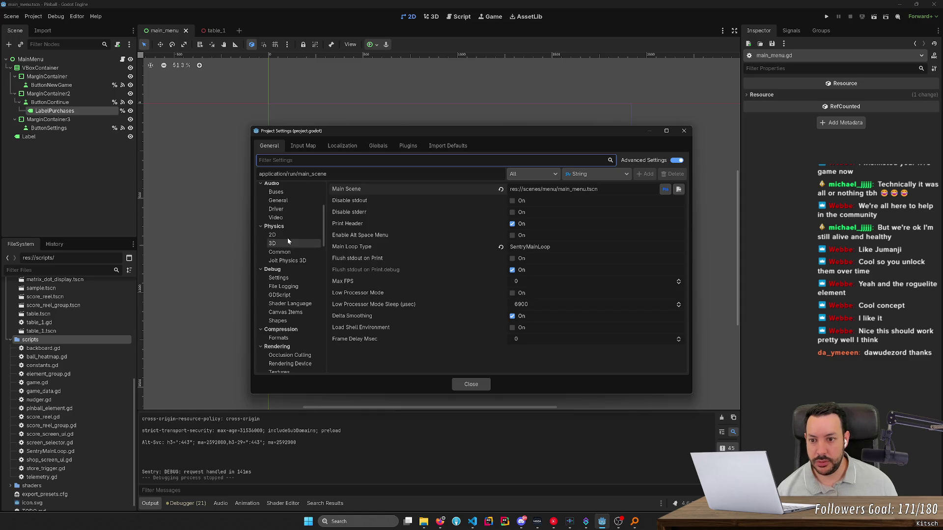
left_click(304, 147)
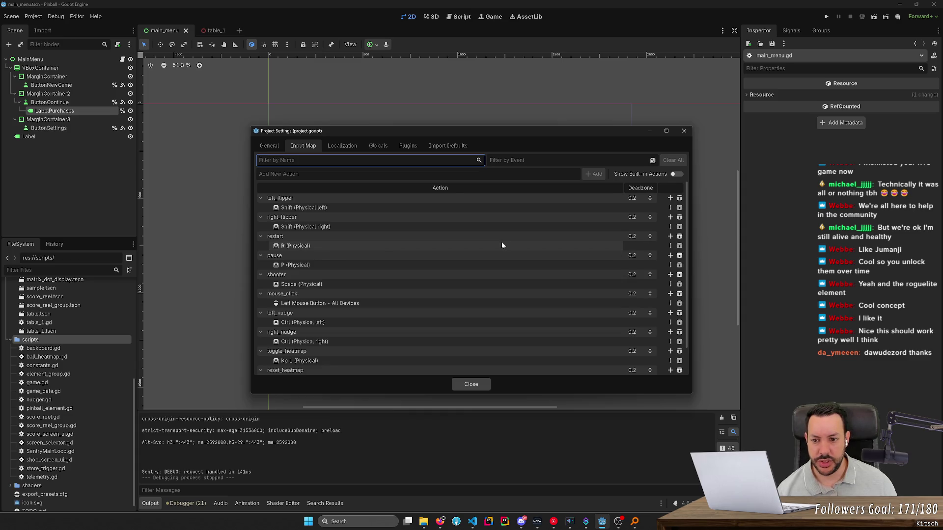
left_click(473, 384)
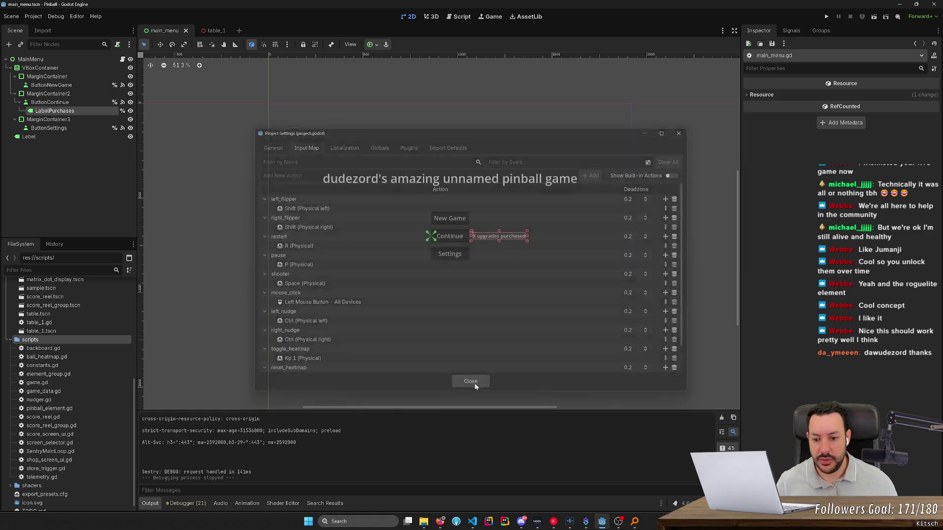
key("ctrl+shift+f")
type("restart")
key("Return")
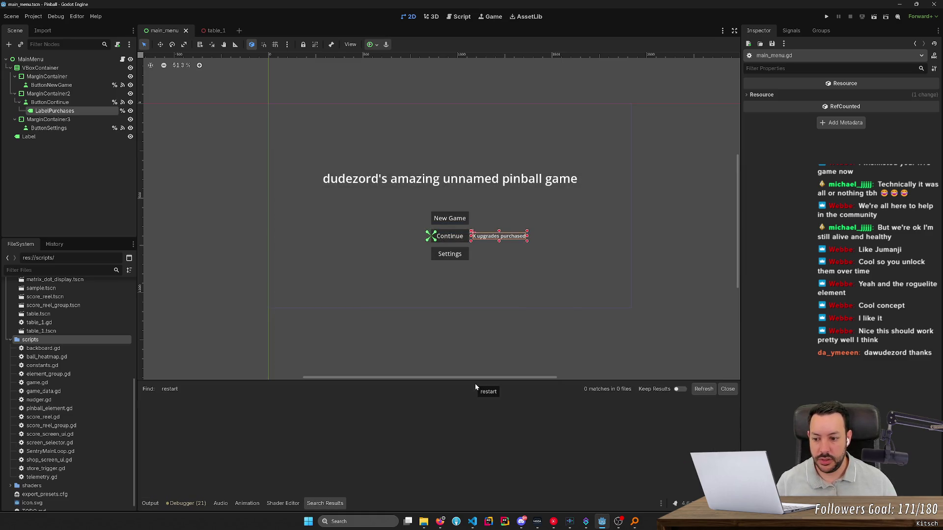
Step: Delete the restart action and its R binding from the Input Map
left_click(34, 17)
left_click(48, 30)
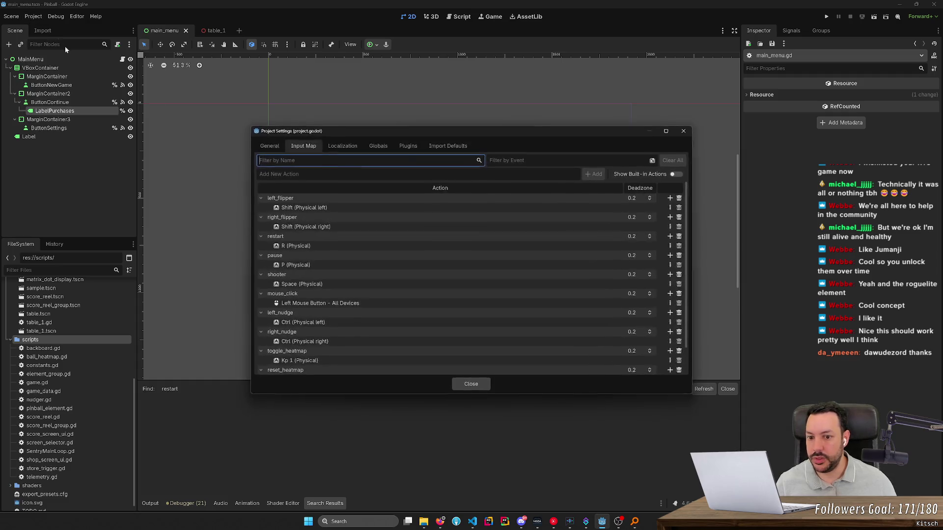
left_click(681, 238)
left_click(680, 238)
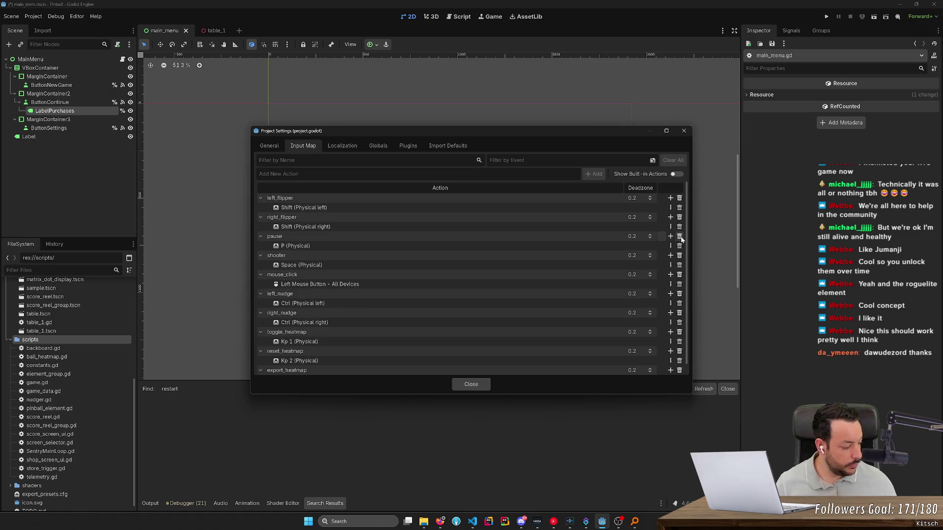
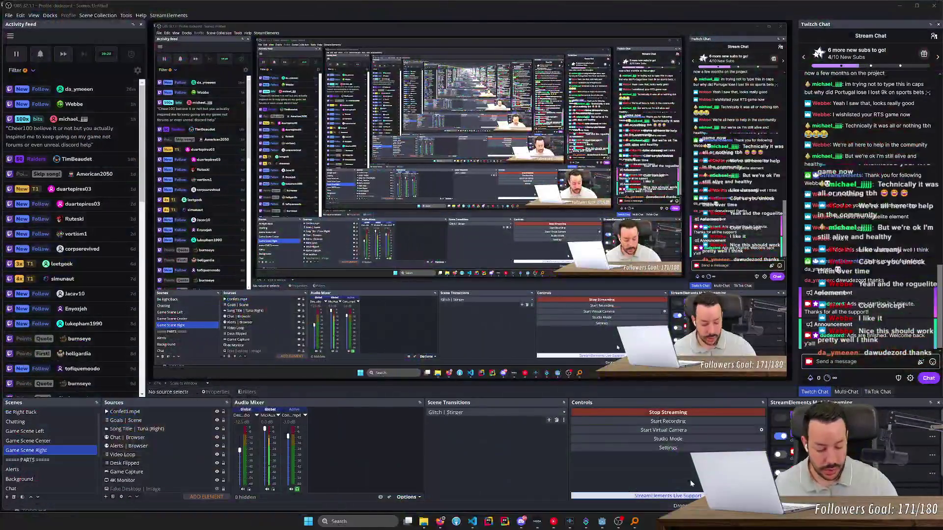
Step: Switch from OBS Studio back to the Godot editor's Input Map settings
key("alt+Tab")
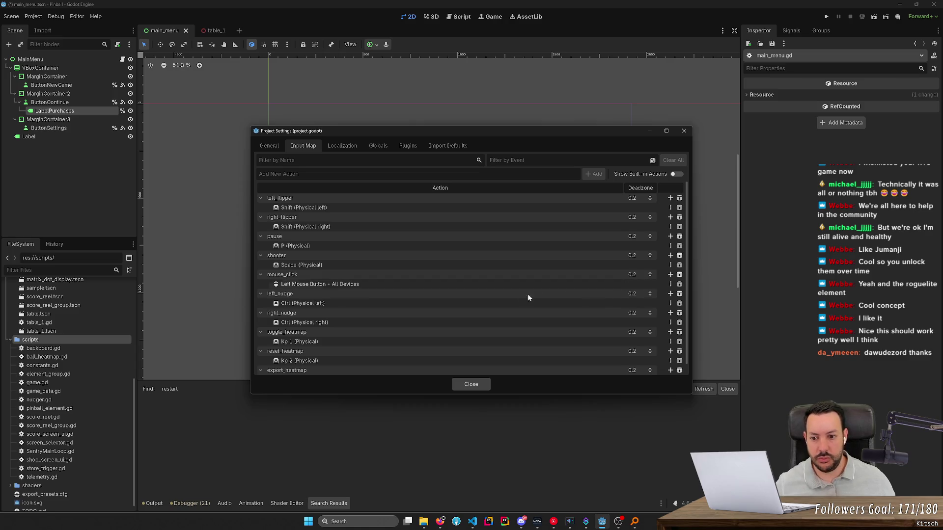
Step: Review the Input Map actions and close the Project Settings dialog
scroll(519, 302, "down", 1)
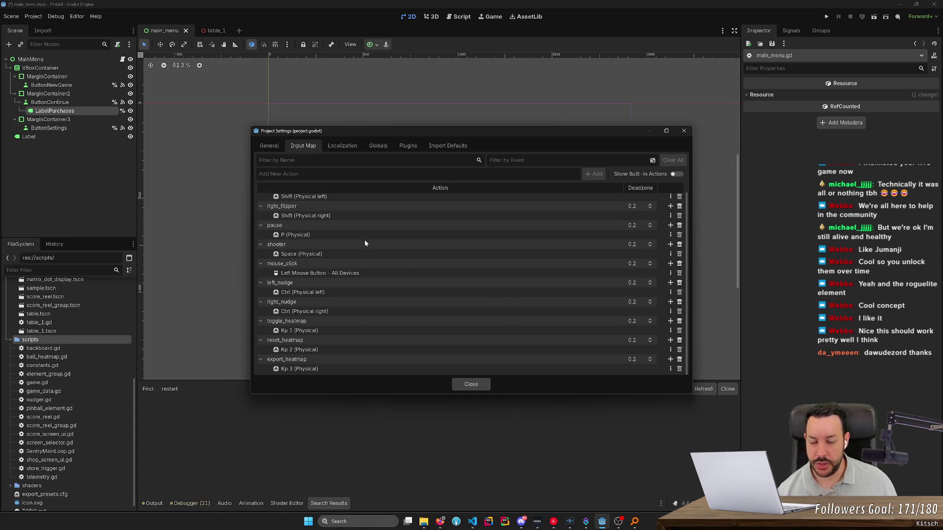
scroll(365, 243, "up", 1)
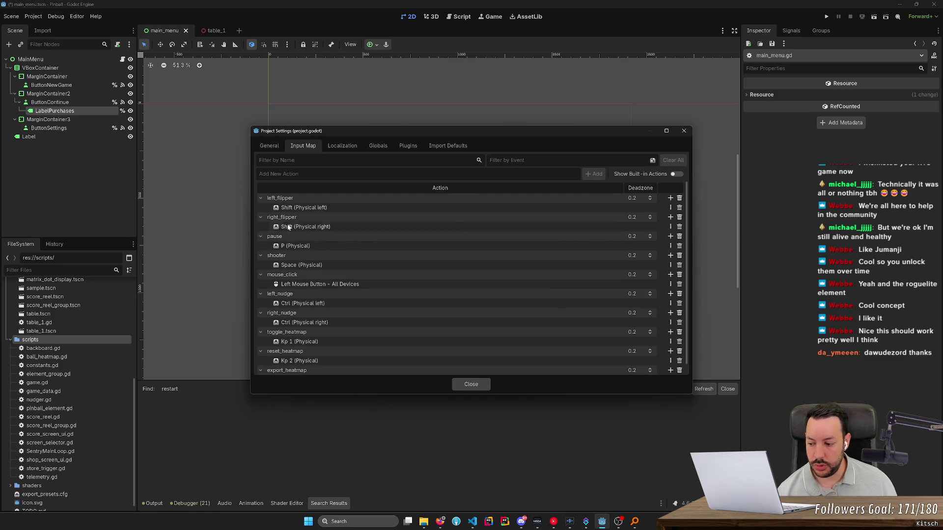
left_click(459, 384)
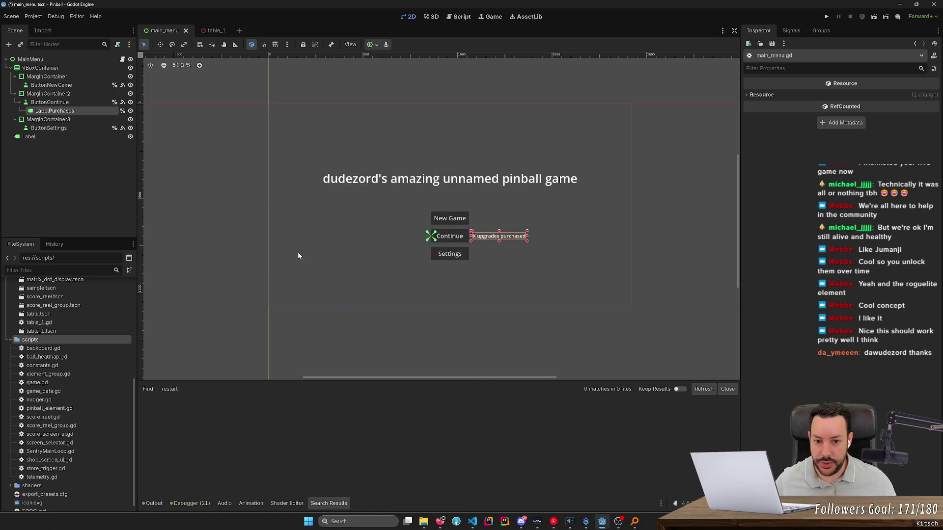
Step: Start renaming the Settings button node, then cancel and keep its name
left_click(49, 128)
left_click(49, 128)
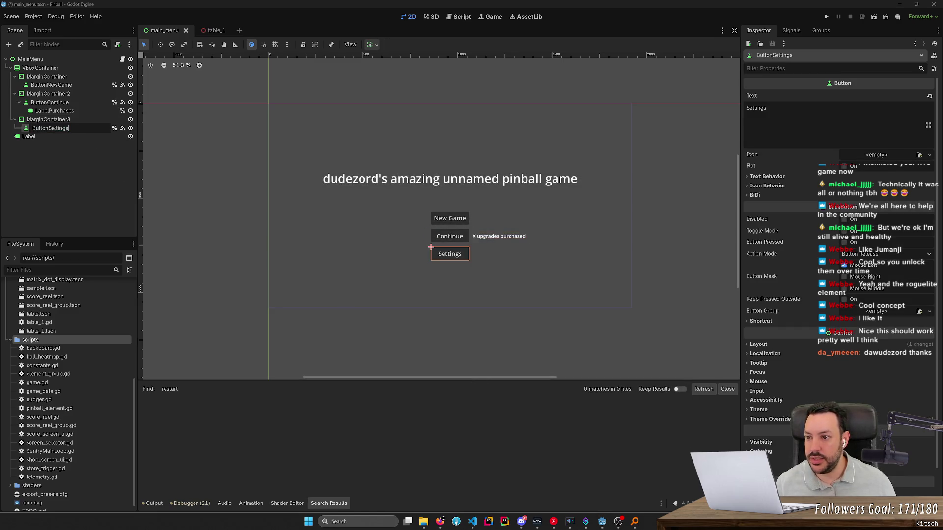
key("shift+Left")
key("shift+Left")
key("shift+Left")
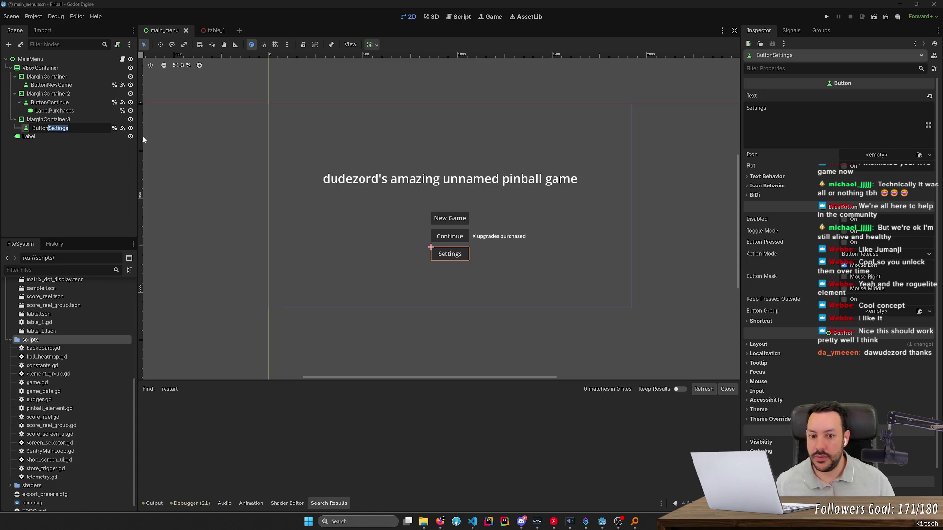
key("Escape")
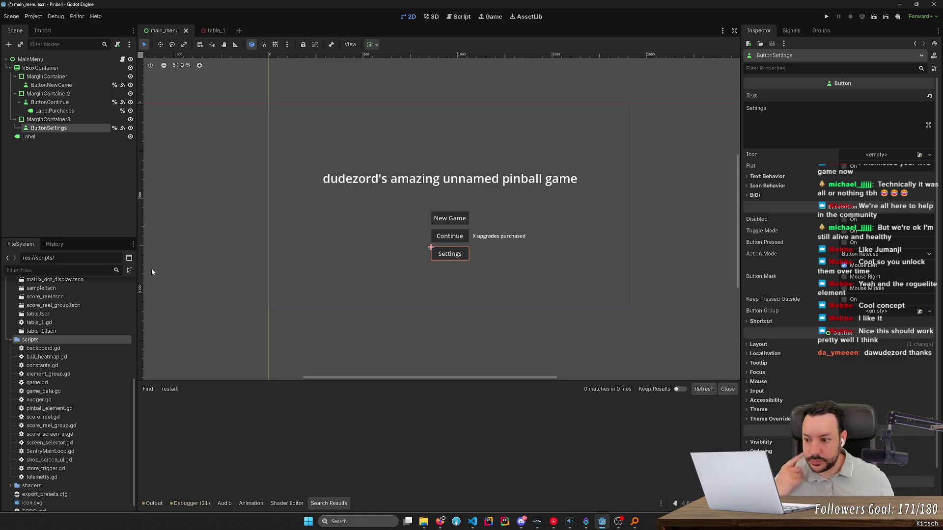
scroll(72, 351, "up", 5)
scroll(72, 352, "down", 3)
Step: Duplicate scenes/menu/main_menu.tscn as settings_menu.tscn
double_click(53, 375)
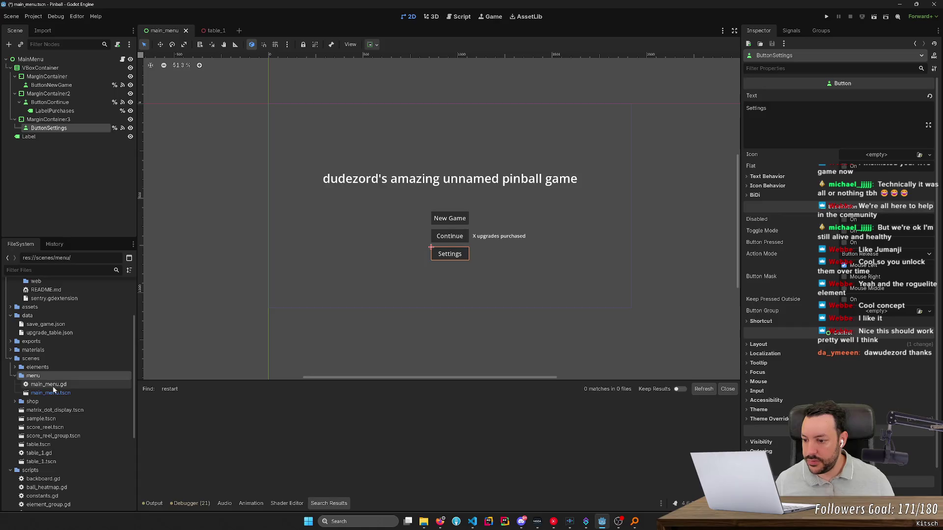
left_click(56, 386)
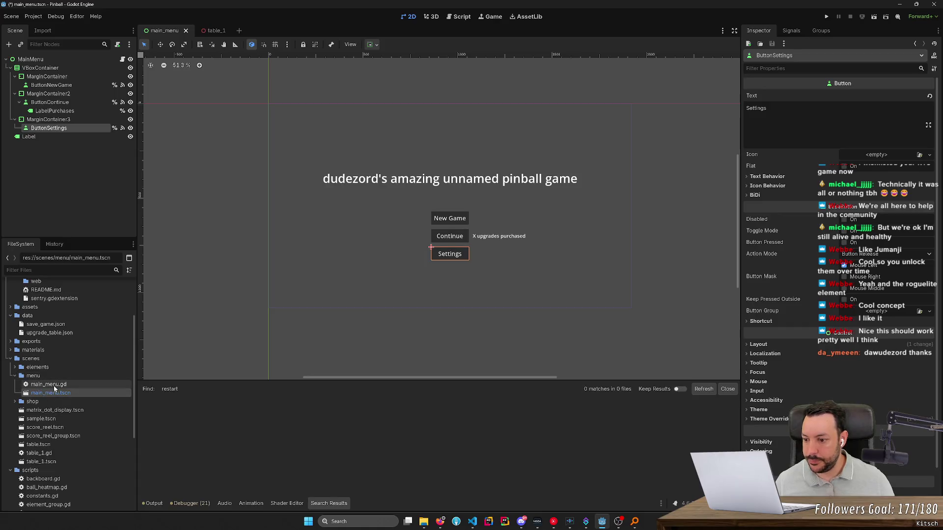
left_click(105, 392)
key("ctrl+d")
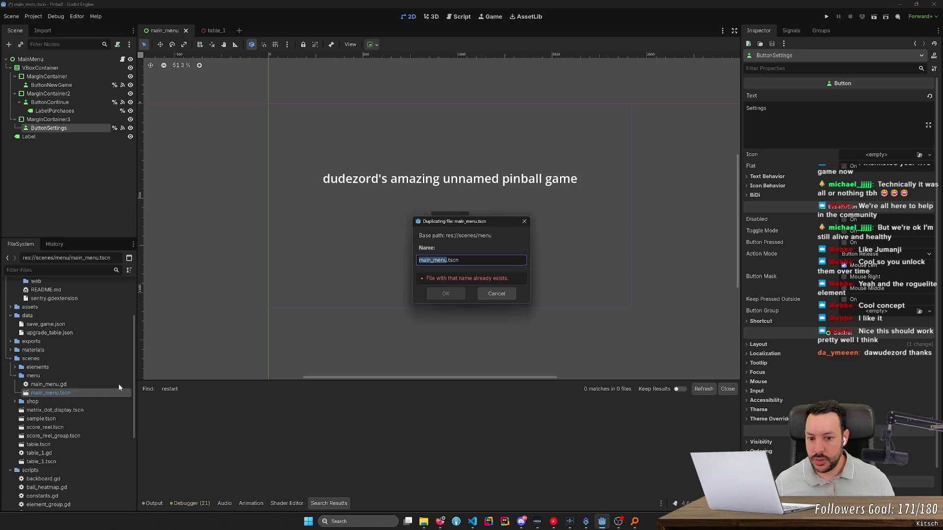
type("settl")
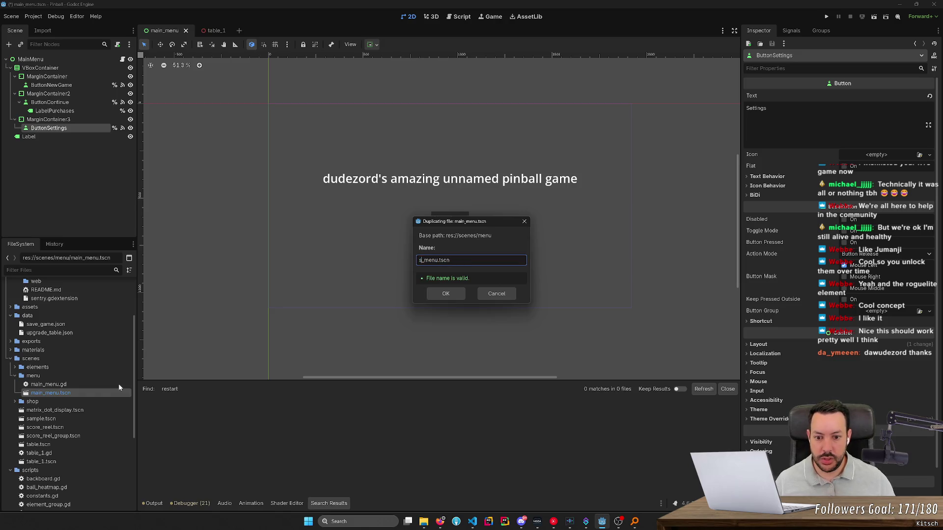
key("BackSpace")
type("ings")
key("Return")
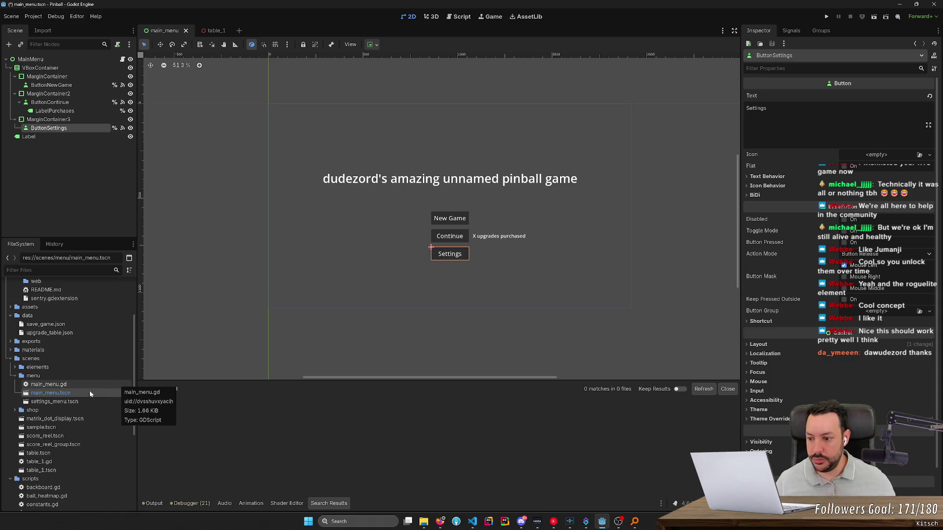
Step: Open settings_menu.tscn and select its VBoxContainer
left_click(71, 406)
double_click(71, 407)
mouse_move(181, 216)
left_mouse_down()
mouse_move(272, 267)
mouse_move(228, 234)
left_mouse_up()
left_click(61, 69)
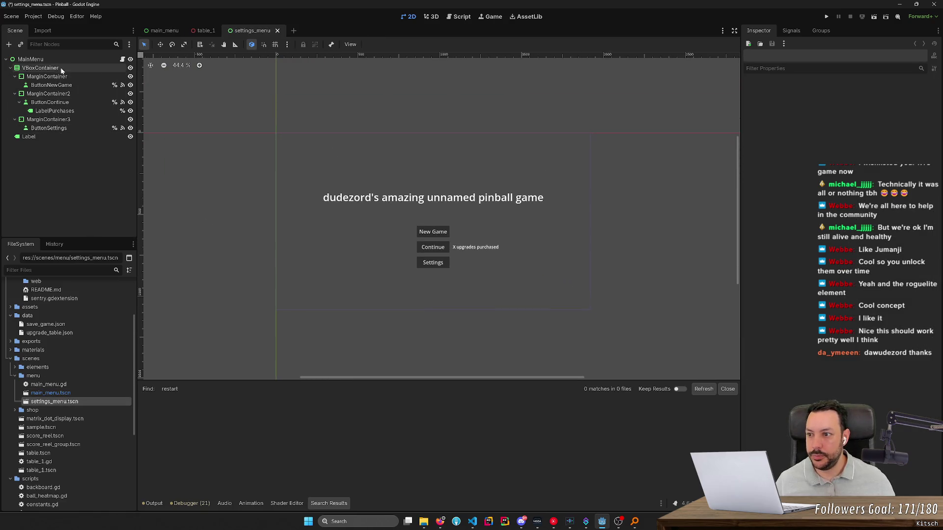
Step: Delete the VBoxContainer and title Label, and rename the root to SettingsMenu
key("Delete")
key("Return")
key("Delete")
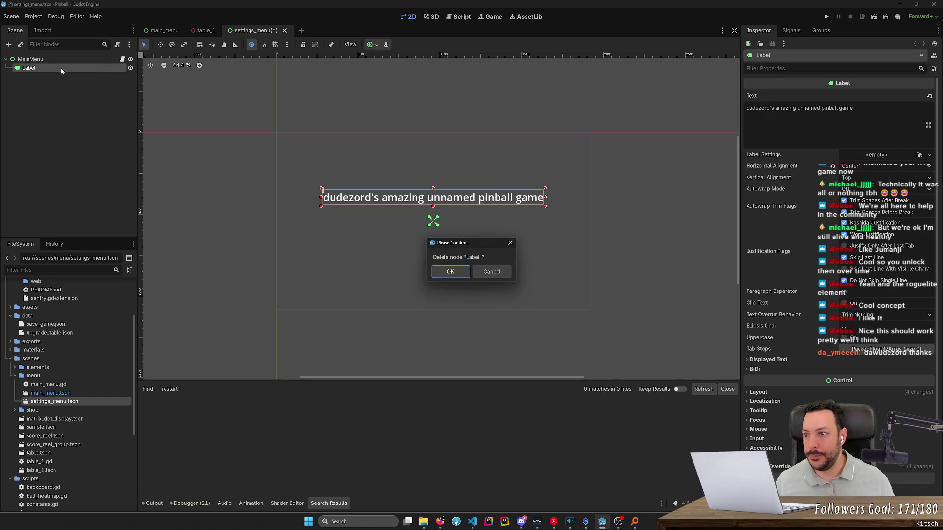
key("Return")
right_click(96, 62)
left_click(134, 145)
double_click(59, 59)
type("Settings")
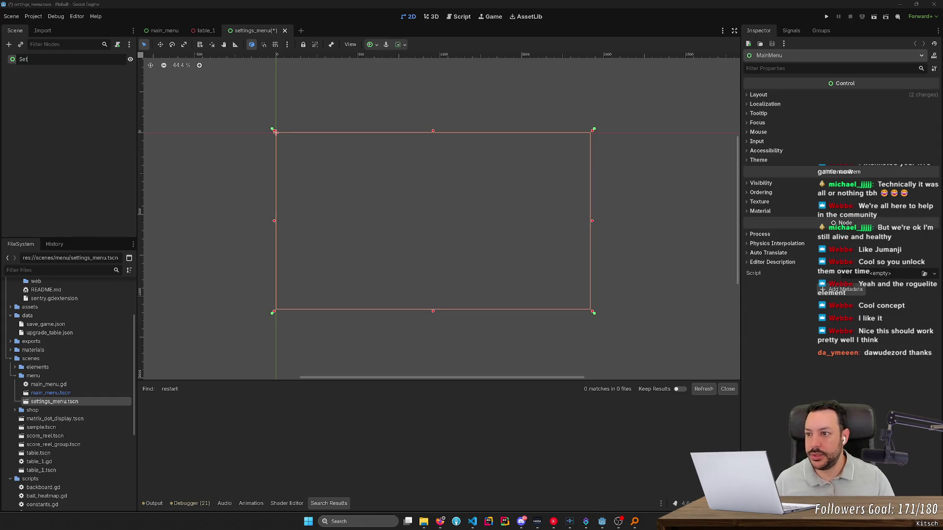
type("Menu")
key("Return")
Step: Add a TabBar child node under SettingsMenu
right_click(62, 58)
left_click(76, 67)
type("tab")
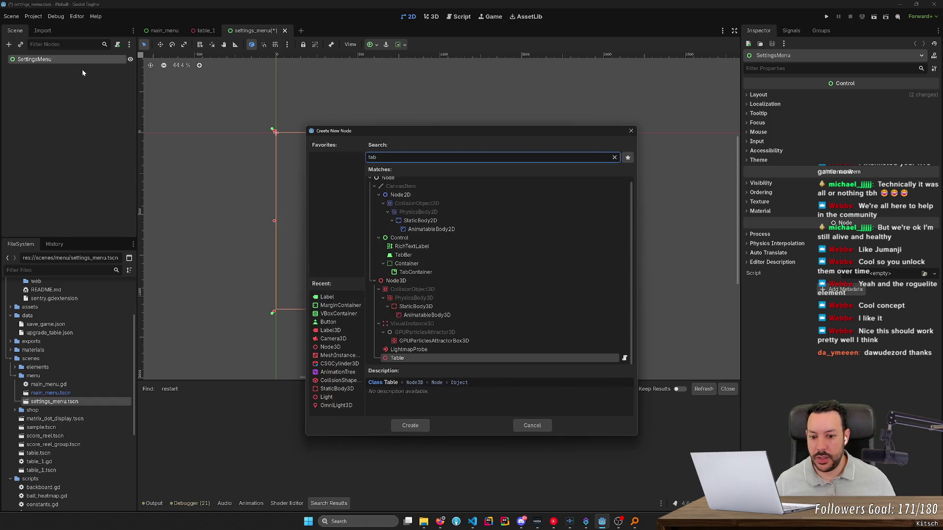
left_click(457, 253)
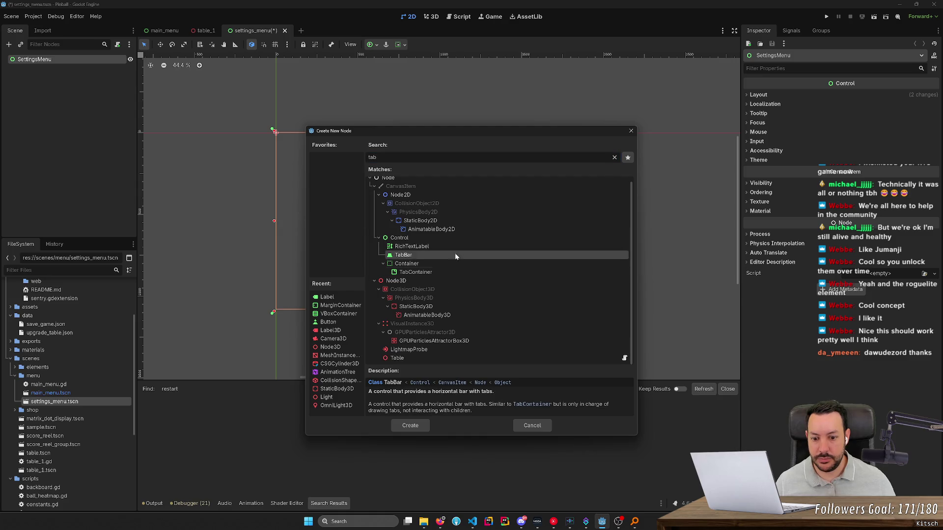
left_click(418, 427)
scroll(291, 171, "up", 3)
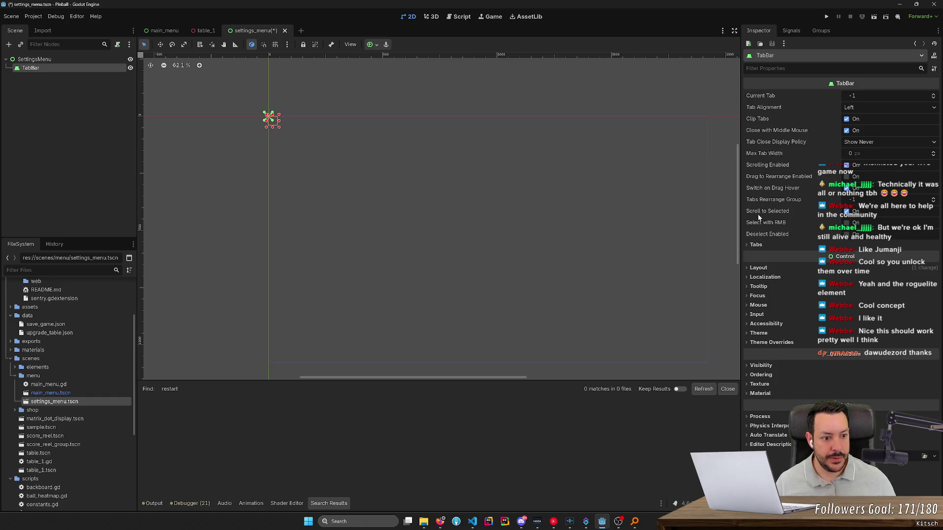
Step: Add a tab titled 'Controls' to the TabBar's Tabs list in the Inspector
left_click(749, 245)
left_click(847, 256)
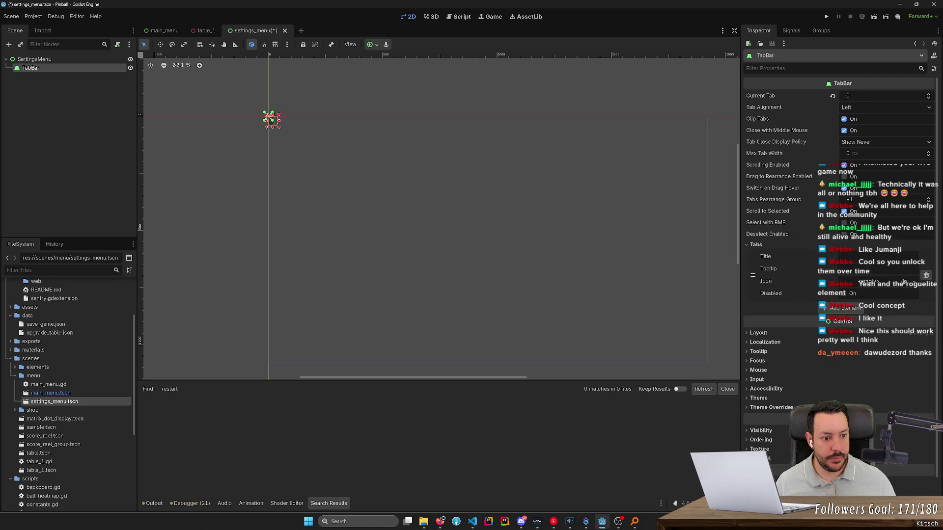
type("Controls")
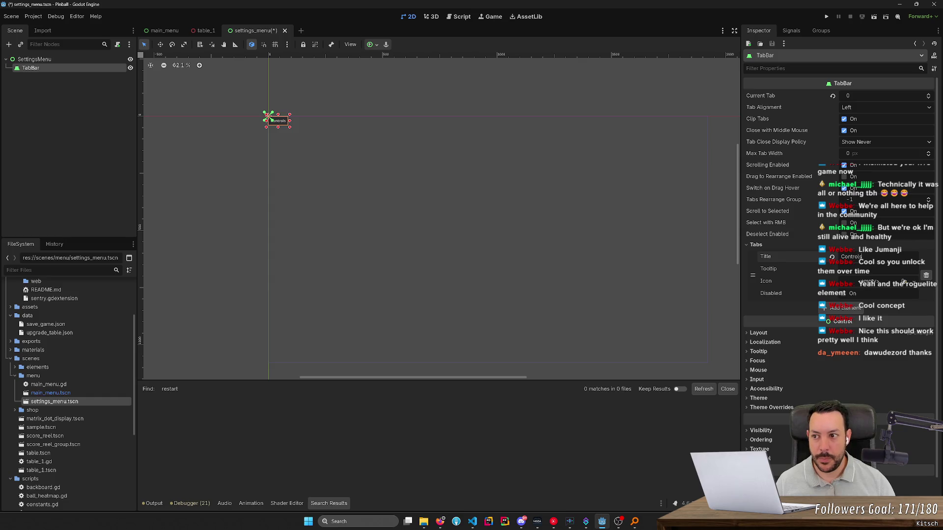
right_click(78, 70)
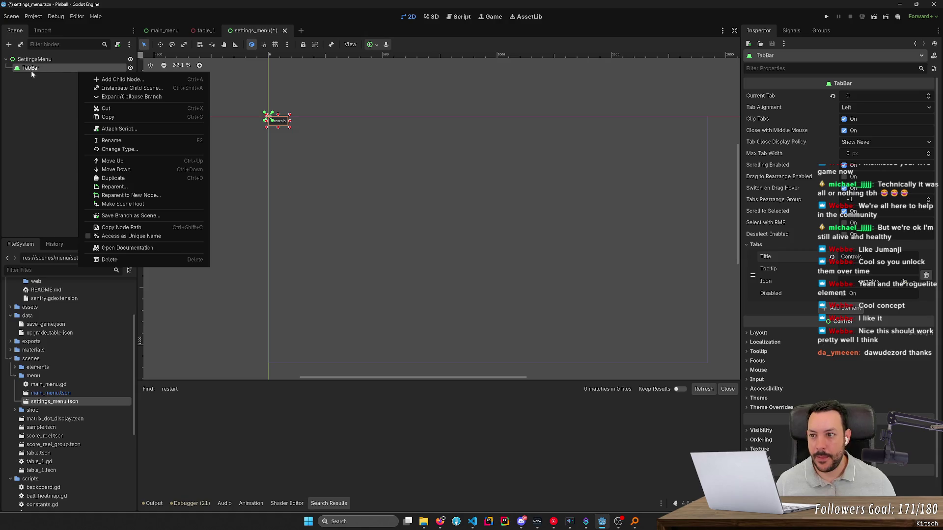
Step: Open and read through the TabBar class documentation
left_click(144, 248)
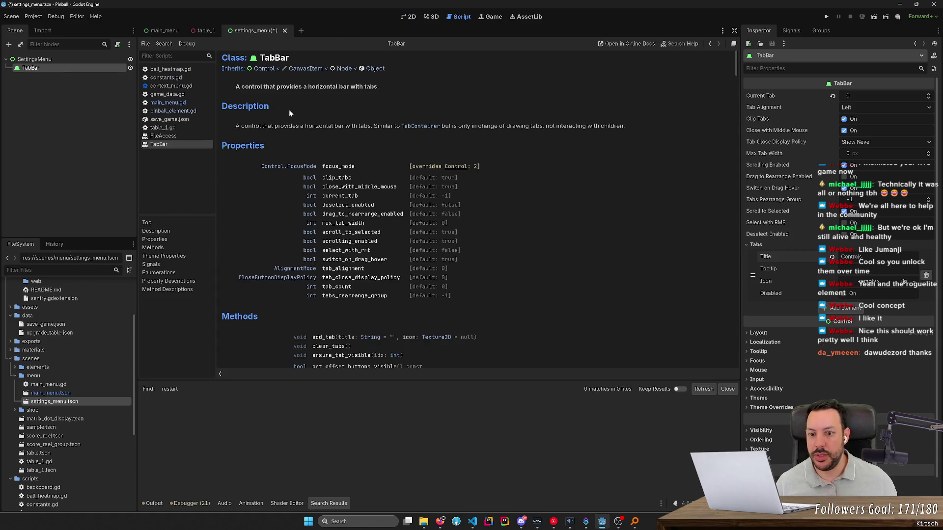
scroll(294, 127, "down", 10)
scroll(301, 160, "down", 15)
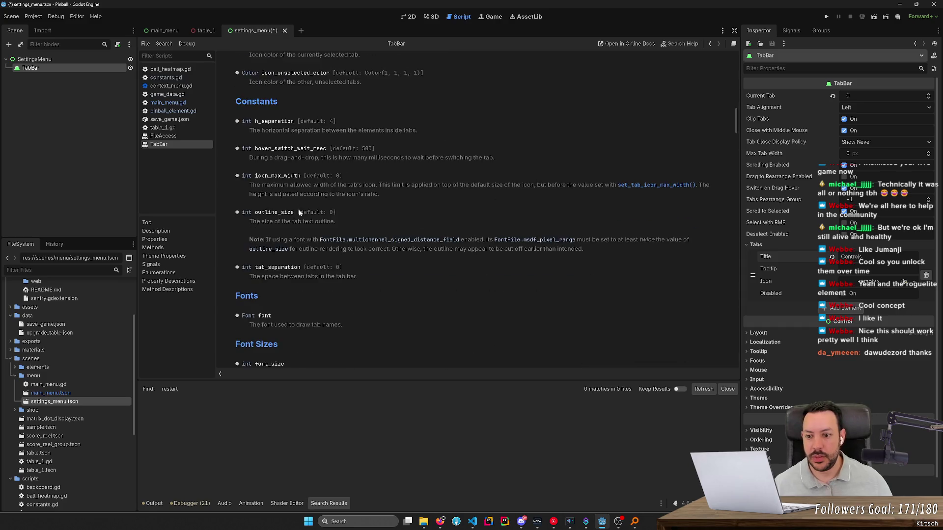
scroll(301, 228, "down", 10)
scroll(301, 228, "up", 4)
scroll(301, 228, "down", 5)
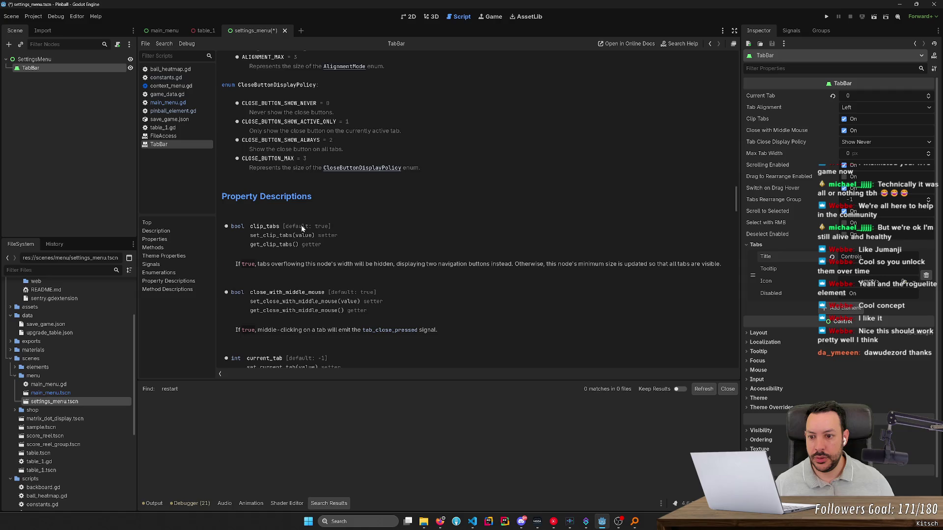
scroll(301, 227, "down", 15)
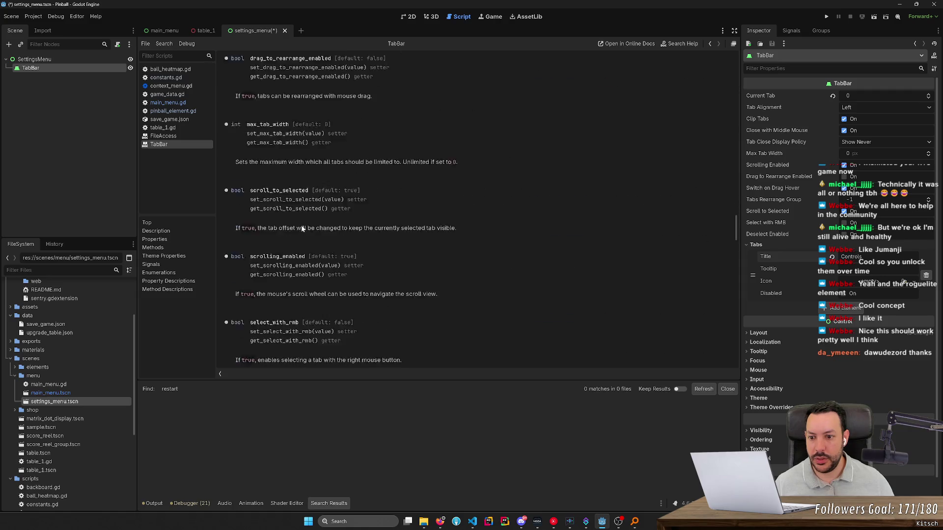
scroll(565, 287, "down", 15)
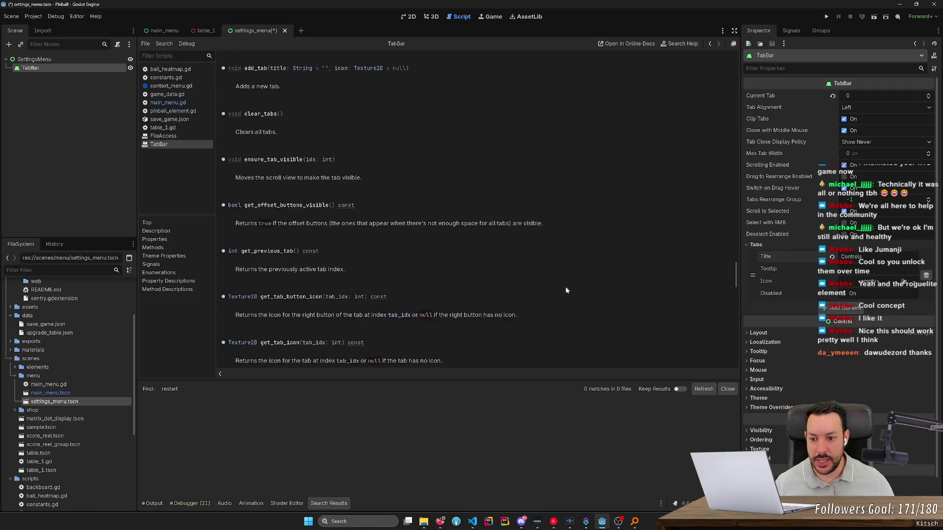
scroll(574, 295, "down", 10)
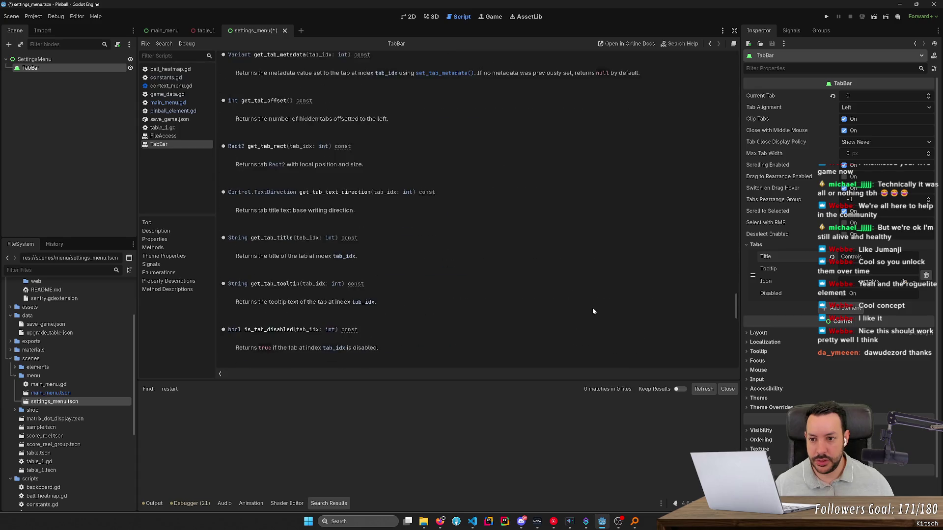
mouse_move(739, 324)
left_mouse_down()
mouse_move(733, 361)
mouse_move(714, 57)
left_mouse_up()
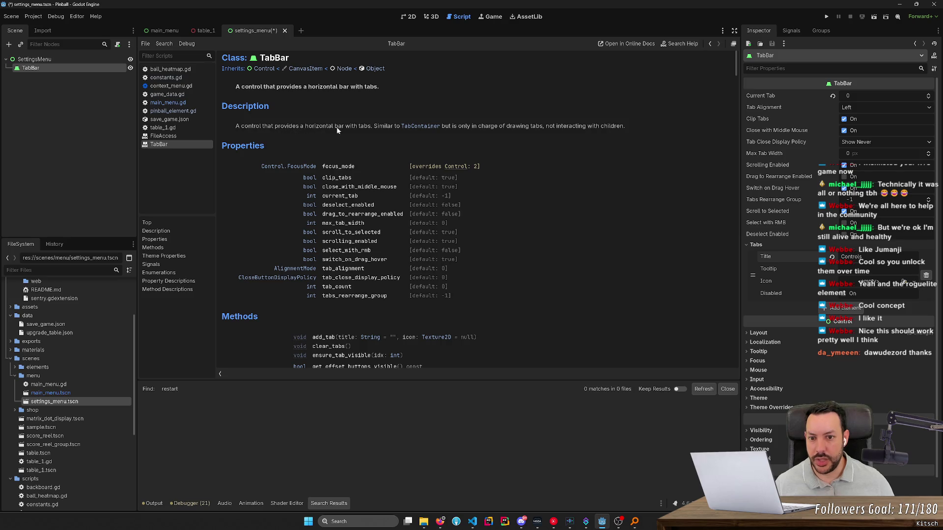
Step: Follow the link to the TabContainer class reference and skim it
left_click(417, 126)
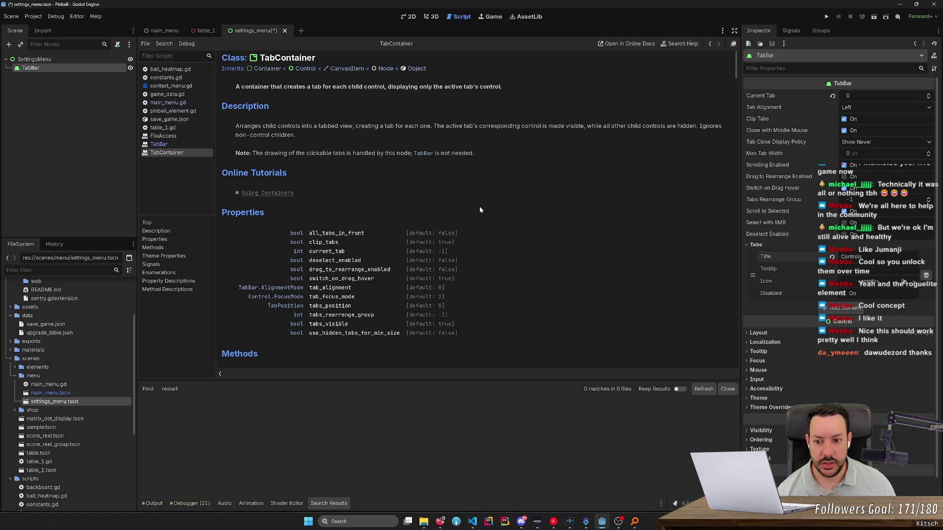
scroll(480, 207, "down", 3)
scroll(479, 208, "up", 3)
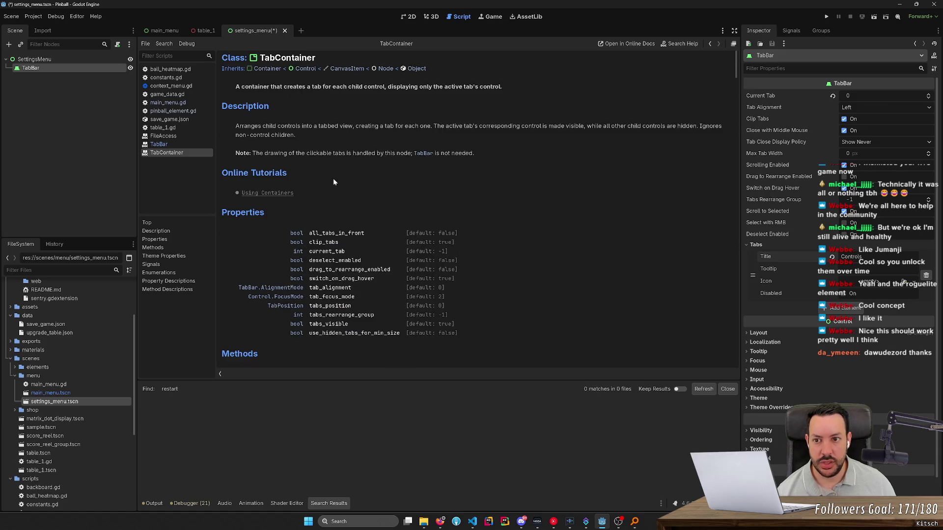
Step: Add a TabContainer under TabBar and return to the settings_menu 2D view
right_click(55, 68)
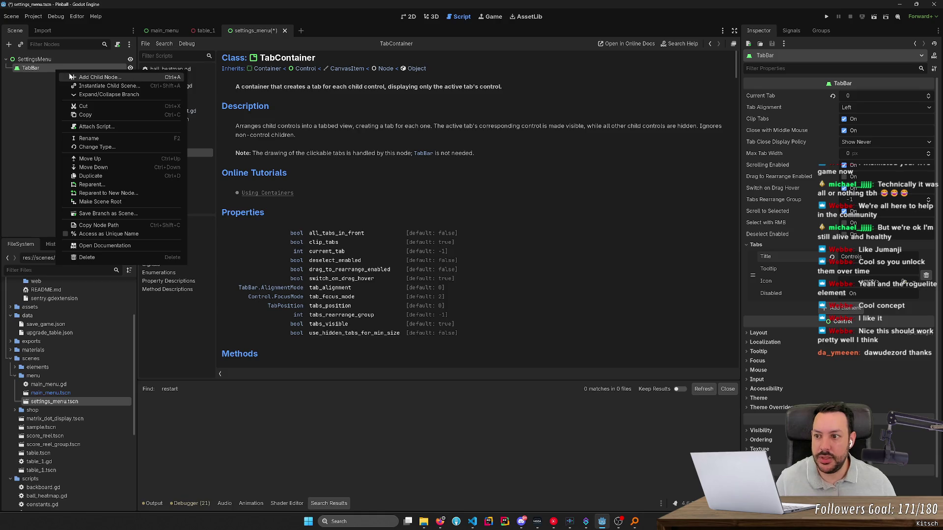
left_click(69, 73)
type("Tab")
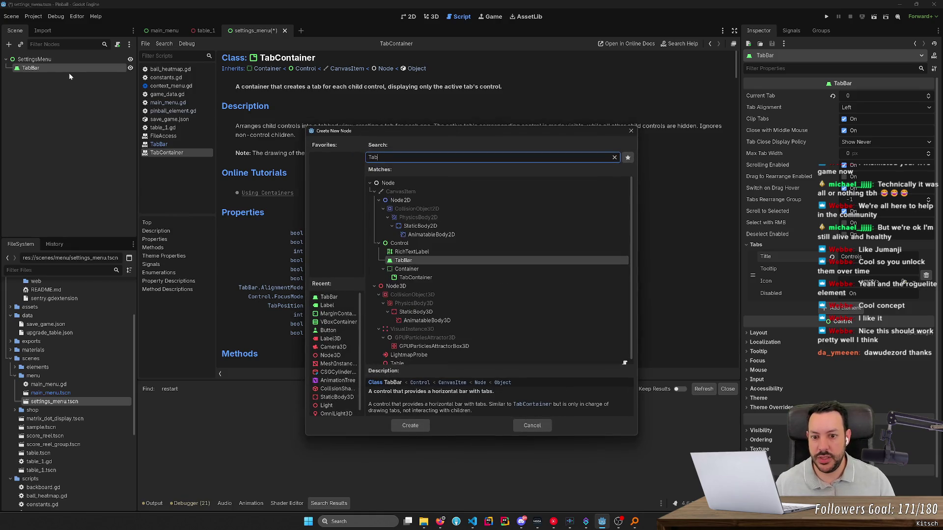
type("C")
key("Return")
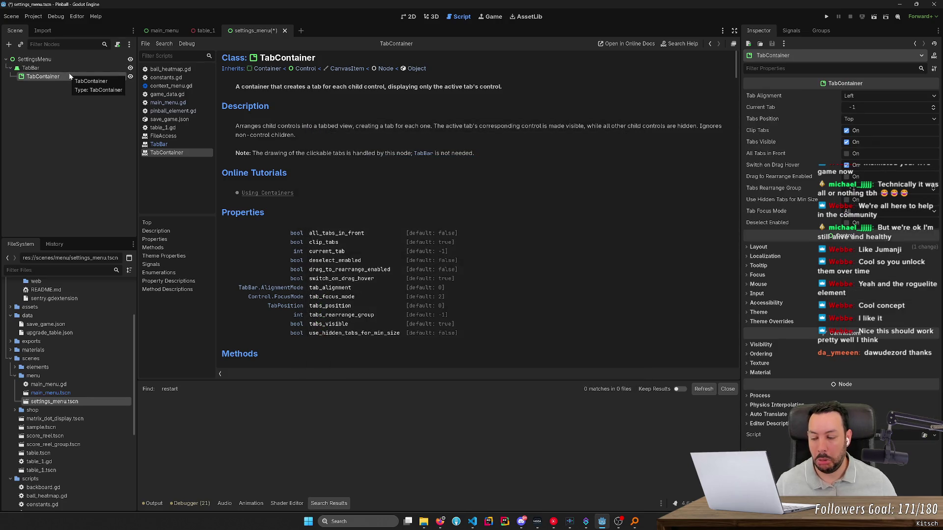
left_click(163, 31)
left_click(261, 30)
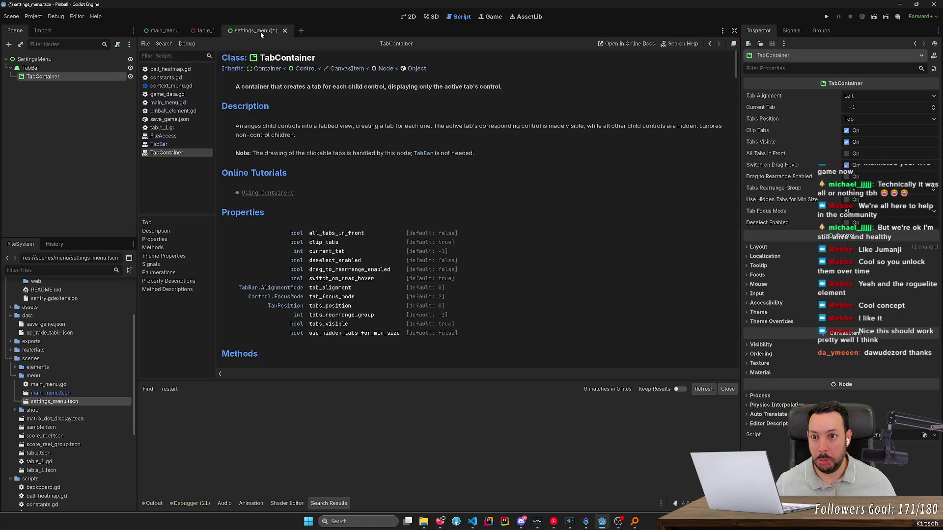
left_click(408, 17)
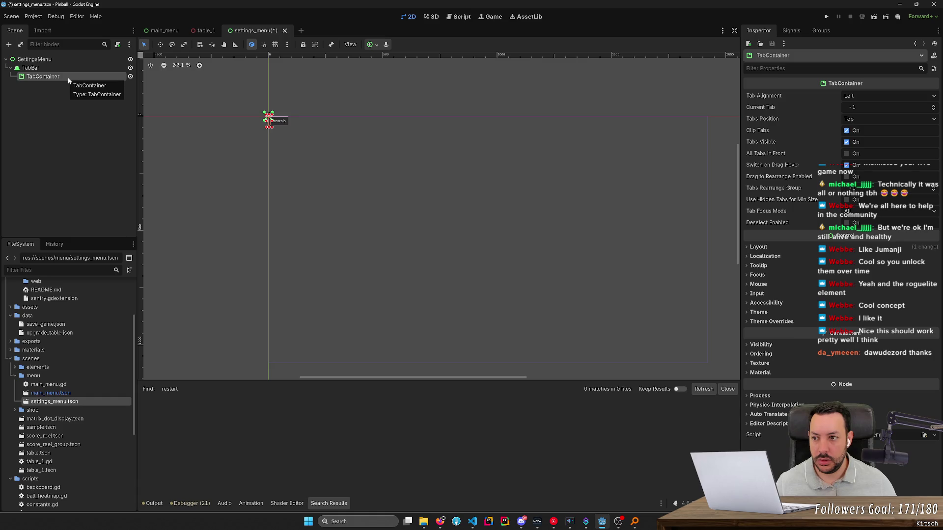
Step: Add a Label under TabContainer, then delete it again
right_click(68, 79)
left_click(85, 82)
type("label")
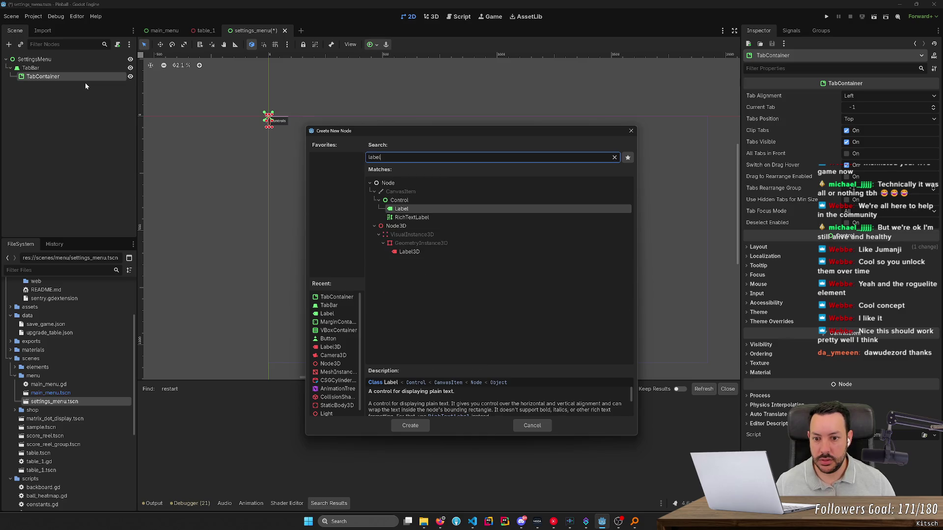
key("Return")
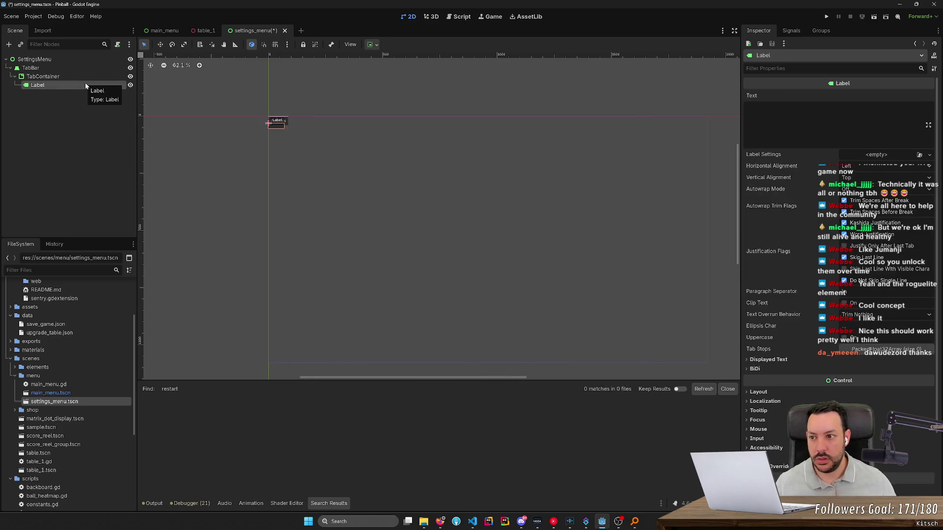
key("Delete")
key("Return")
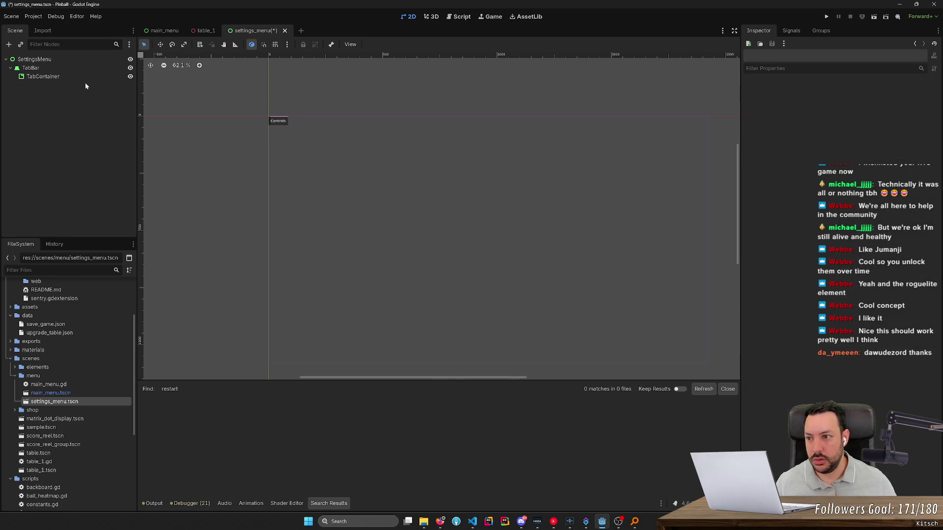
Step: Add a VBoxContainer as a child of TabContainer
right_click(90, 77)
left_click(109, 83)
type("vertica")
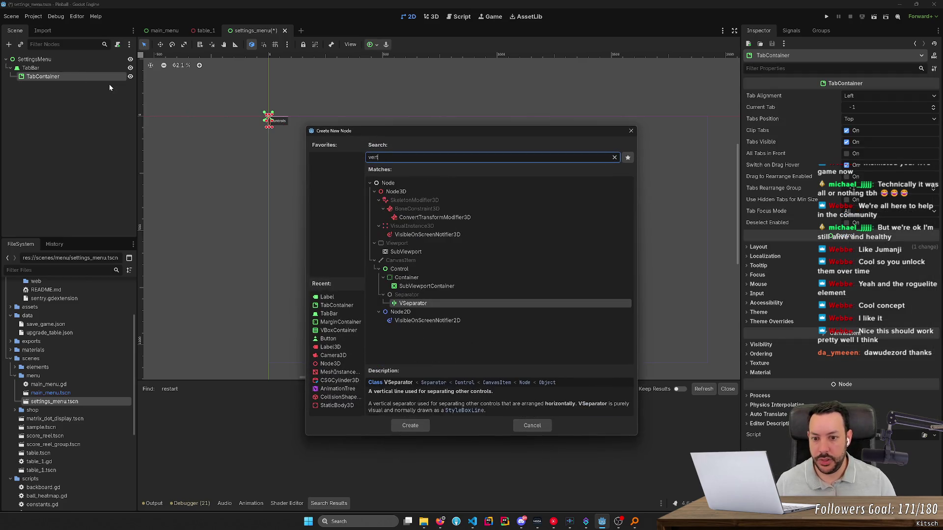
key("BackSpace")
key("BackSpace")
key("BackSpace")
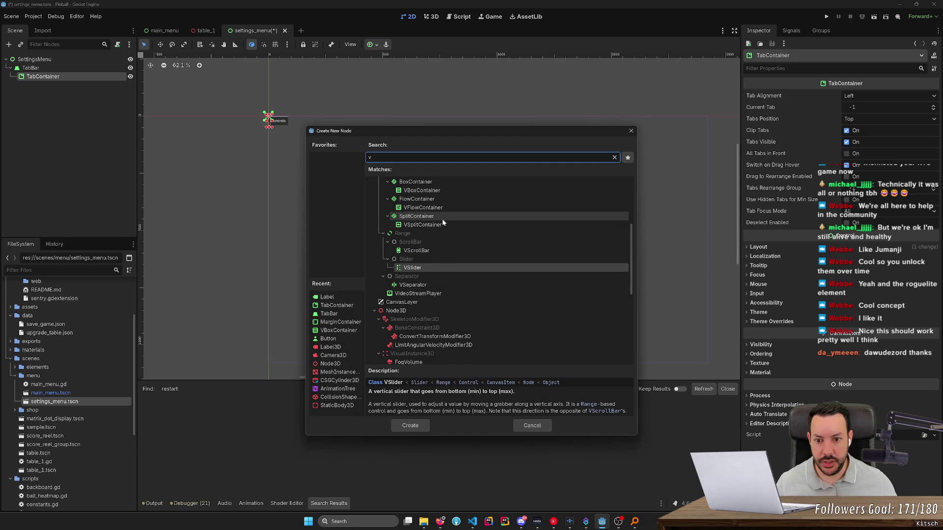
left_click(449, 192)
double_click(449, 193)
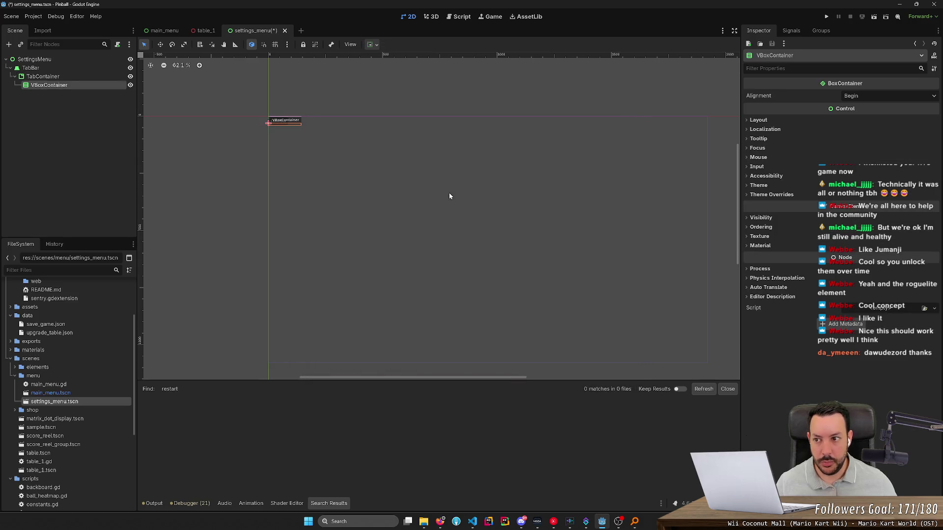
Step: Add a plain Container under the VBoxContainer, then start deleting it
right_click(73, 87)
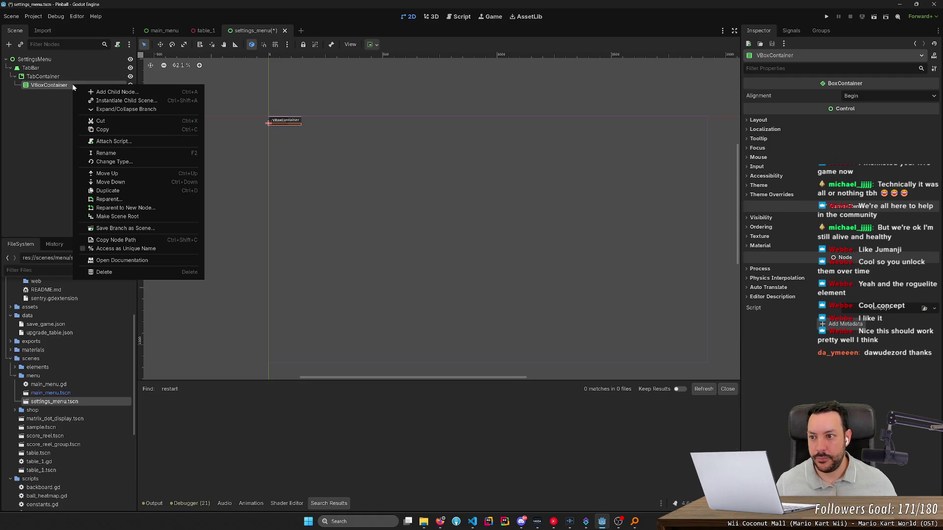
left_click(91, 92)
type("conta")
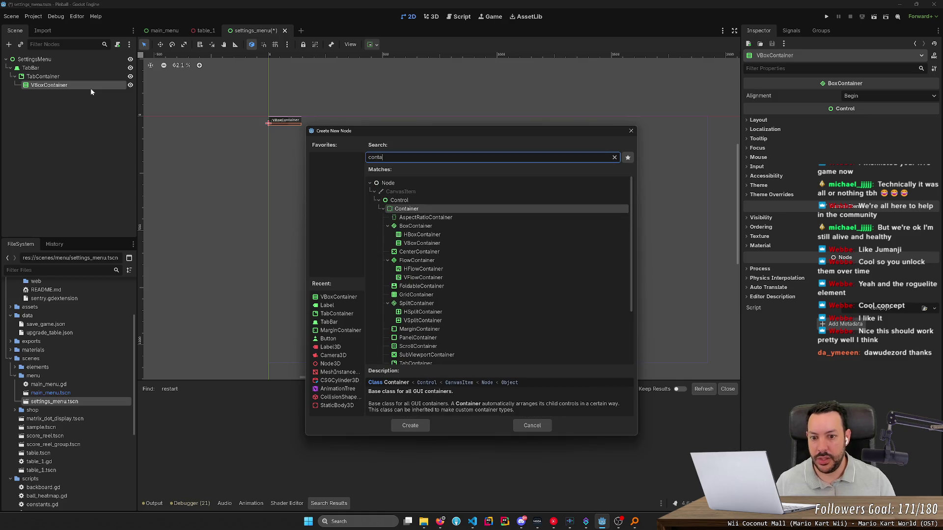
key("Return")
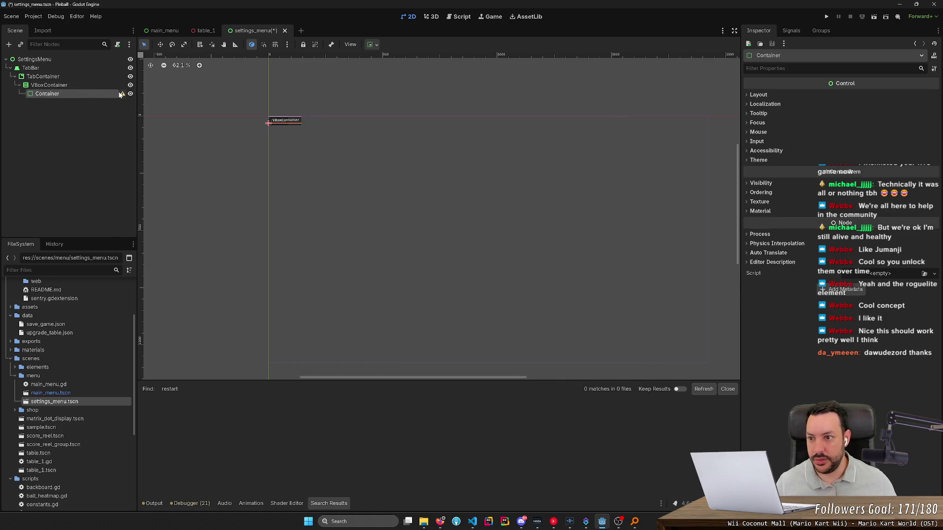
mouse_move(122, 95)
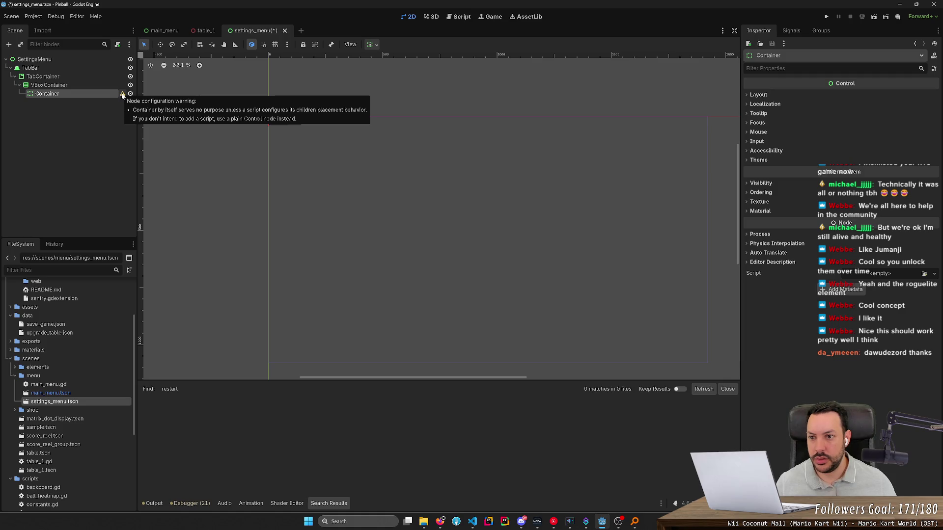
key("Delete")
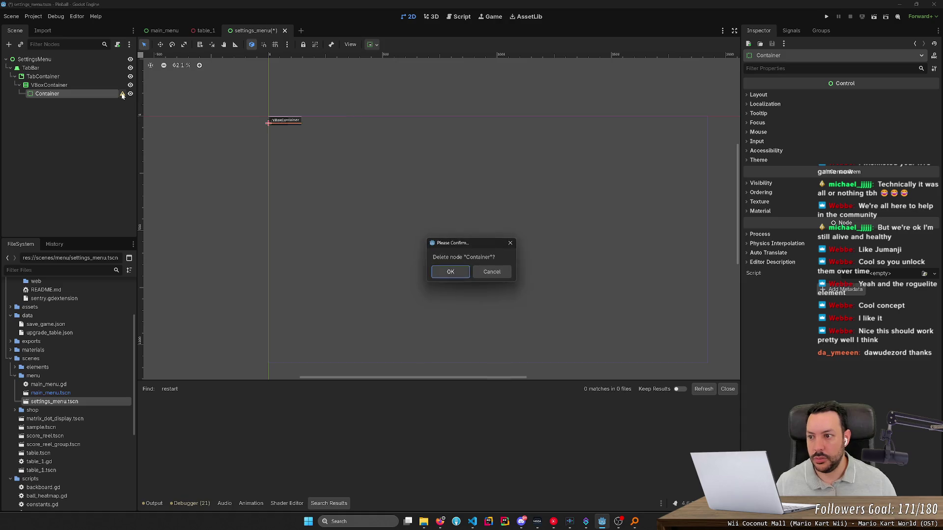
Step: Remove the Container and add a Control with a Label child under VBoxContainer
key("Return")
right_click(107, 86)
left_click(129, 91)
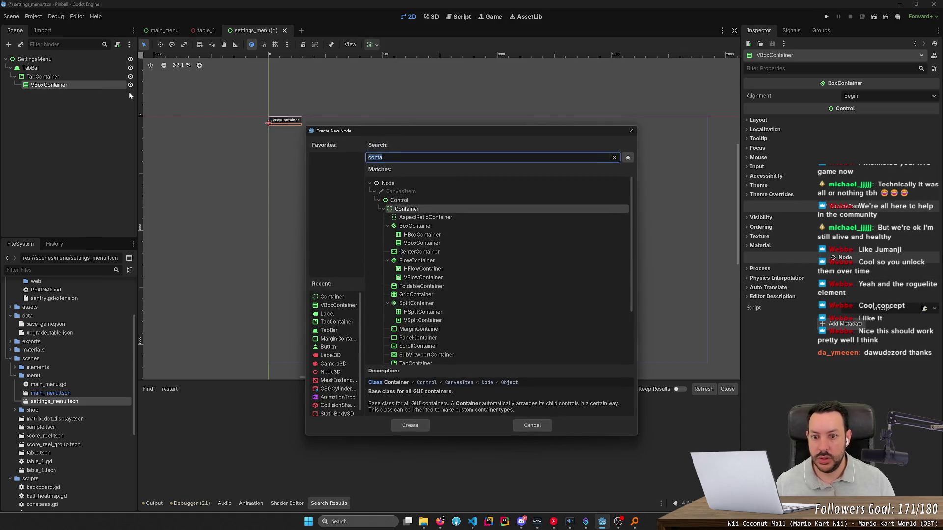
double_click(429, 201)
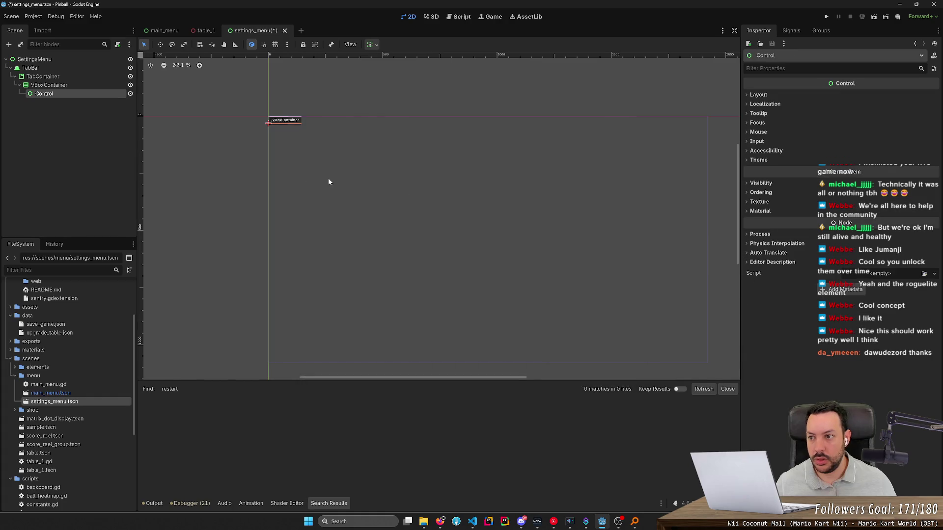
right_click(89, 97)
left_click(113, 105)
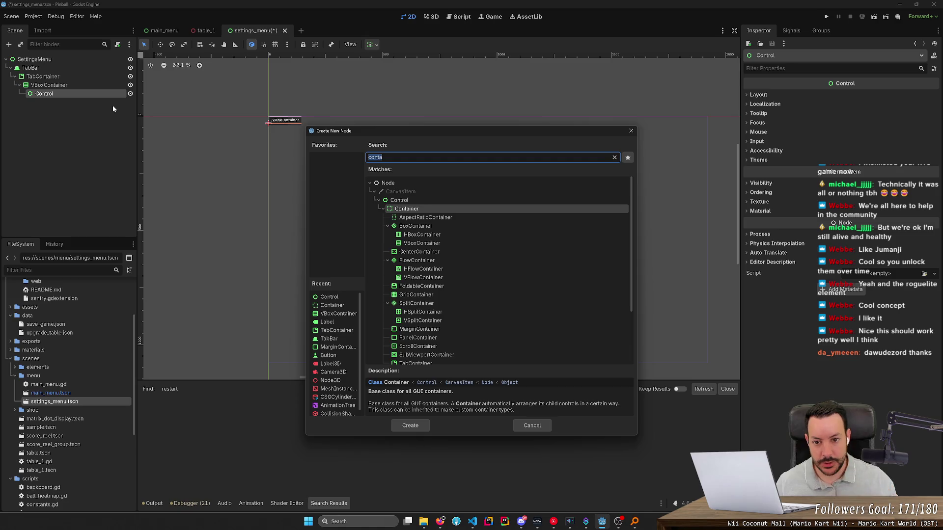
type("label")
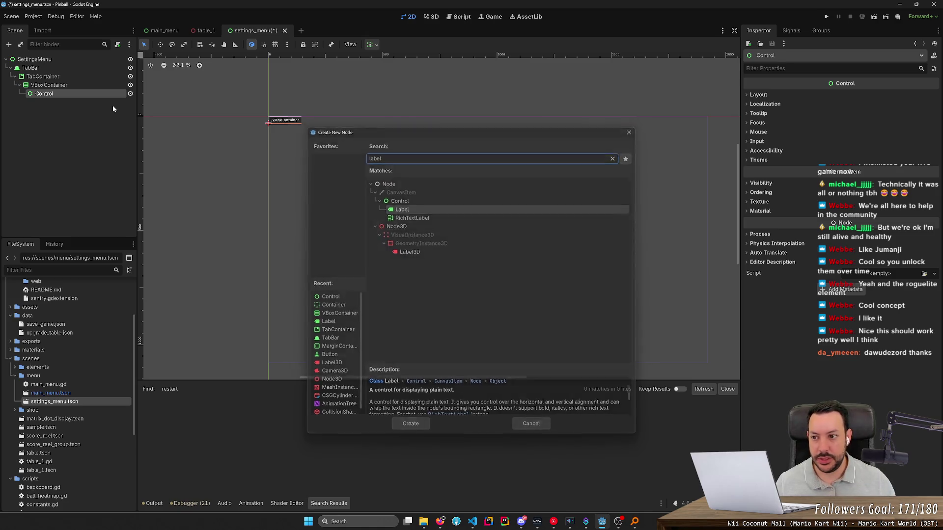
key("Return")
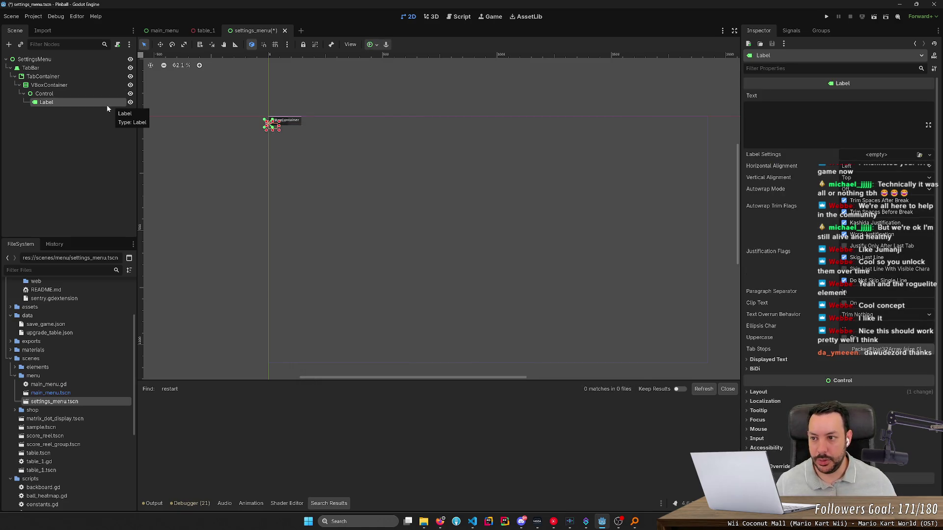
Step: Add a Button and move it to be the Label's sibling under Control
right_click(89, 101)
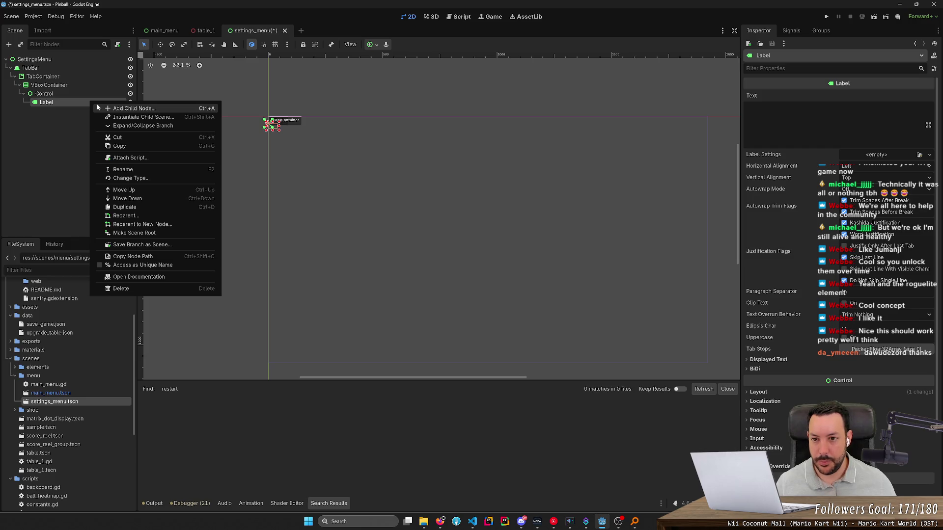
left_click(134, 110)
type("b")
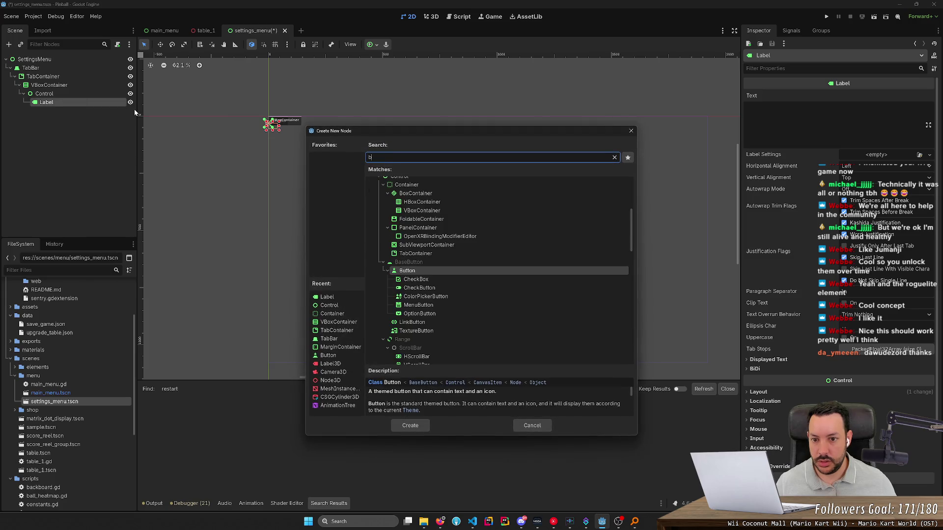
key("Return")
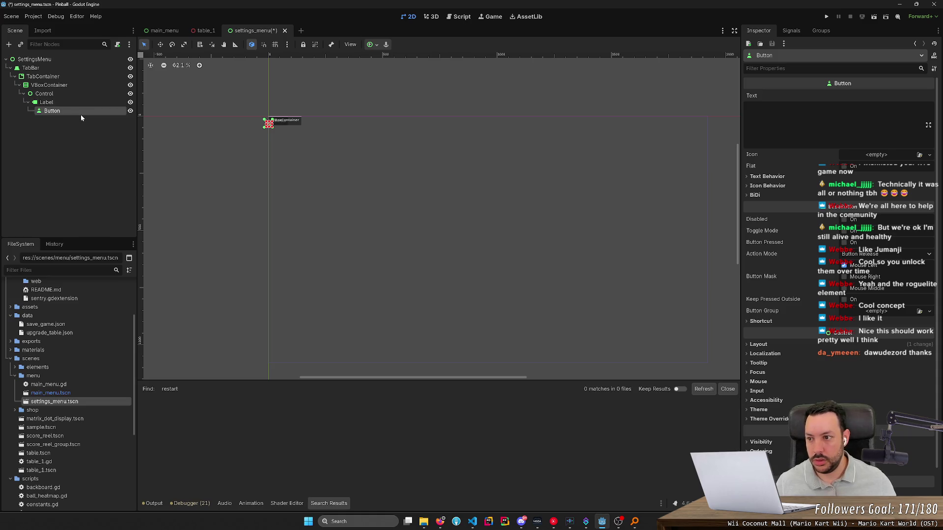
mouse_move(80, 114)
left_mouse_down()
mouse_move(68, 119)
mouse_move(67, 104)
mouse_move(31, 117)
mouse_move(50, 100)
left_mouse_up()
scroll(245, 137, "up", 8)
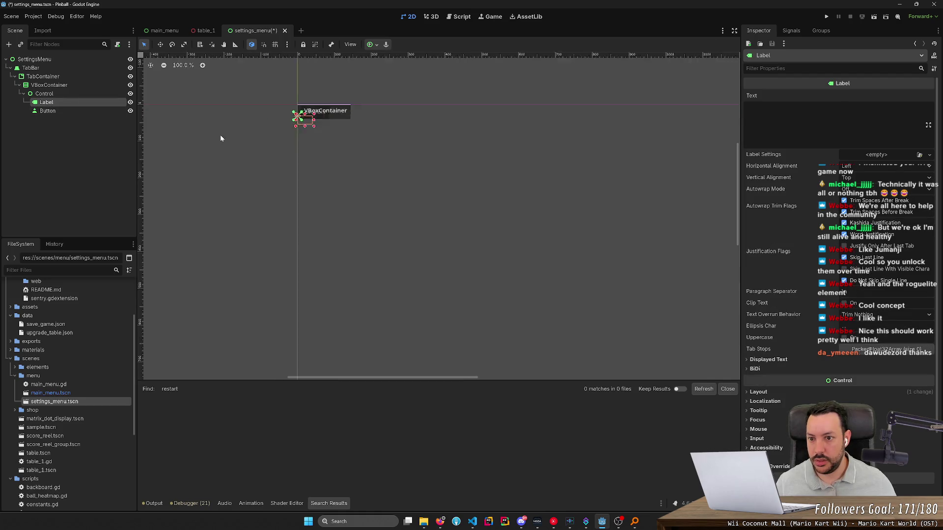
left_click(54, 110)
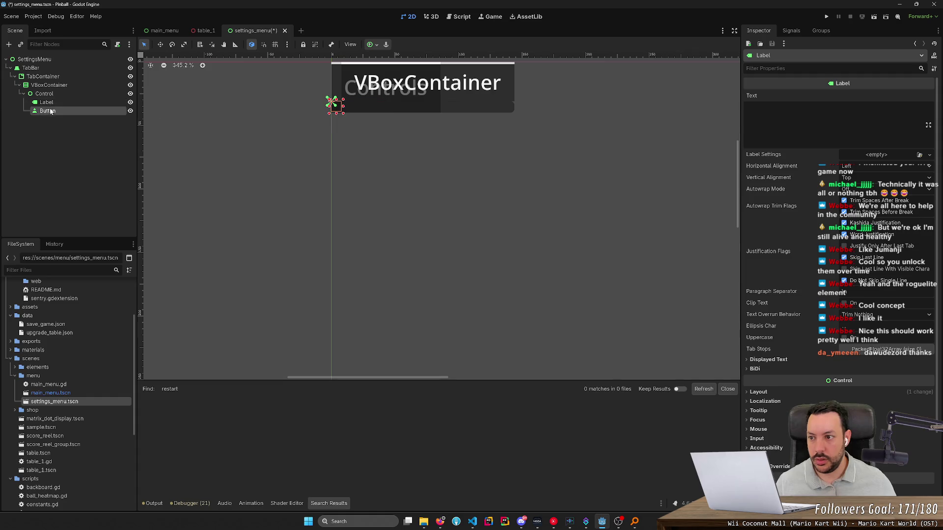
Step: Create an HBoxContainer child under the Control node
right_click(63, 95)
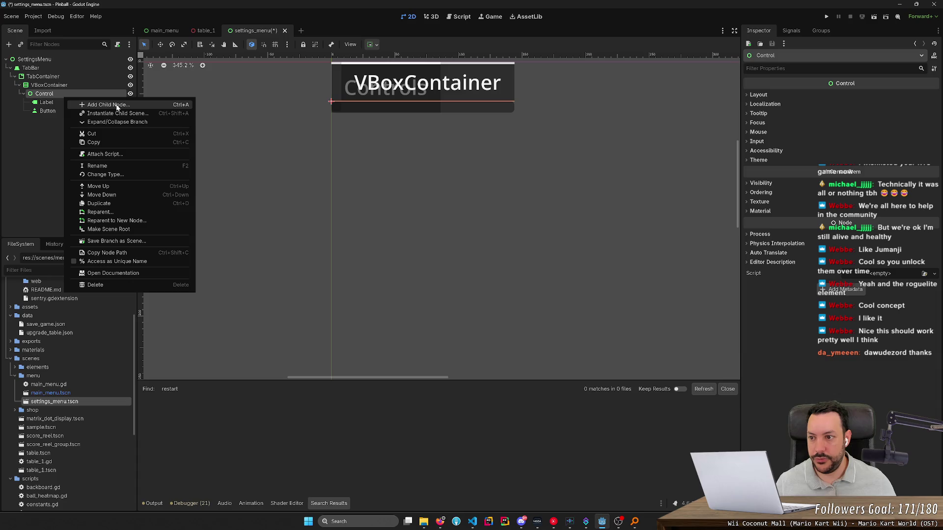
left_click(117, 105)
type("hor")
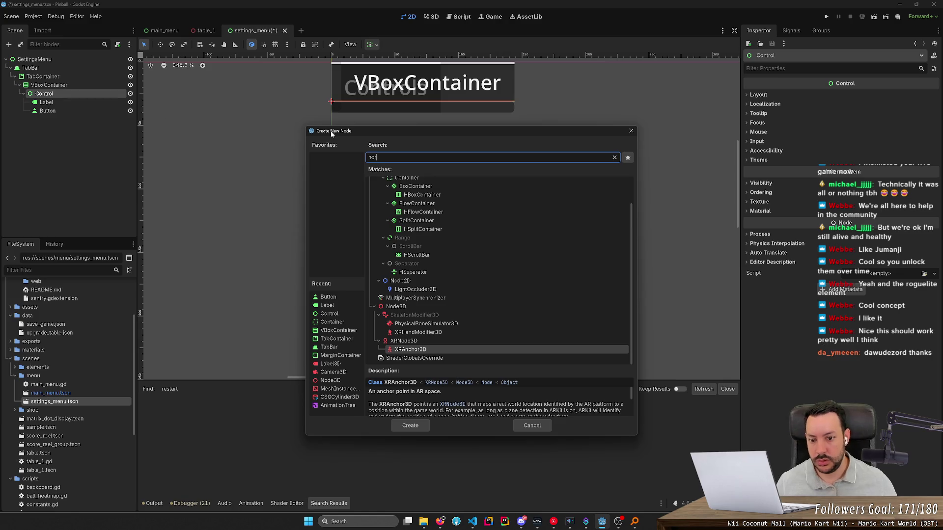
scroll(454, 224, "up", 3)
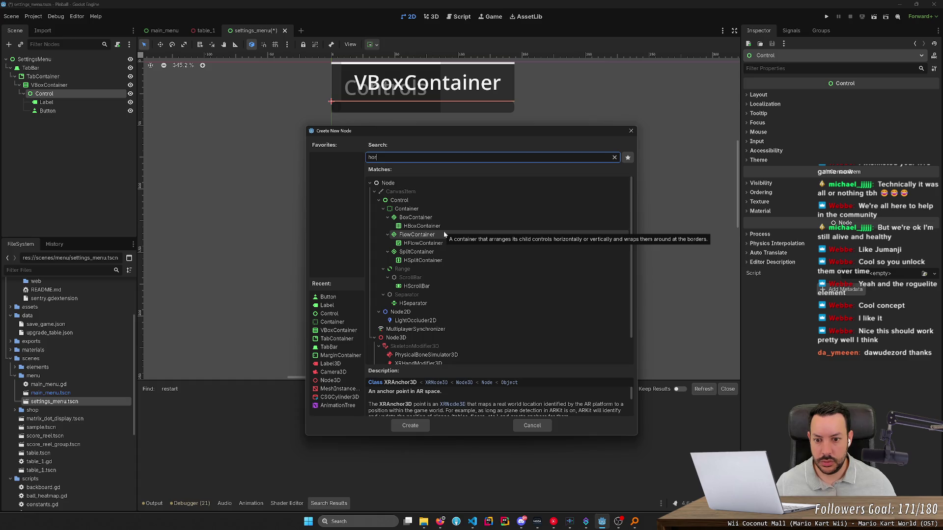
left_click(444, 227)
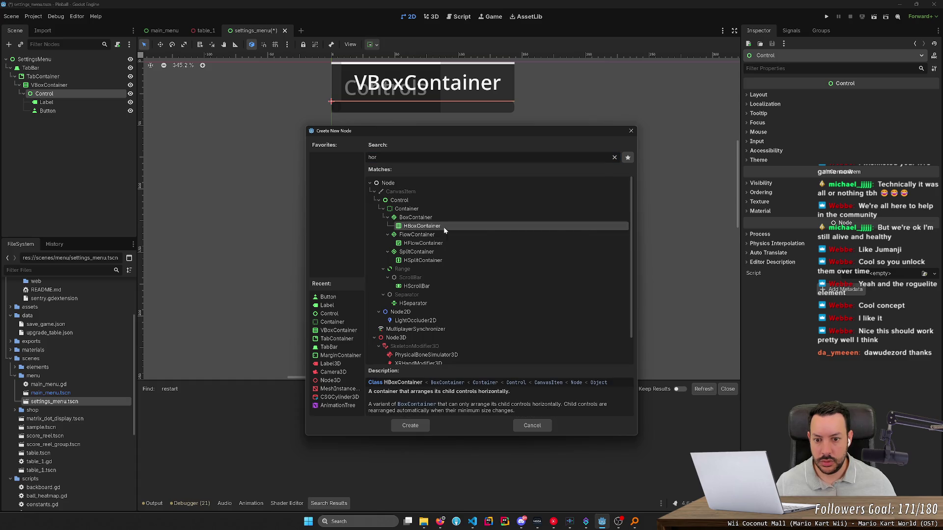
double_click(444, 226)
Step: Move the Label and Button into the HBoxContainer
left_click(48, 110)
left_click(47, 102, "shift")
left_click_drag(69, 105, 66, 119)
scroll(347, 173, "up", 3)
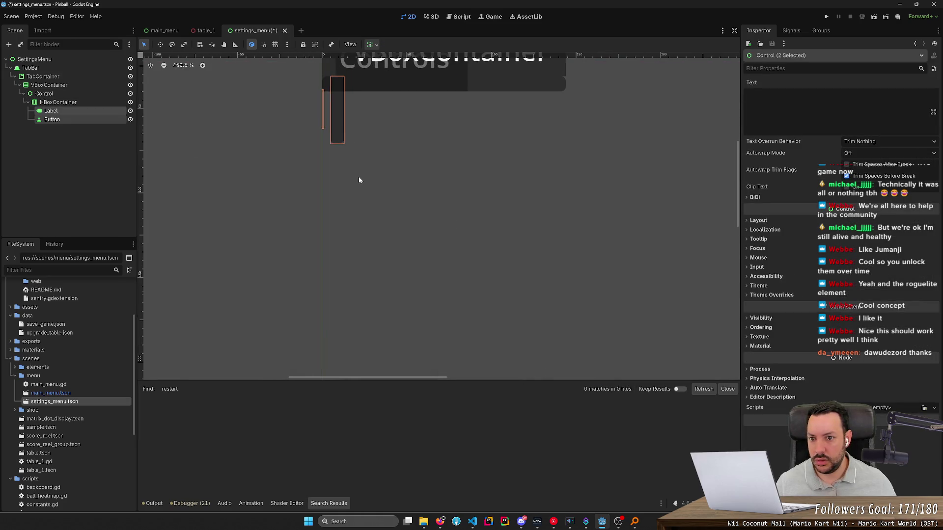
Step: Set the Label's Text property to 'Left Flipper'
left_click(87, 113)
left_click(785, 110)
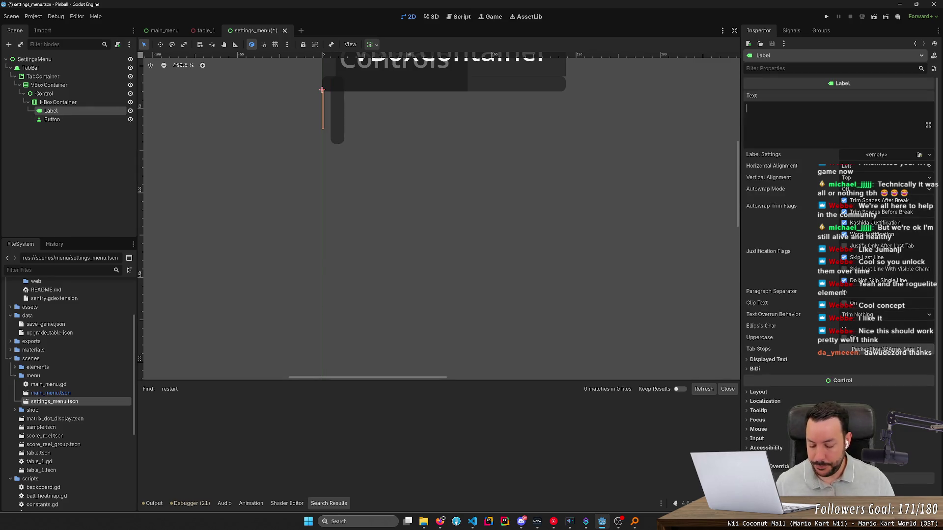
type("Left Flipper")
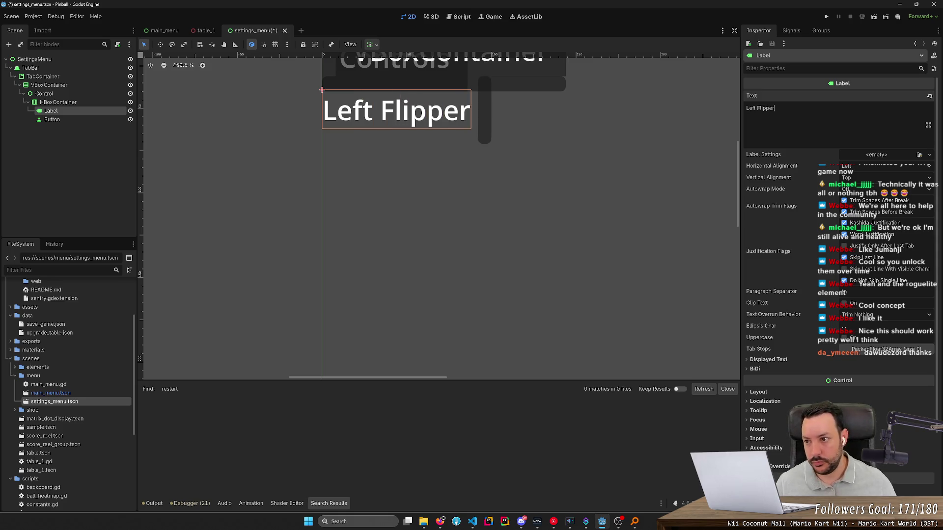
Step: Set the Button's Text property to 'Current Keybind'
left_click(83, 121)
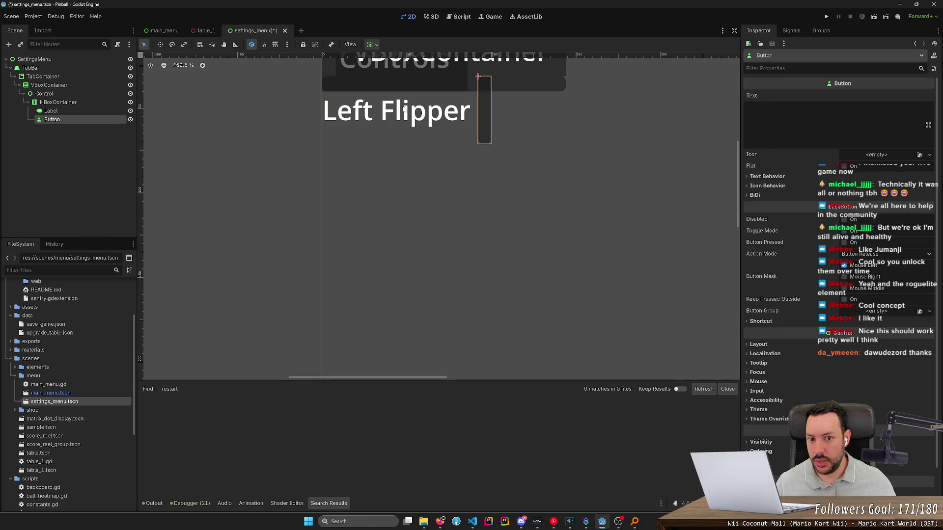
left_click(747, 108)
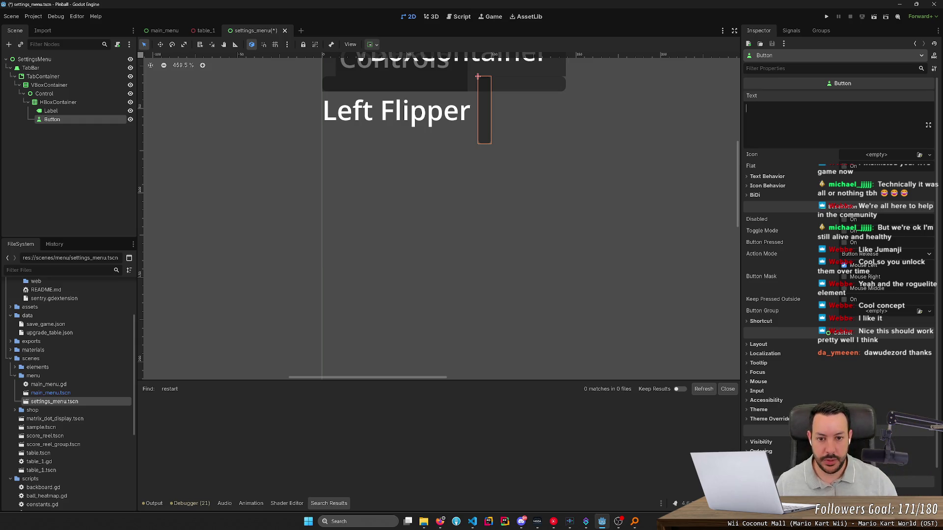
type("current")
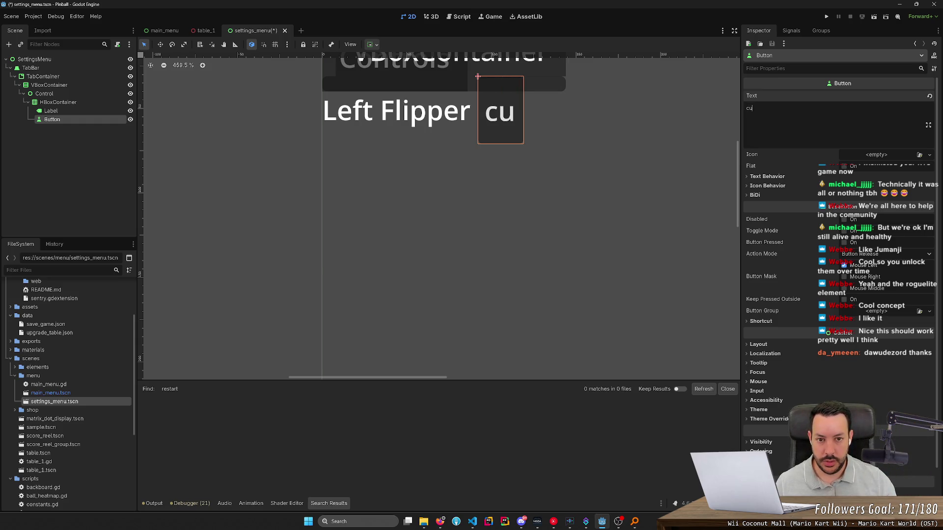
key("BackSpace")
key("BackSpace")
key("BackSpace")
type("Current ")
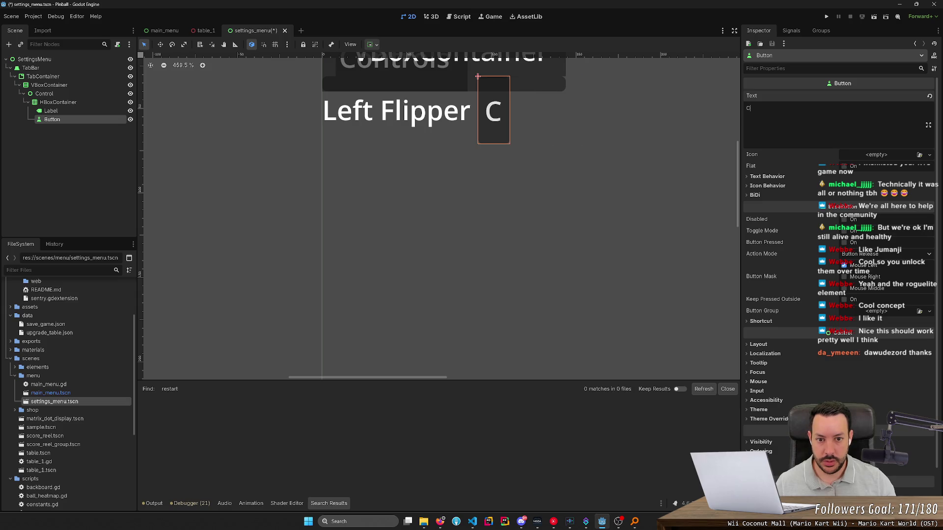
type("Keybinf")
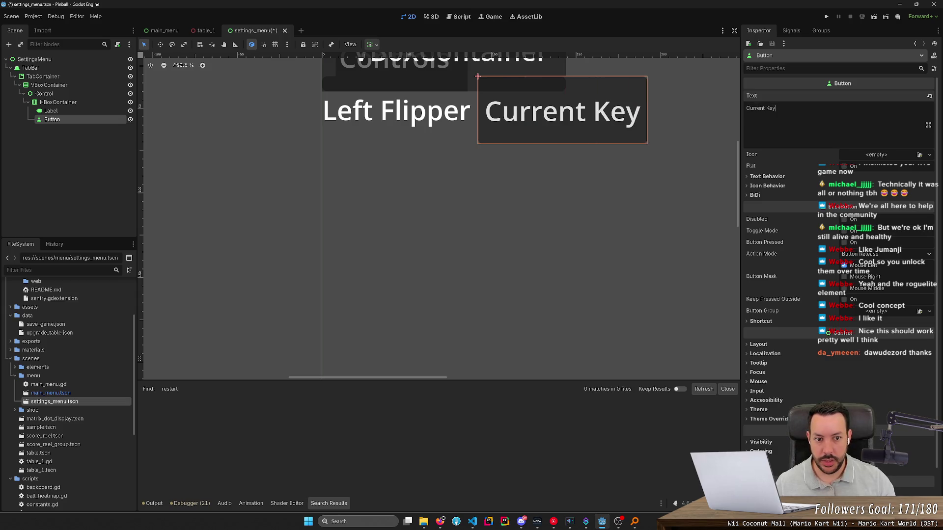
key("BackSpace")
type("d")
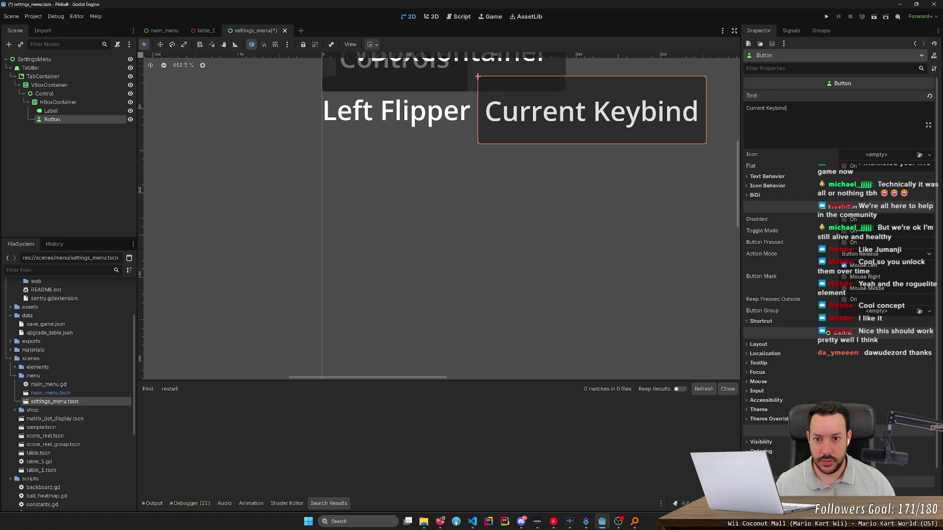
scroll(549, 255, "down", 5)
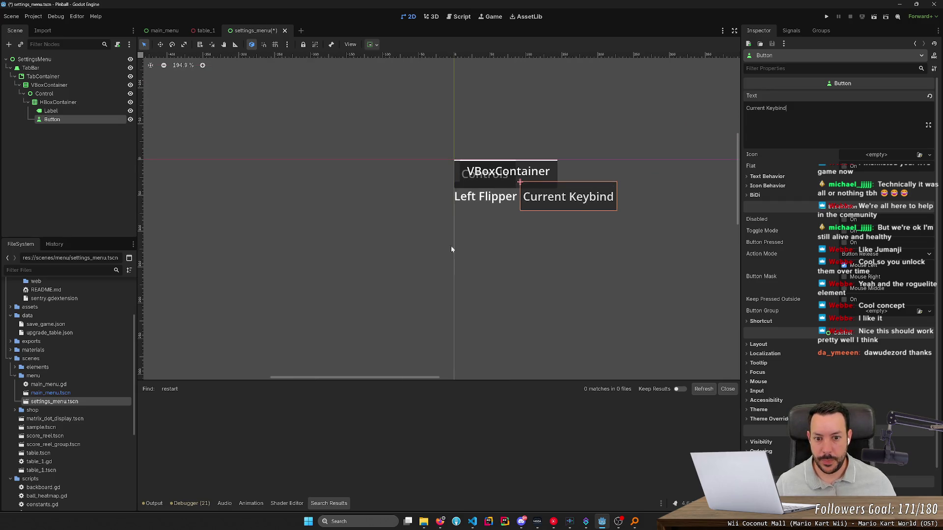
left_click(90, 104)
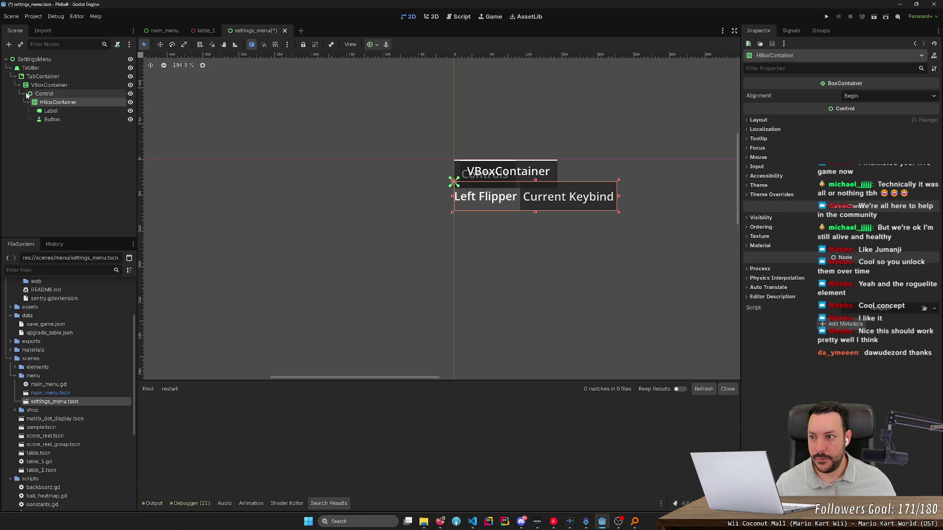
left_click(52, 95)
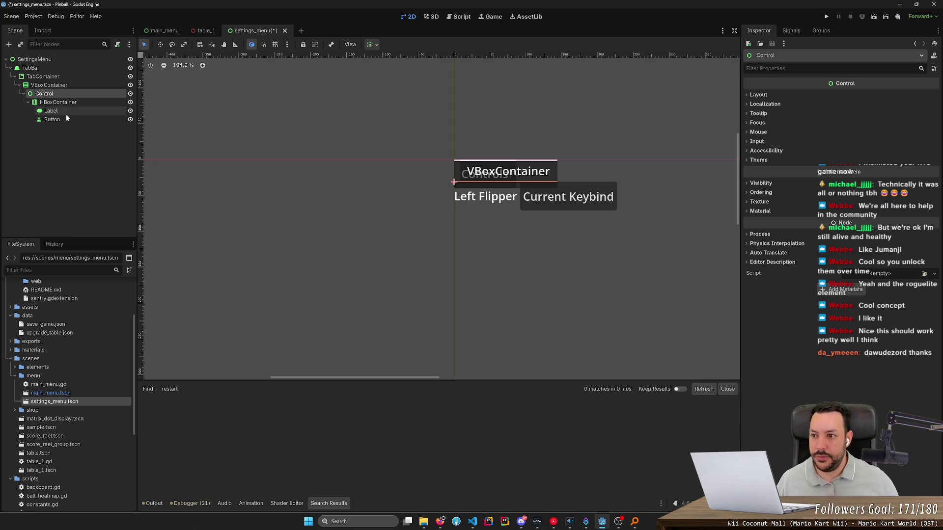
left_click(66, 113)
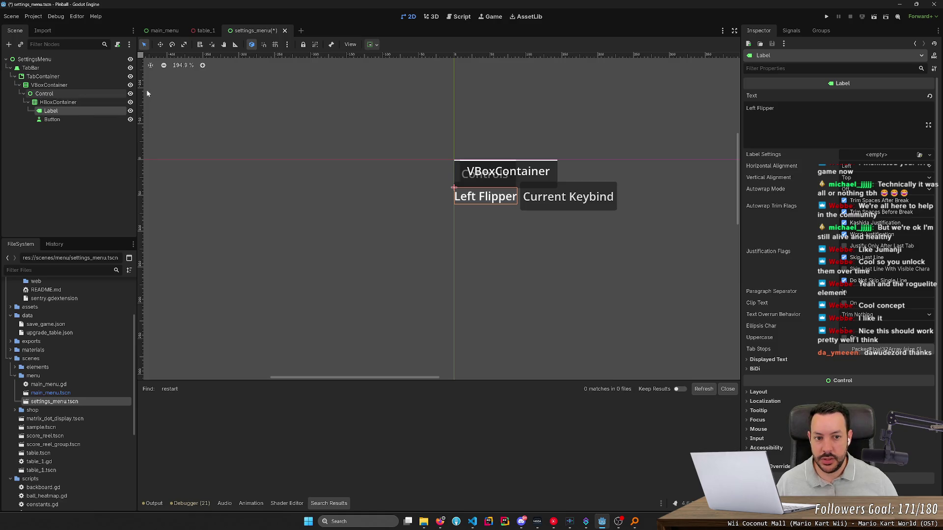
left_click(873, 16)
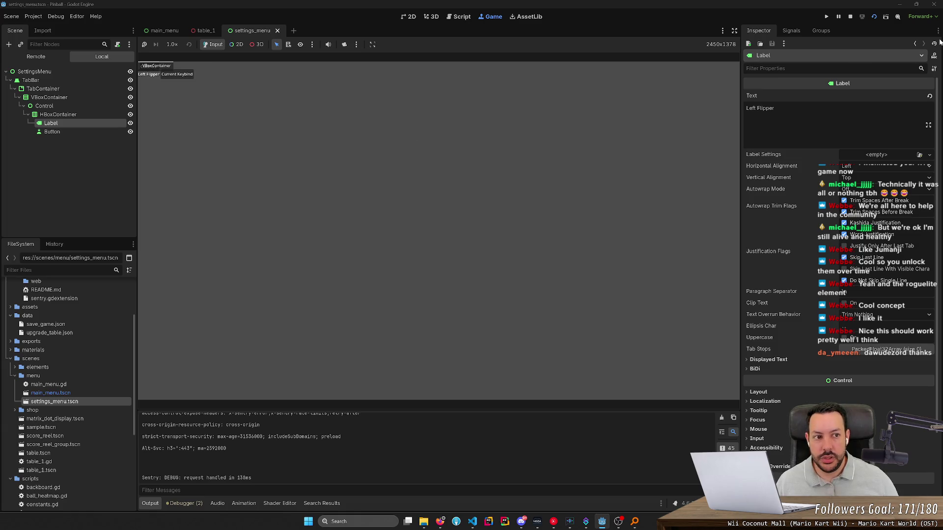
left_click(850, 17)
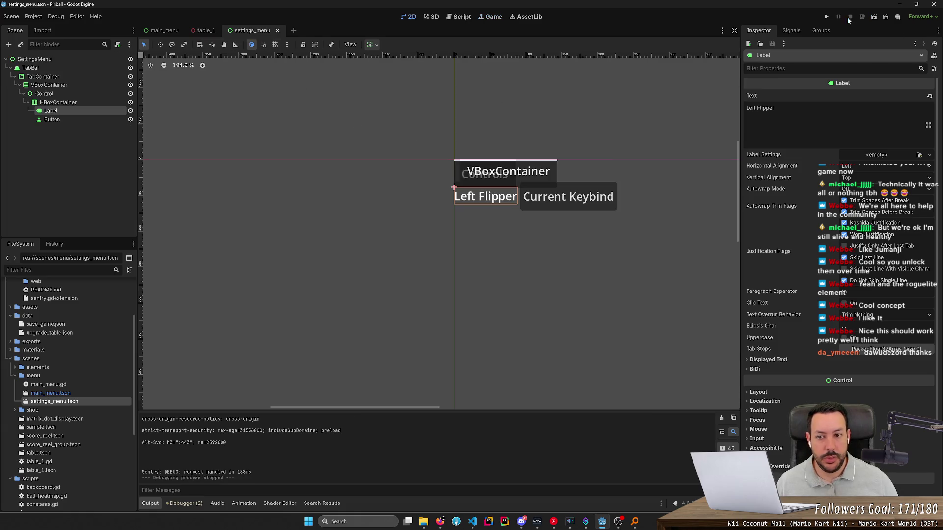
left_click(61, 94)
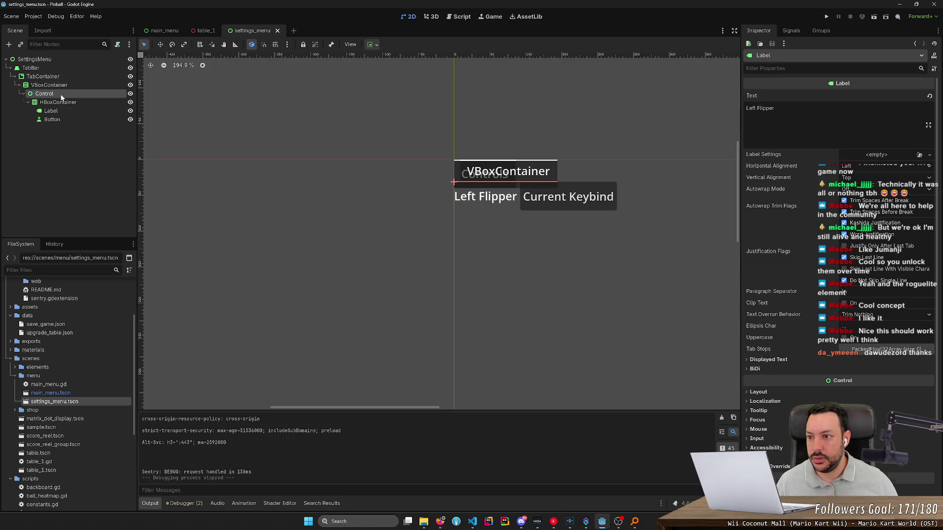
right_click(61, 95)
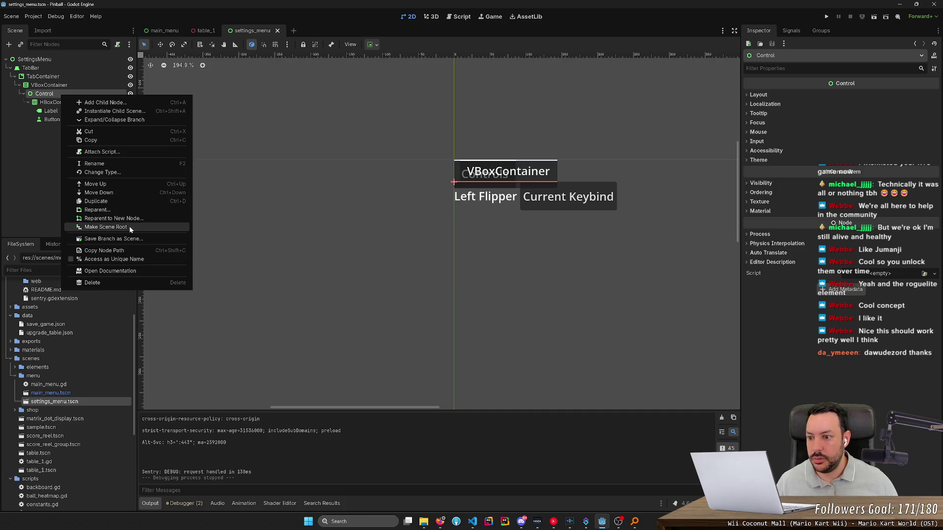
Step: Make Control the scene root and delete the old SettingsMenu branch
left_click(129, 226)
left_click(53, 96)
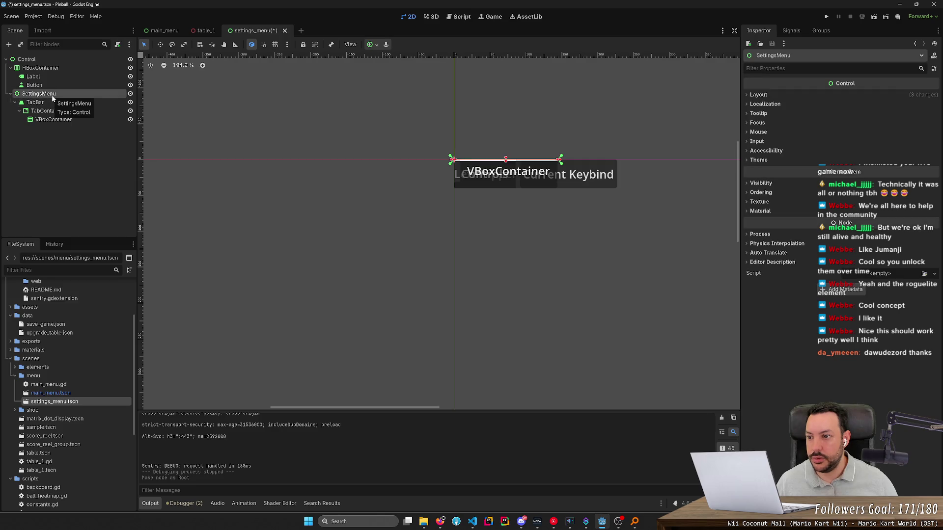
key("Delete")
key("Return")
scroll(485, 348, "down", 4)
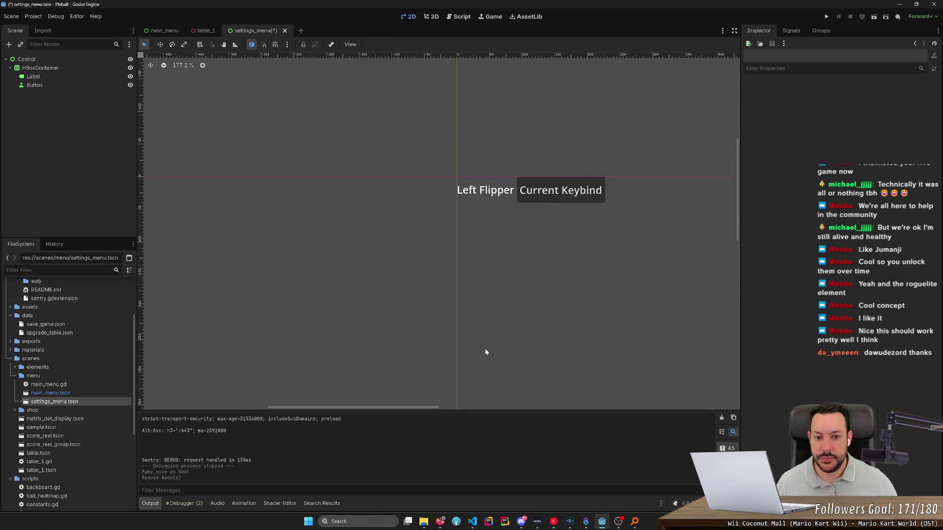
Step: Anchor Control to the Full Rect preset, save the scene, and close table_1
left_click(27, 59)
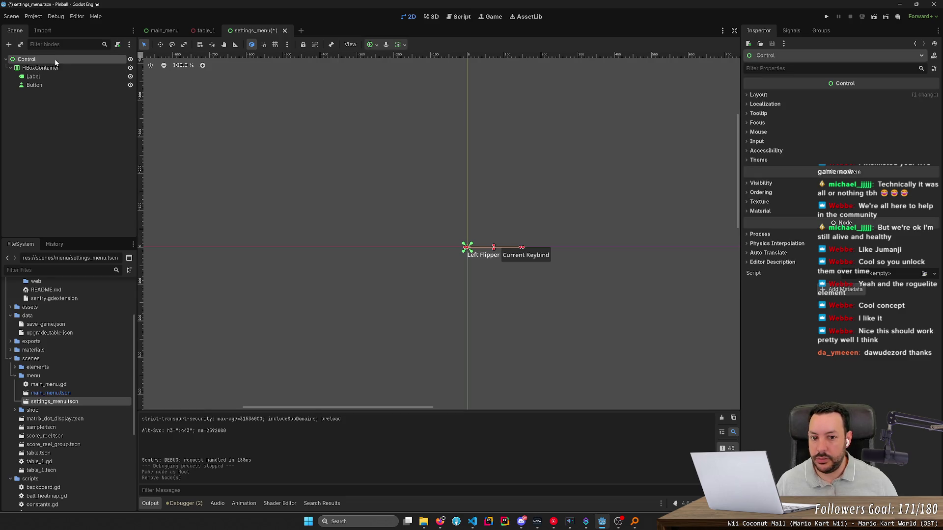
left_click(759, 96)
left_click(889, 178)
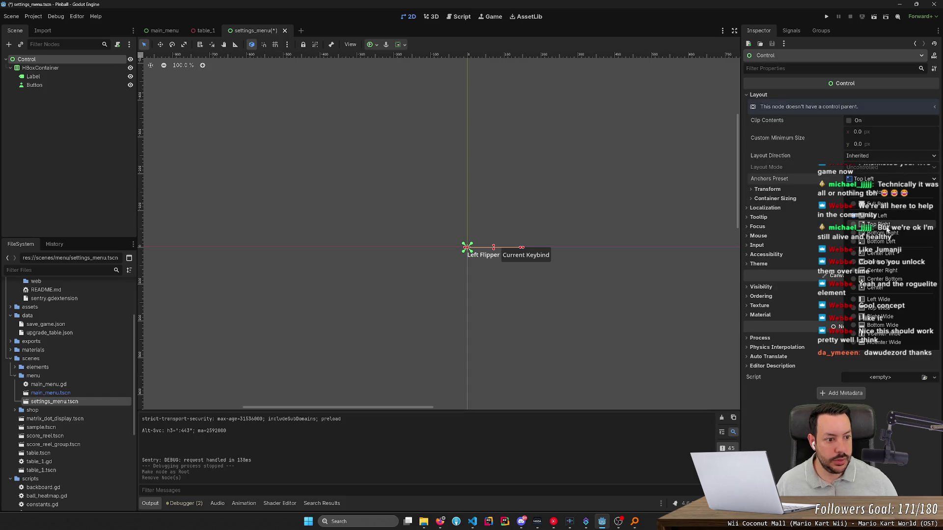
left_click(870, 205)
scroll(381, 103, "down", 10)
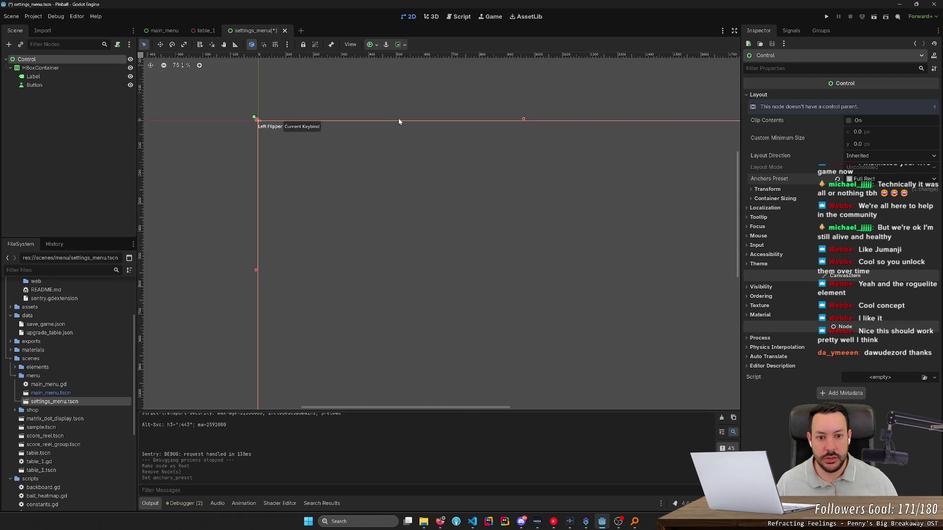
key("ctrl+s")
middle_click(207, 31)
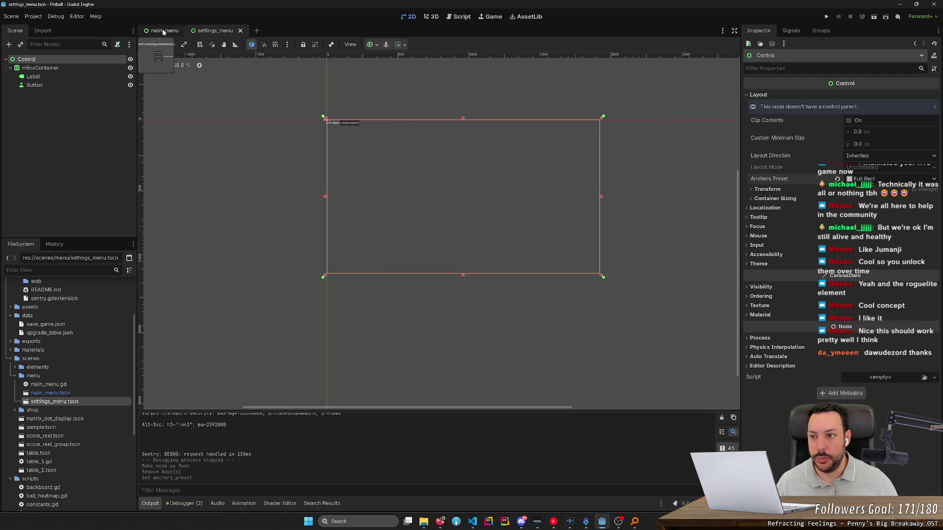
Step: Inspect the main_menu VBoxContainer's layout for reference, then return to settings_menu
left_click(162, 30)
left_click(62, 69)
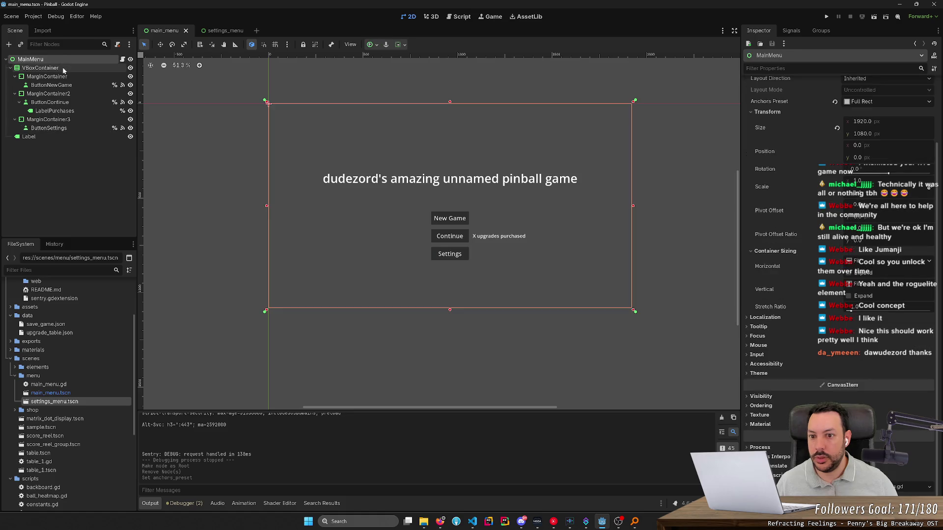
left_click(212, 30)
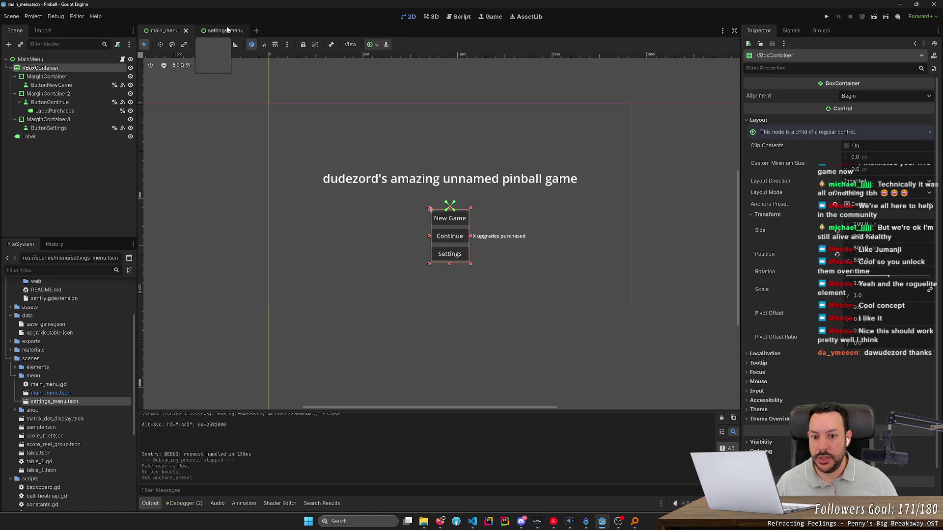
Step: Set the keybind HBoxContainer's layout mode to Anchors with the Center preset
left_click(84, 67)
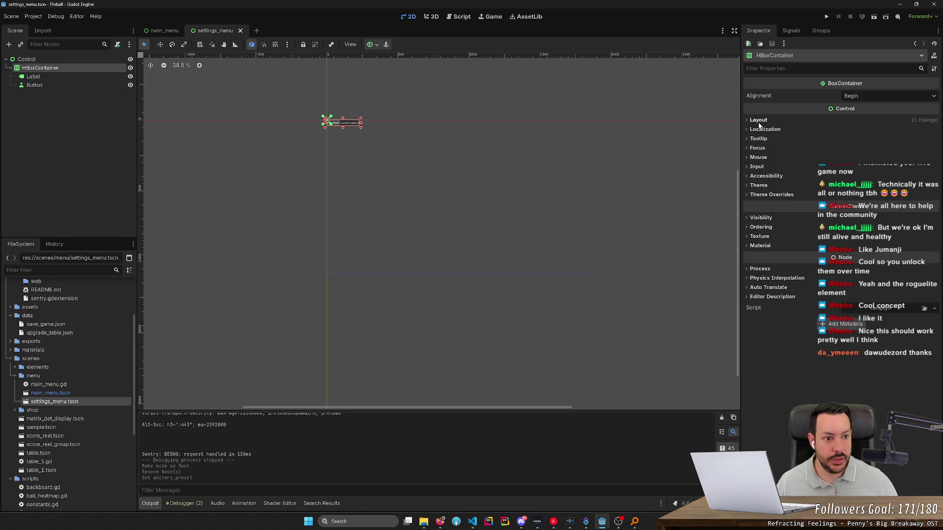
left_click(875, 193)
left_click(876, 215)
left_click(869, 205)
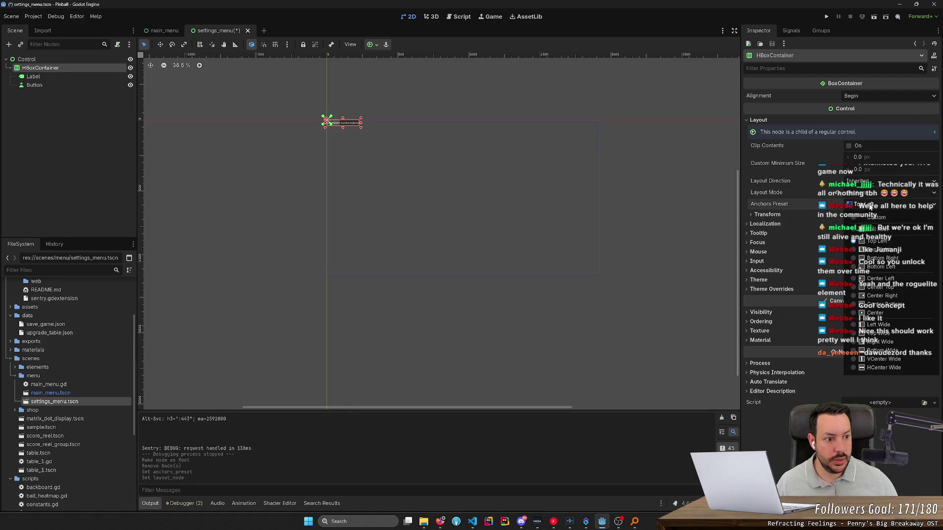
left_click(875, 313)
scroll(468, 180, "up", 2)
scroll(289, 134, "down", 1)
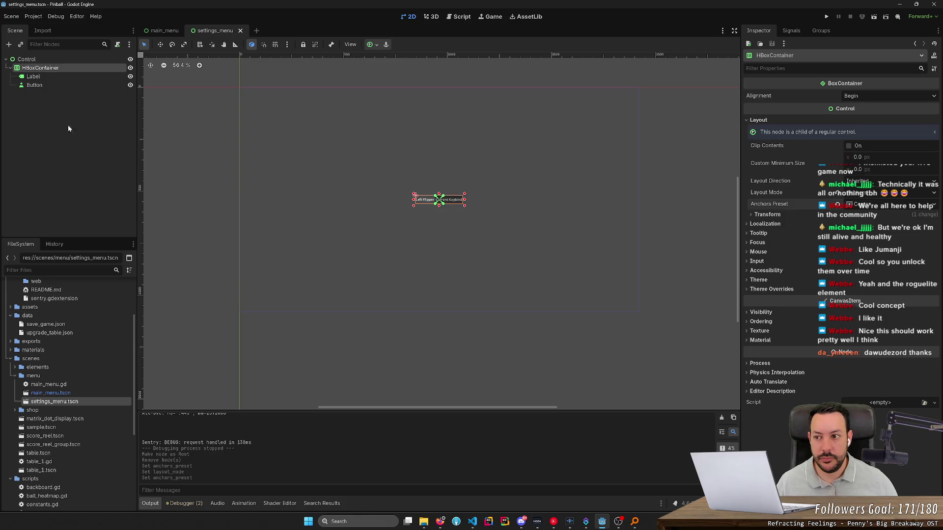
left_click(77, 130)
scroll(434, 204, "up", 5)
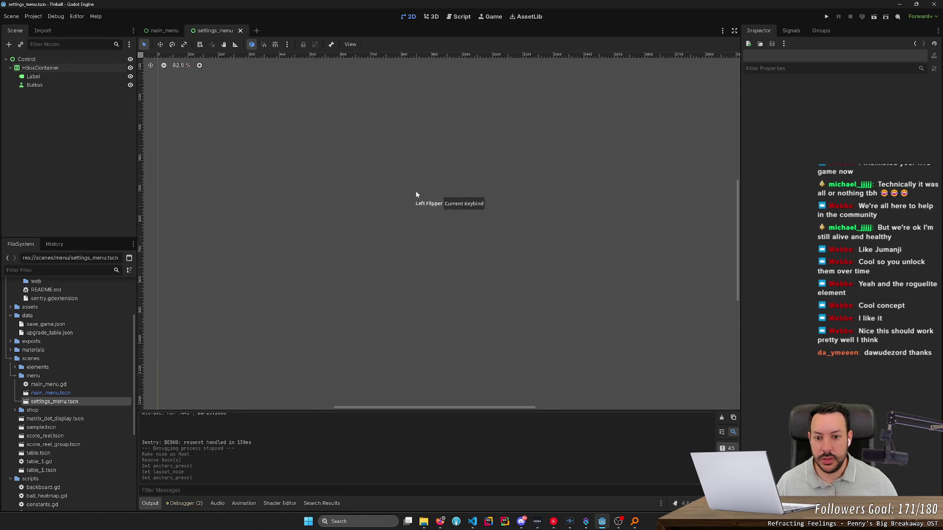
Step: Begin renaming the keybind row container to 'Left Flipper Row'
left_click(71, 85)
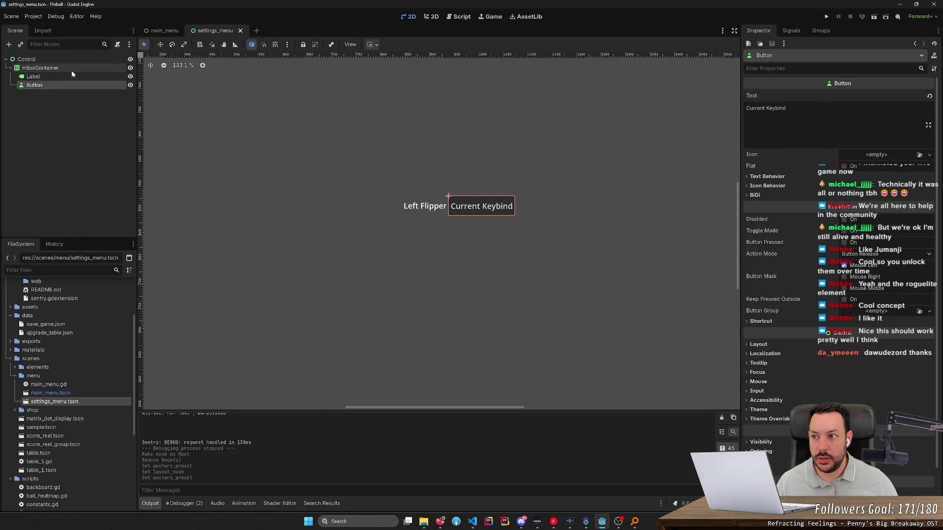
left_click(71, 70)
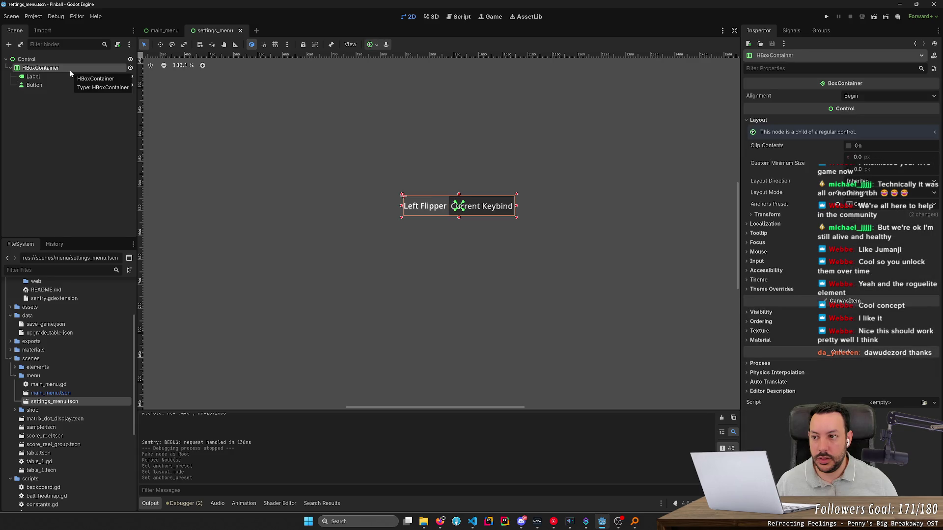
key("F2")
type("Left Flipper Row")
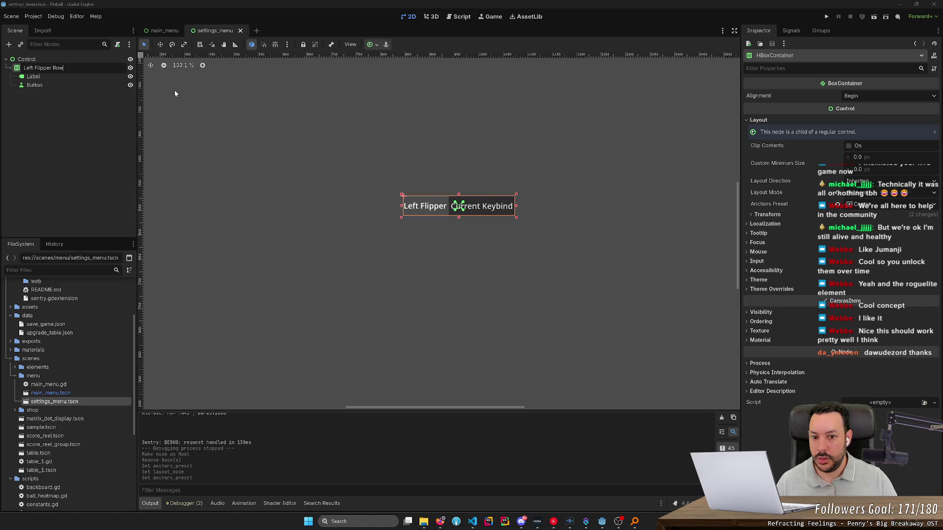
Step: Confirm the name 'Left Flipper Row' and delete the accidental duplicate Left Flipper Row2
key("Return")
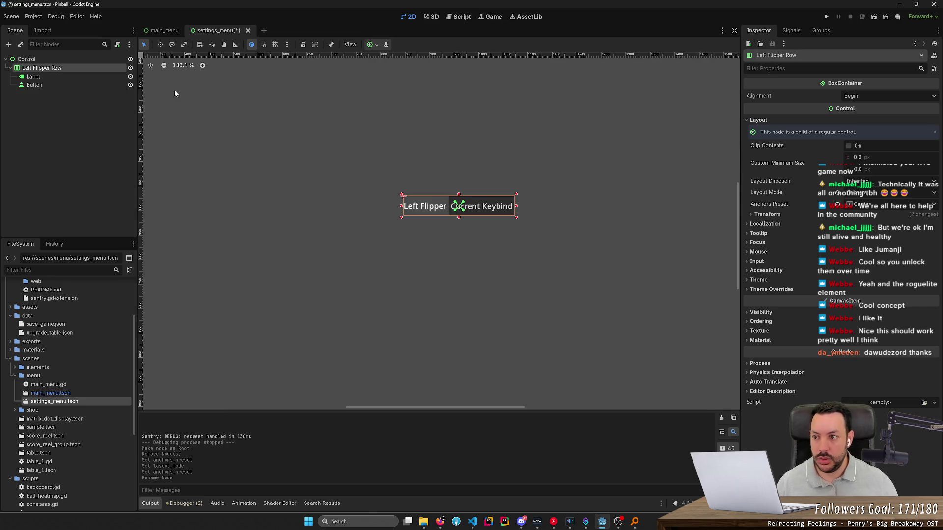
key("ctrl+d")
key("F2")
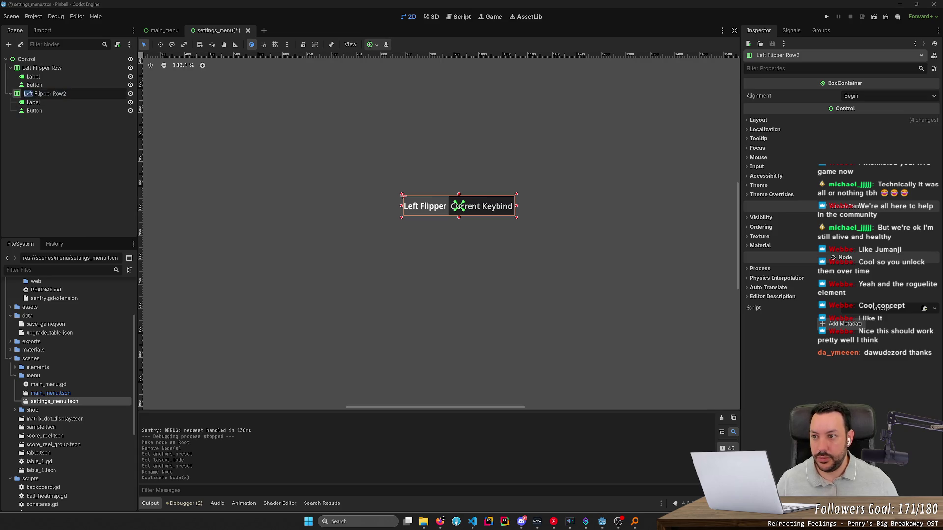
key("Escape")
key("Delete")
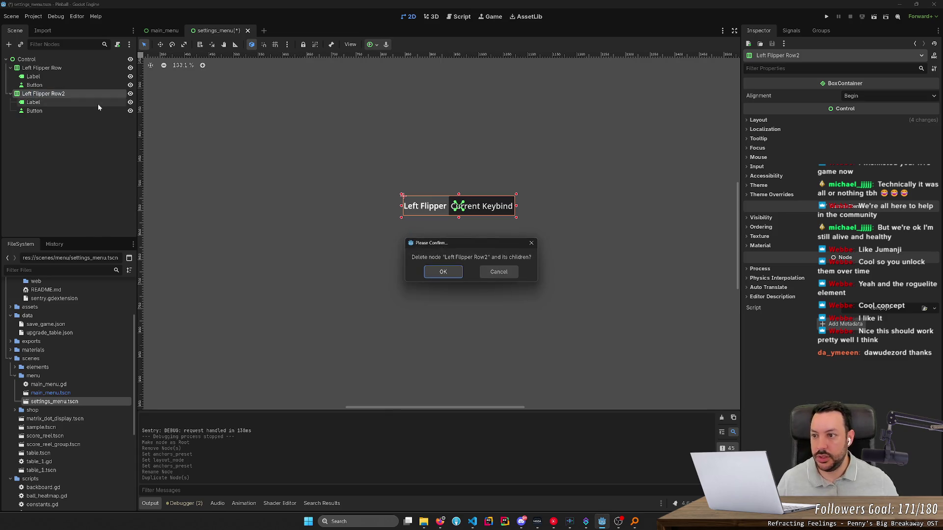
key("Return")
Step: Add a VBoxContainer child under Control and drag Left Flipper Row into it
right_click(66, 61)
left_click(90, 65)
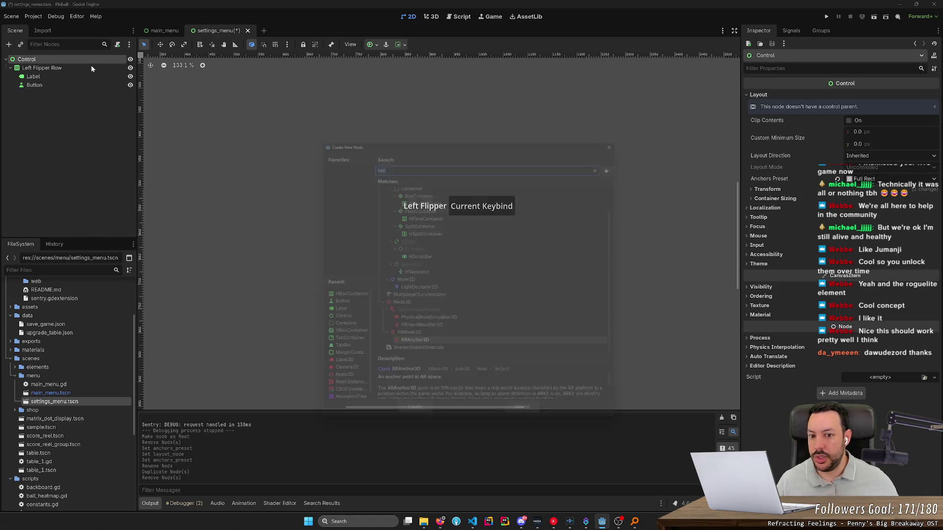
type("v")
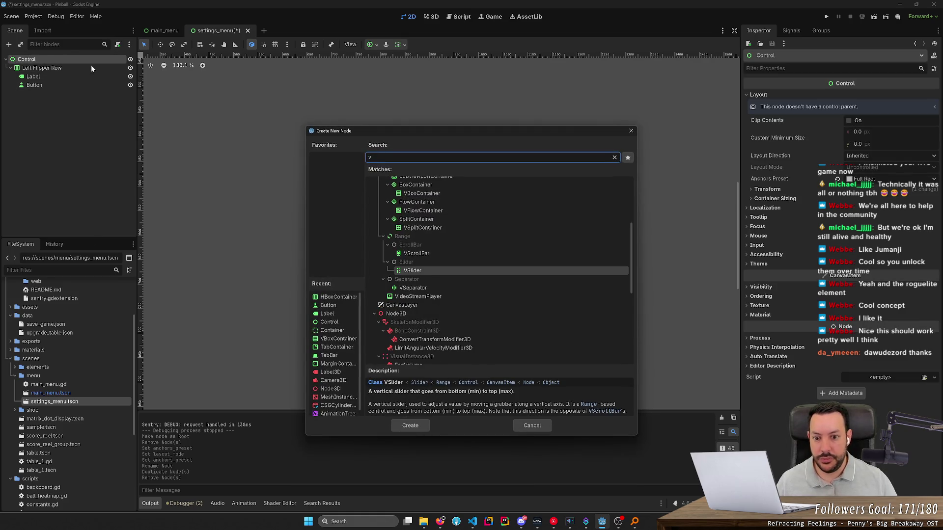
double_click(431, 196)
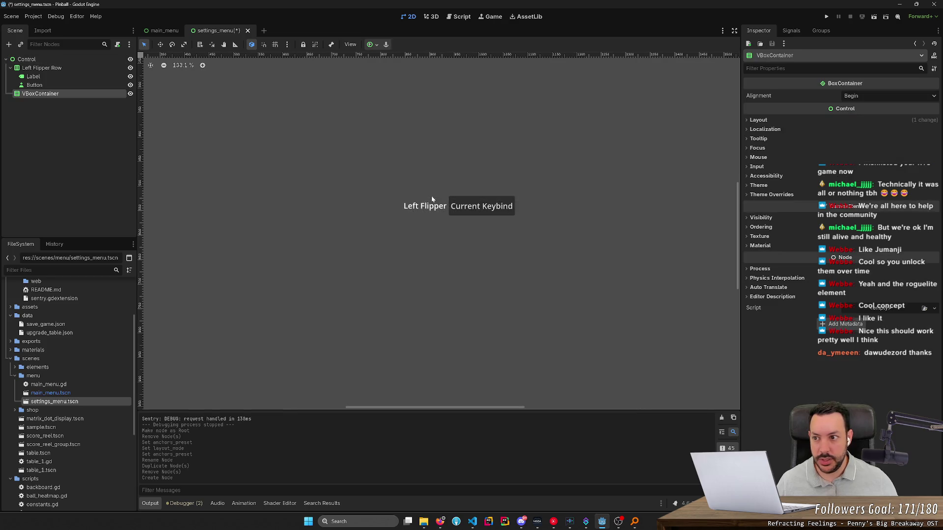
left_click_drag(42, 68, 56, 92)
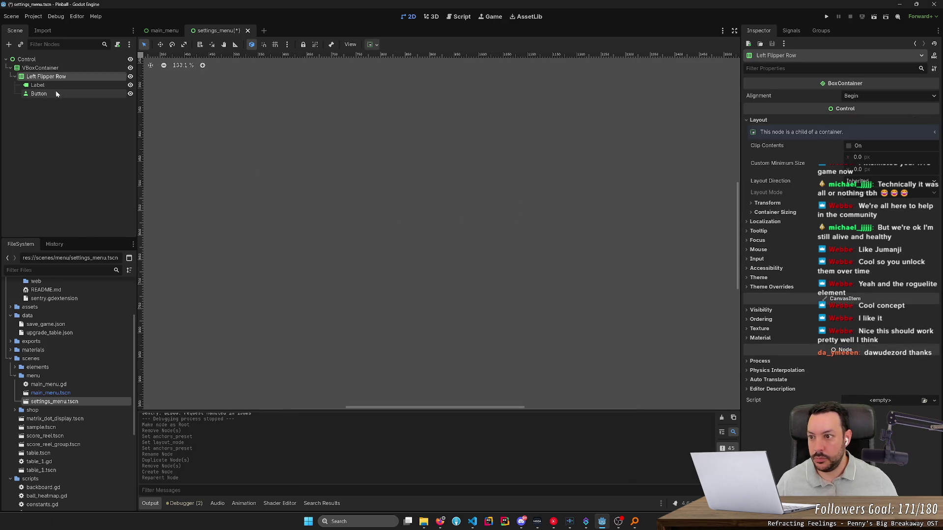
Step: Set the VBoxContainer's layout mode to Anchors with the Center preset
scroll(378, 217, "down", 8)
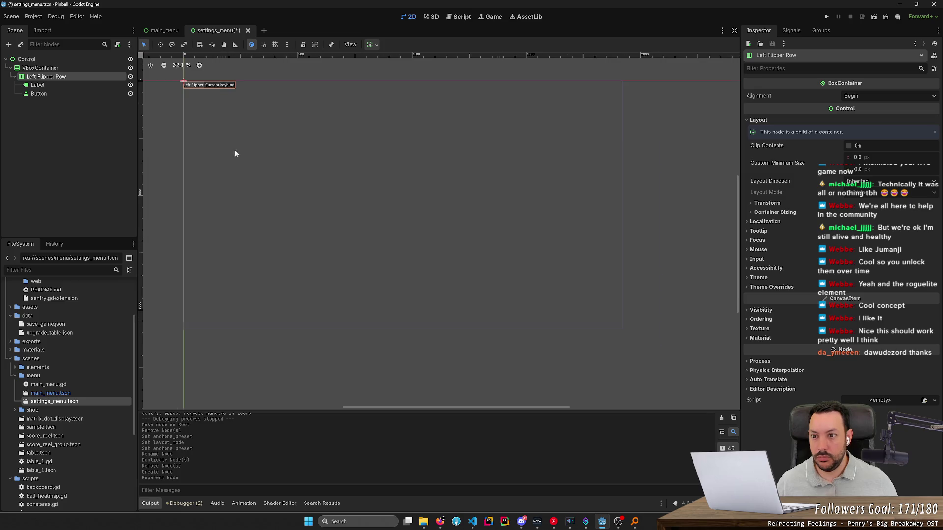
left_click(40, 68)
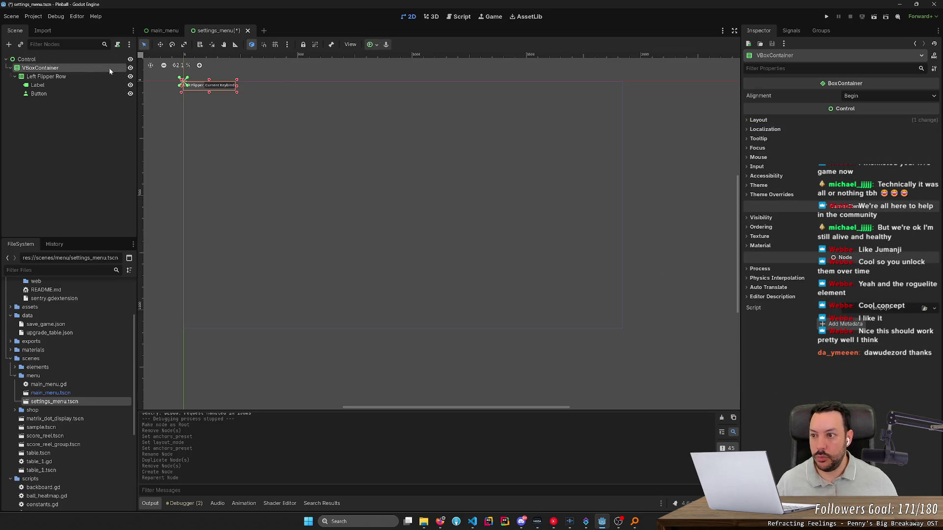
left_click(759, 120)
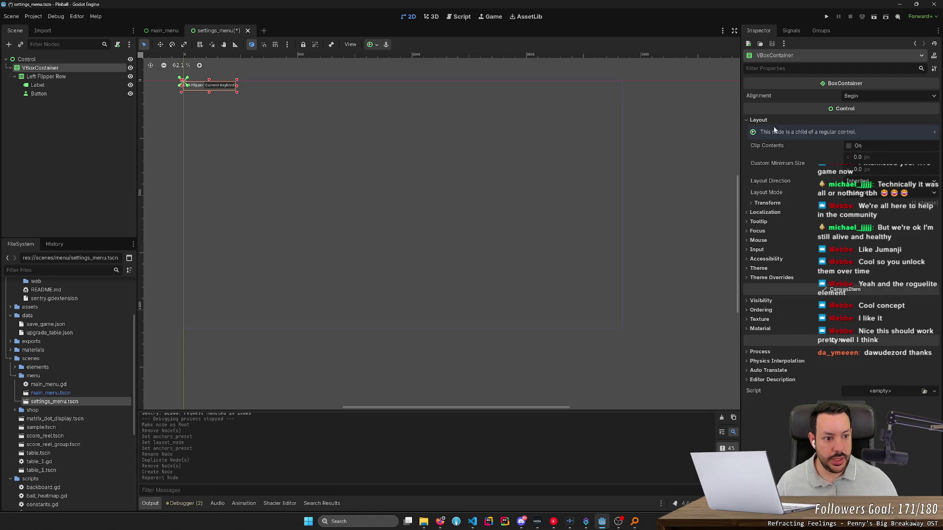
left_click(862, 196)
left_click(869, 215)
left_click(870, 205)
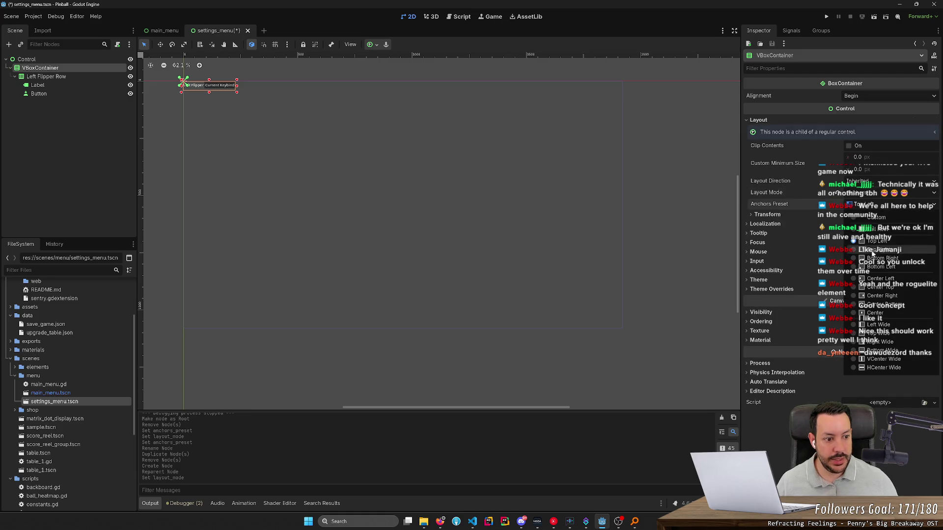
left_click(875, 312)
scroll(335, 198, "up", 4)
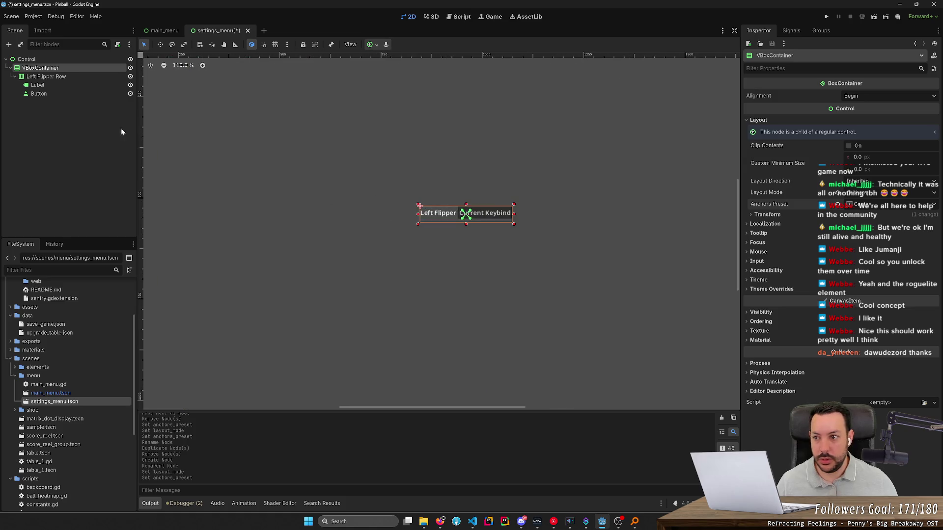
scroll(327, 210, "up", 3)
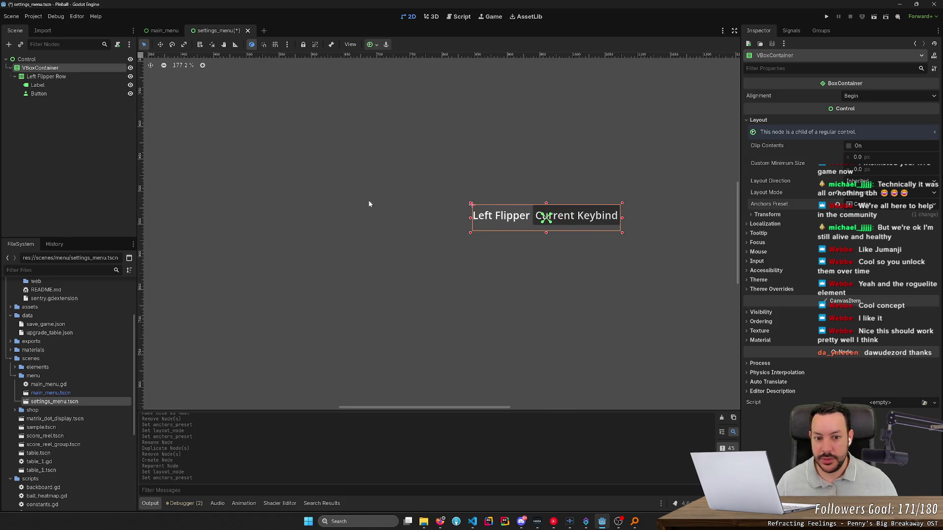
left_click(89, 77)
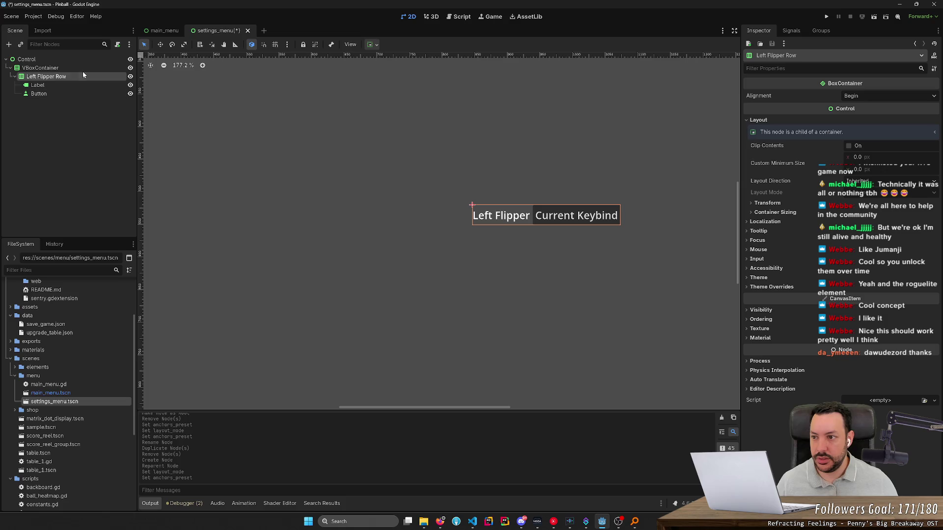
left_click(57, 70)
Step: Duplicate Left Flipper Row as 'Right Flipper Row' with its label changed to Right Flipper
left_click(58, 76)
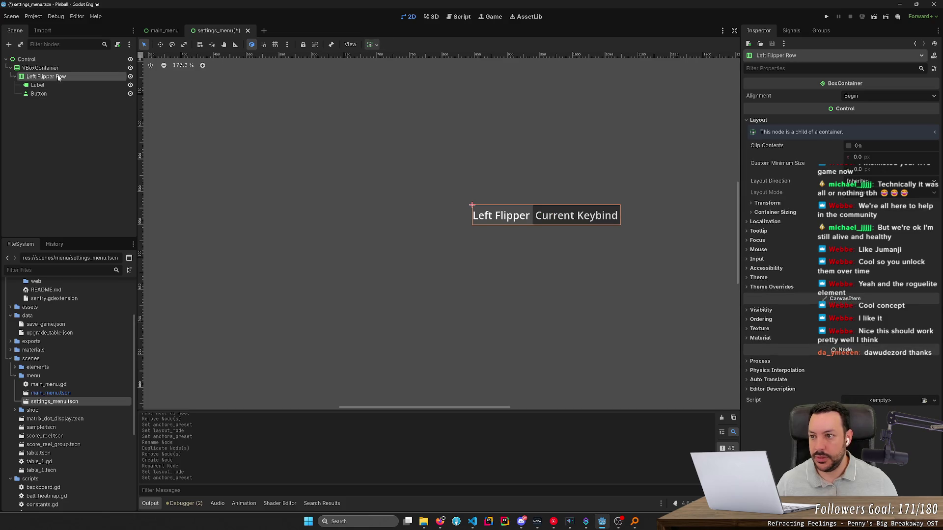
key("ctrl+d")
double_click(54, 102)
left_click(71, 102)
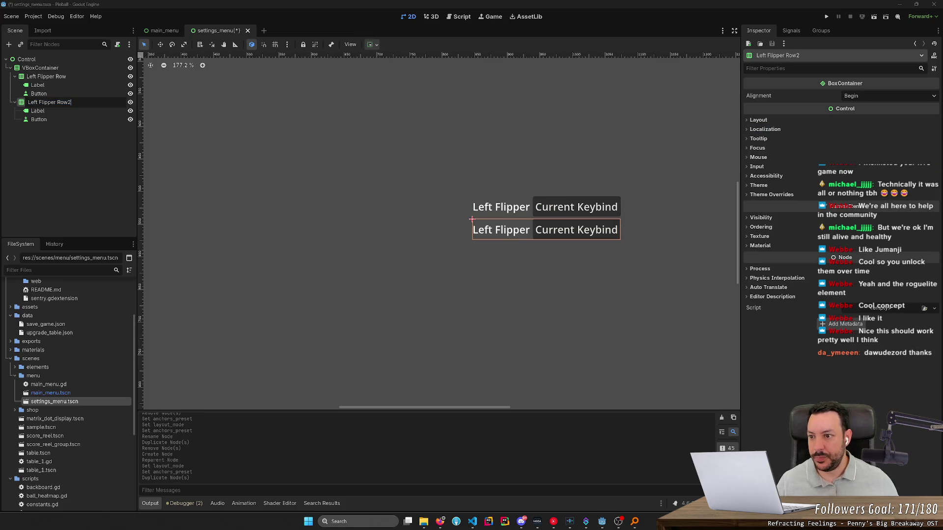
type("Right")
key("Return")
key("Down")
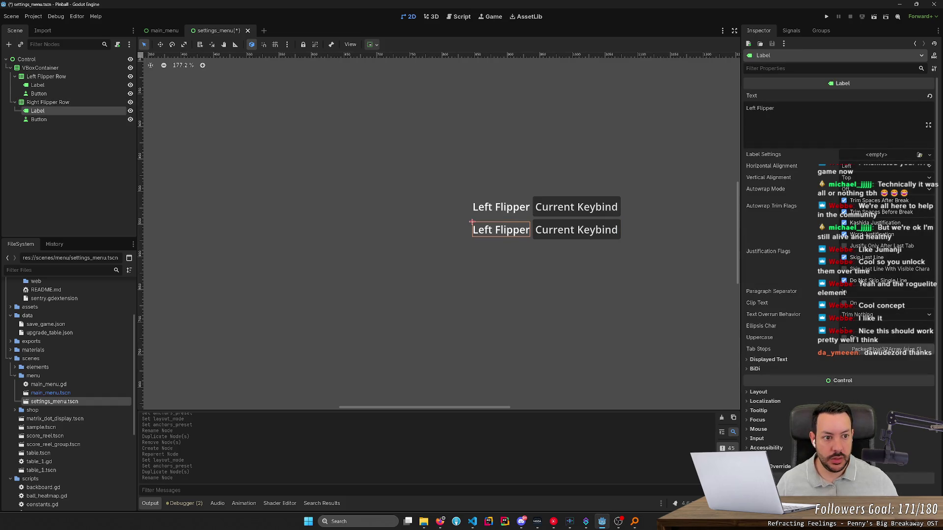
double_click(751, 108)
type("Right")
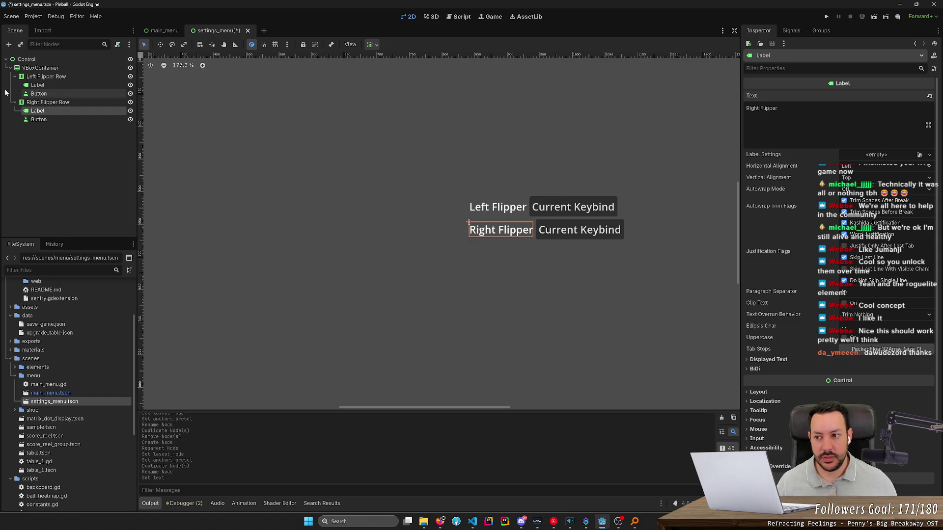
Step: Duplicate Right Flipper Row and name the copy 'Left Bumper'
left_click(48, 102)
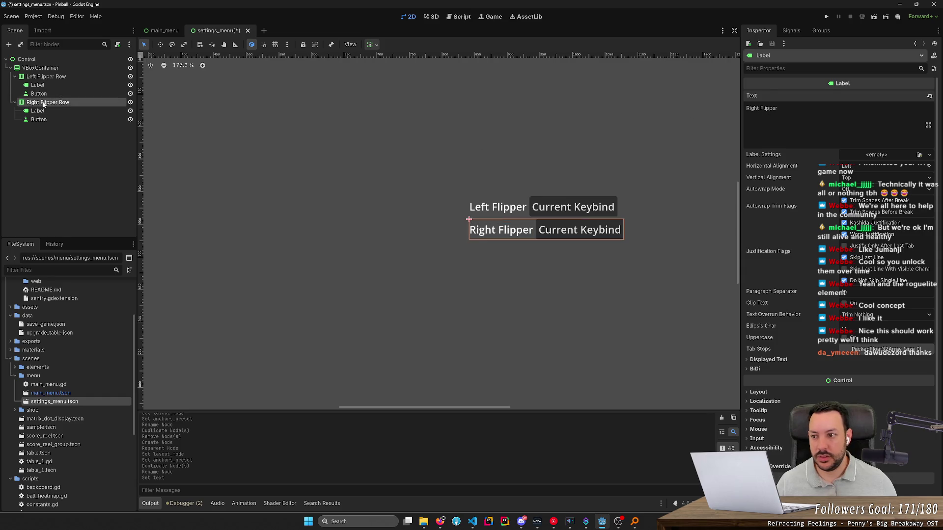
key("ctrl+d")
double_click(60, 129)
type("Left Bum")
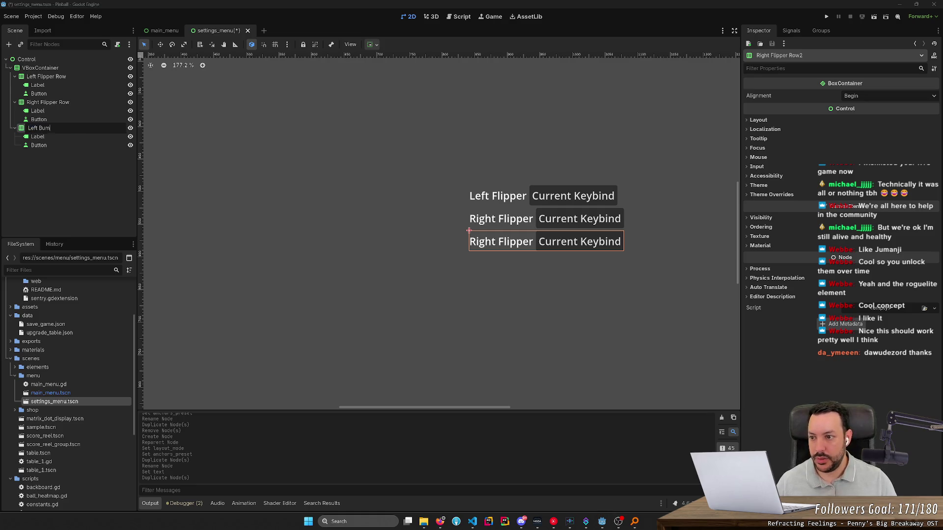
type("per")
key("Return")
Step: Open Project Settings to the Input Map
left_click(33, 17)
left_click(44, 28)
left_click(303, 146)
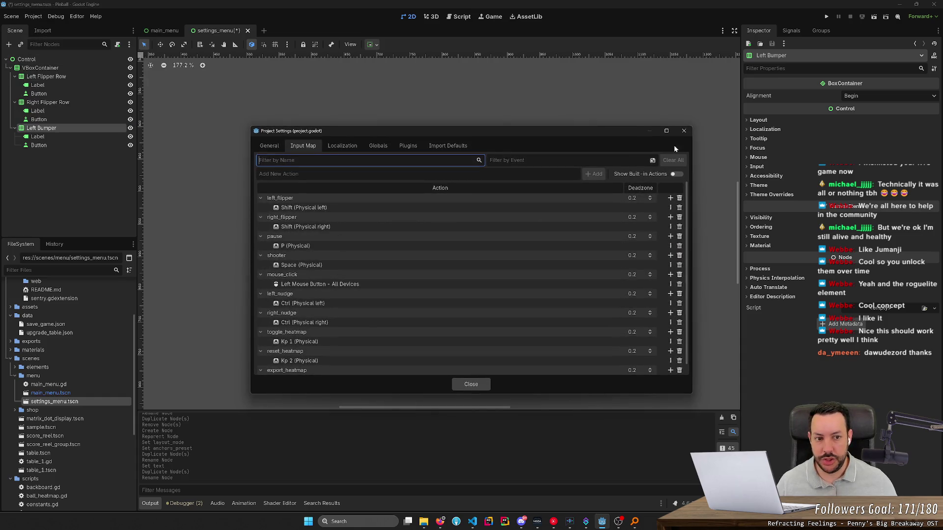
Step: Rename the Left Bumper row to 'Left Nudge' and set its label text to Left Nudge
left_click(684, 131)
double_click(60, 129)
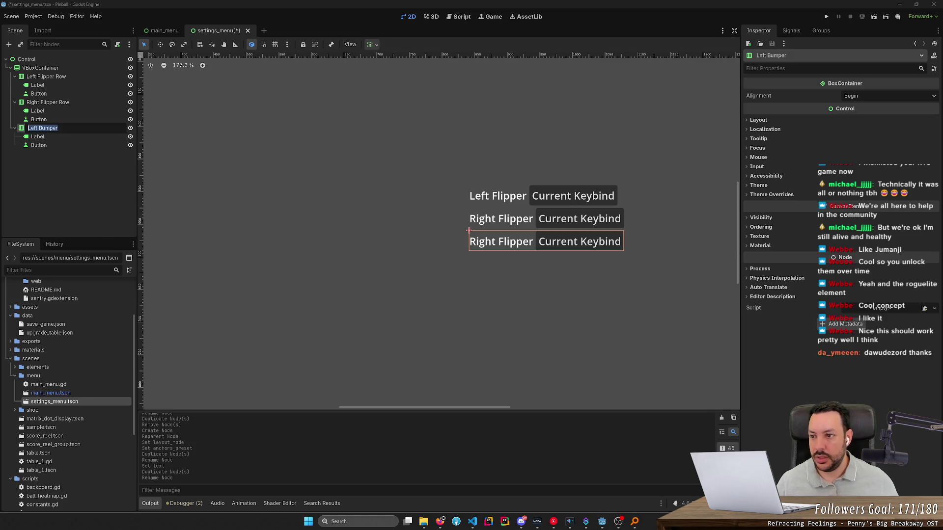
type("Left Nudge")
key("Return")
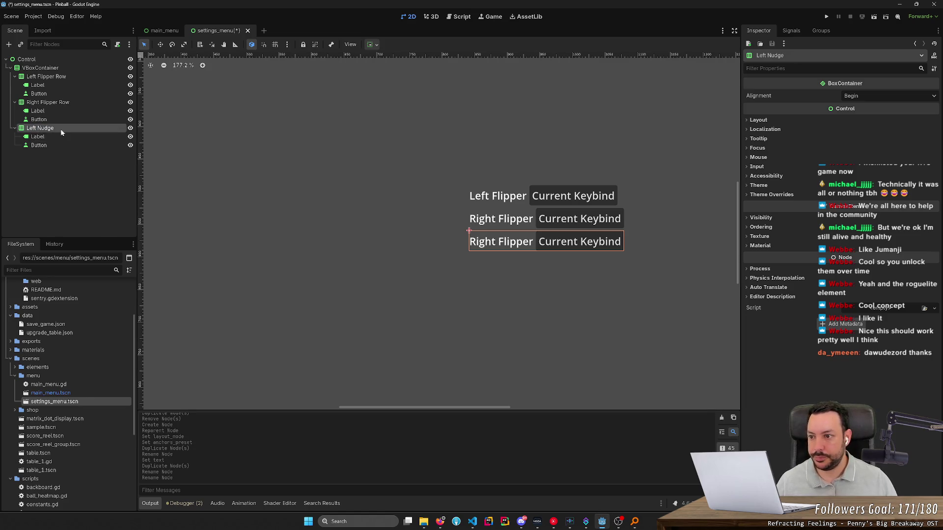
left_click(57, 136)
double_click(769, 108)
key("ctrl+a")
type("Left Nudge")
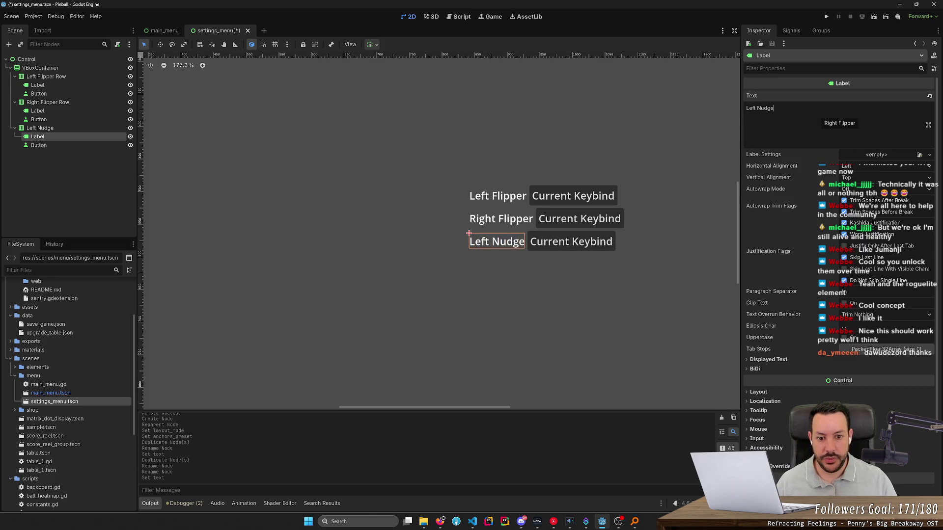
Step: Duplicate Left Nudge as 'Right Nudge' and change its label to Right Nudge
left_click(41, 129)
key("ctrl+d")
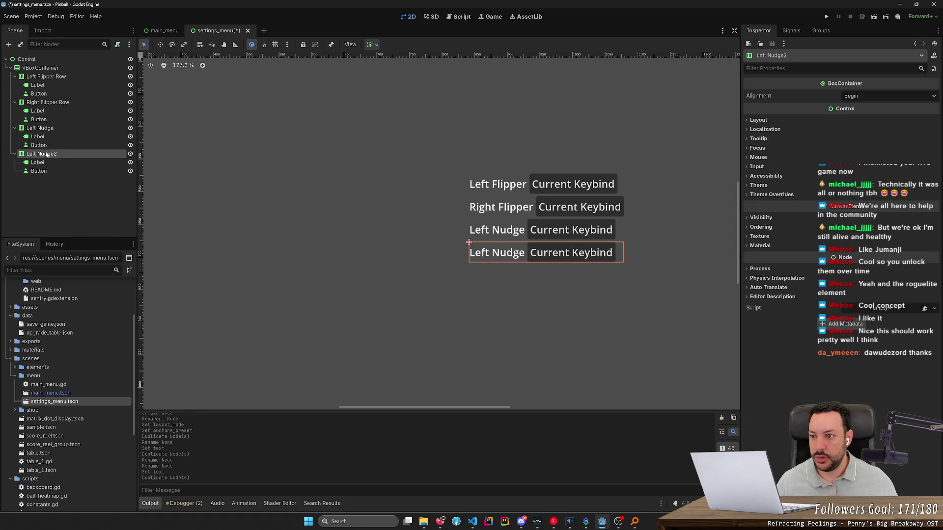
key("F2")
key("End")
key("Delete")
key("Delete")
key("Delete")
type("Right")
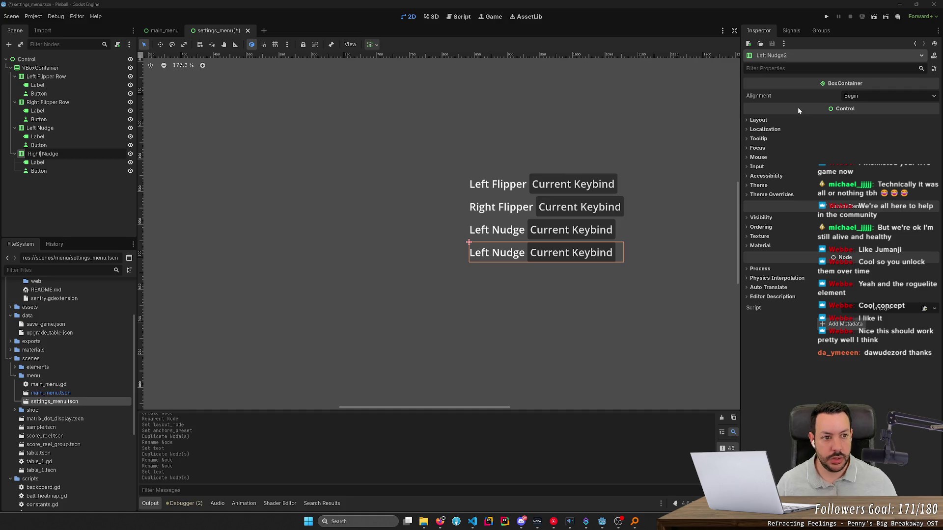
key("Return")
left_click(765, 121)
left_click(766, 122)
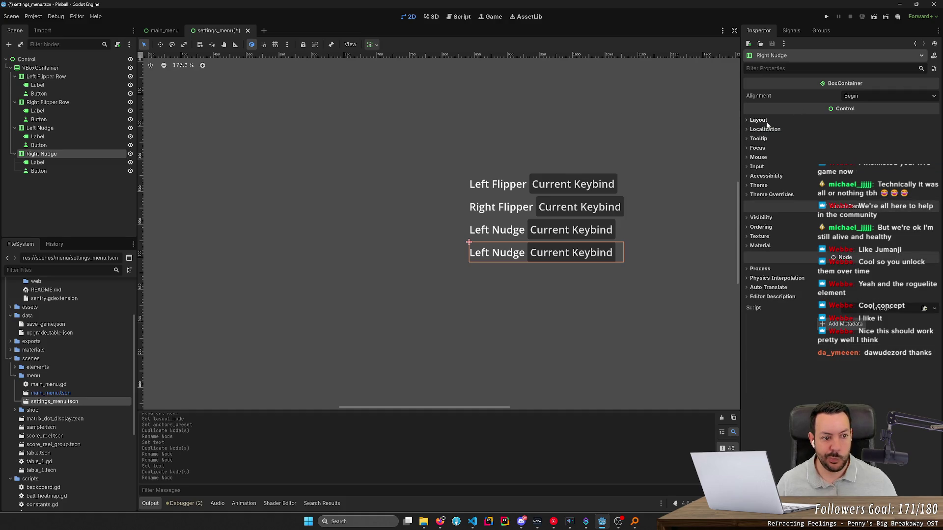
left_click(38, 162)
double_click(750, 108)
type("Right Nudge")
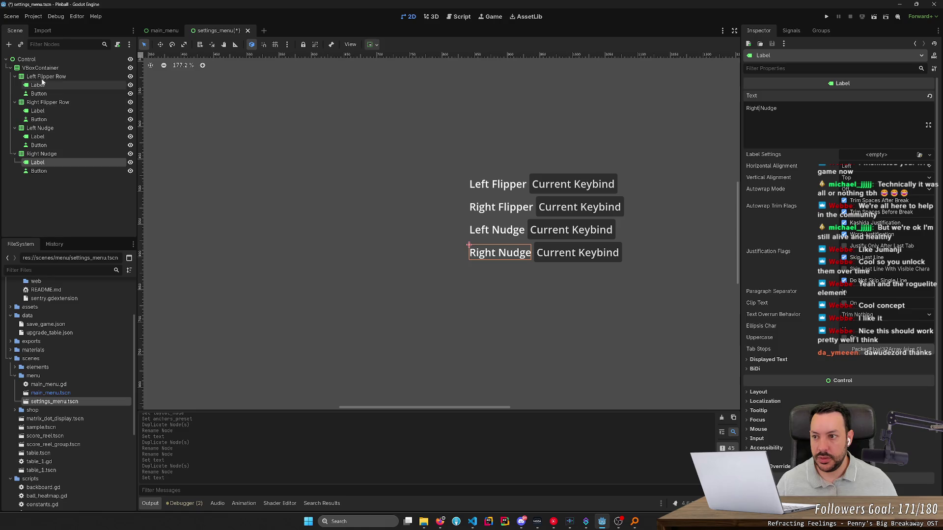
Step: Review the Input Map actions in Project Settings, then close it
left_click(33, 16)
left_click(49, 28)
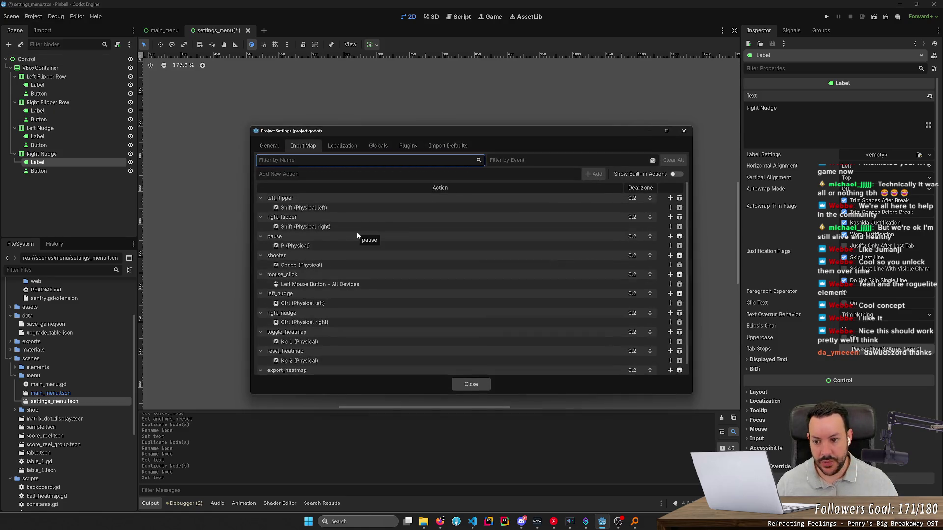
scroll(357, 236, "down", 1)
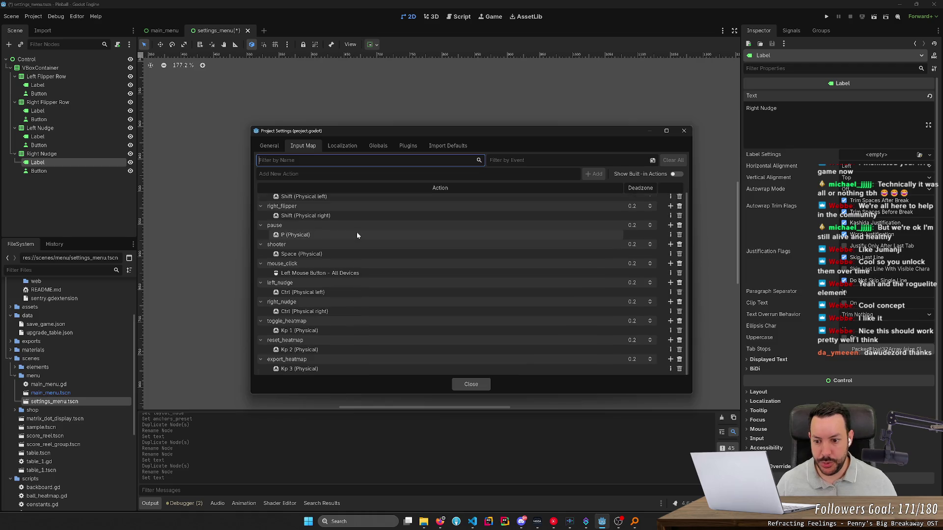
left_click(682, 133)
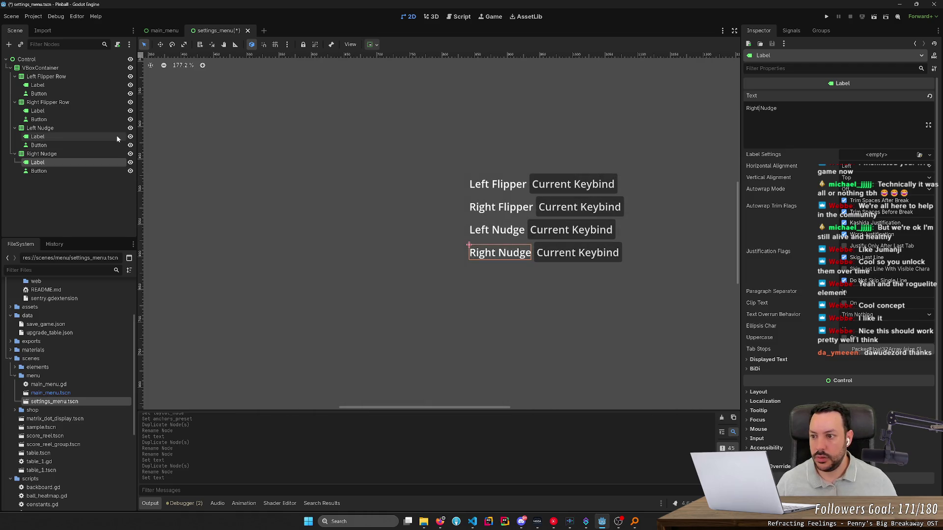
left_click(88, 102)
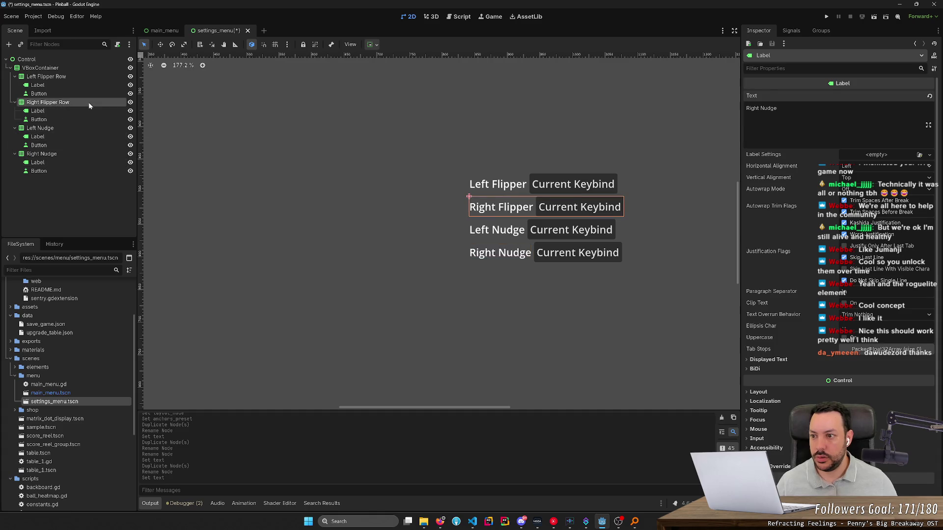
Step: Duplicate Right Flipper Row and rename the copy 'Shooter Row'
key("ctrl+d")
double_click(75, 128)
type("Shooter")
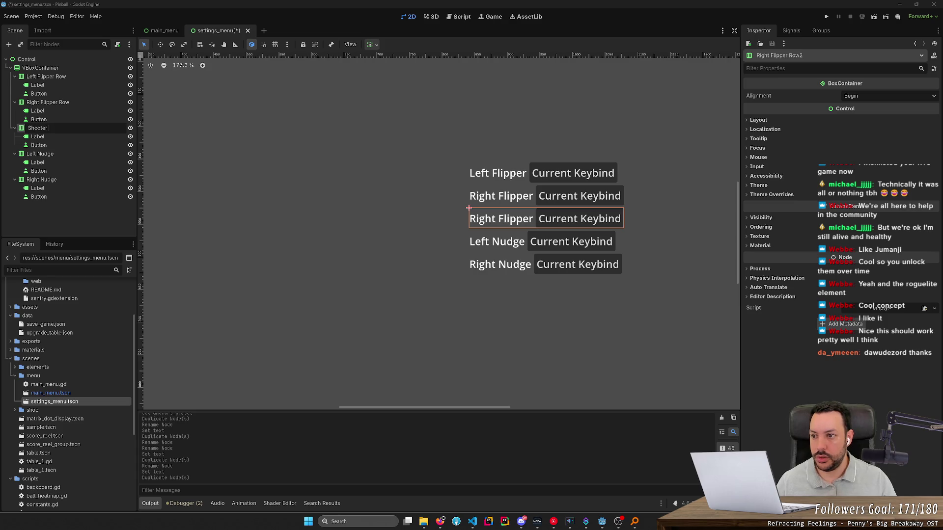
type("Row")
key("Return")
Step: Set the Shooter Row label's text to 'Ball Shooter'
left_click(68, 135)
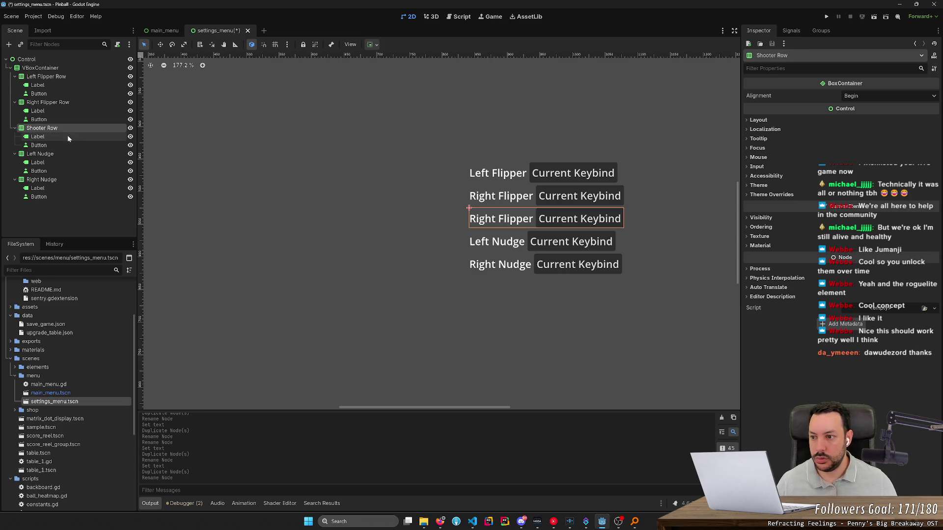
double_click(752, 108)
key("ctrl+a")
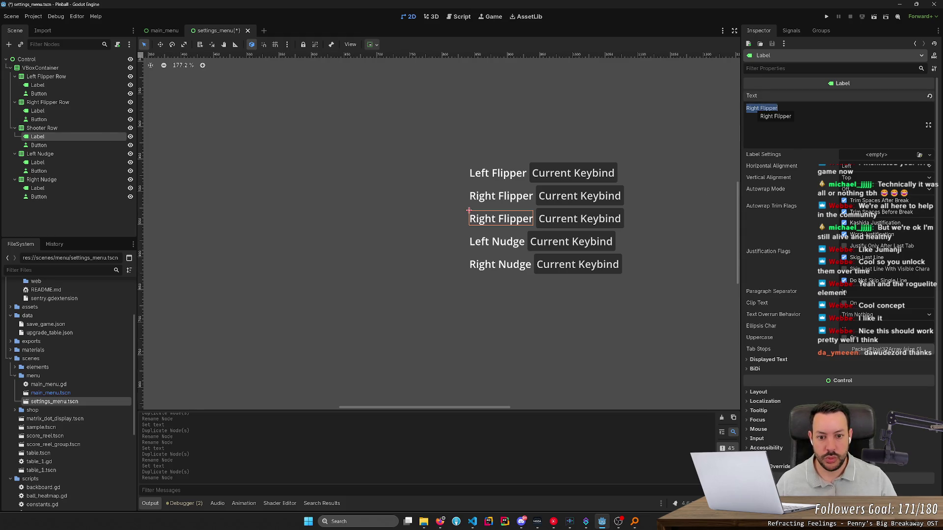
key("BackSpace")
type("Sh")
key("BackSpace")
key("BackSpace")
type("Ball Shooter")
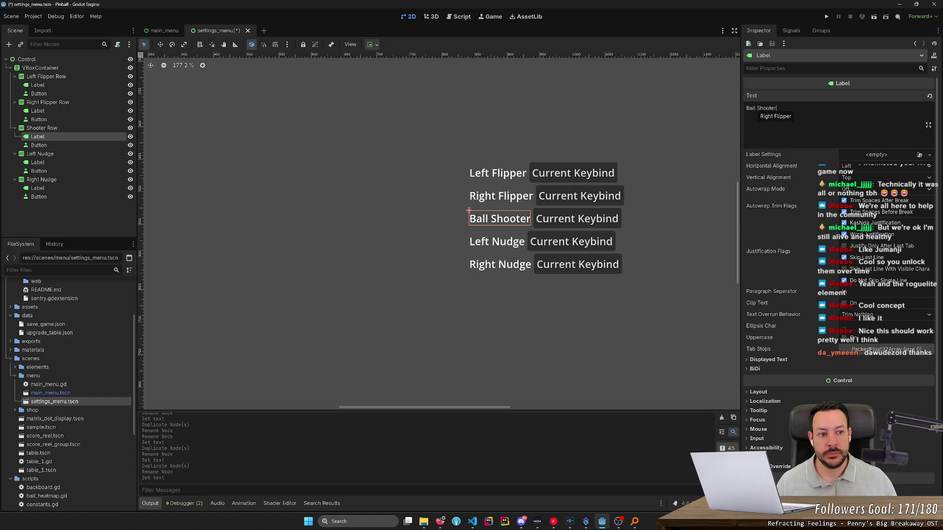
left_click(440, 522)
Step: Search Google for 'pinball shooter' and show the image results
left_click(662, 8)
type("pinball sho")
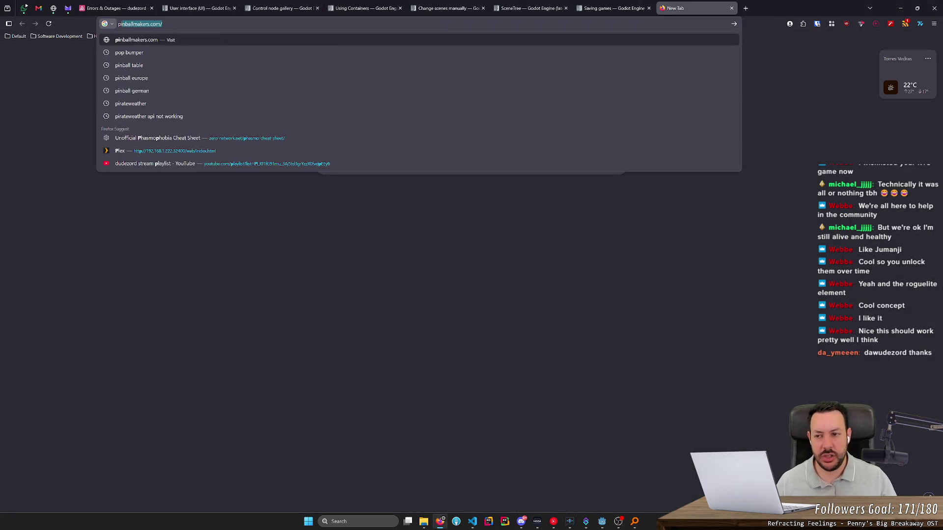
type("oter")
key("Return")
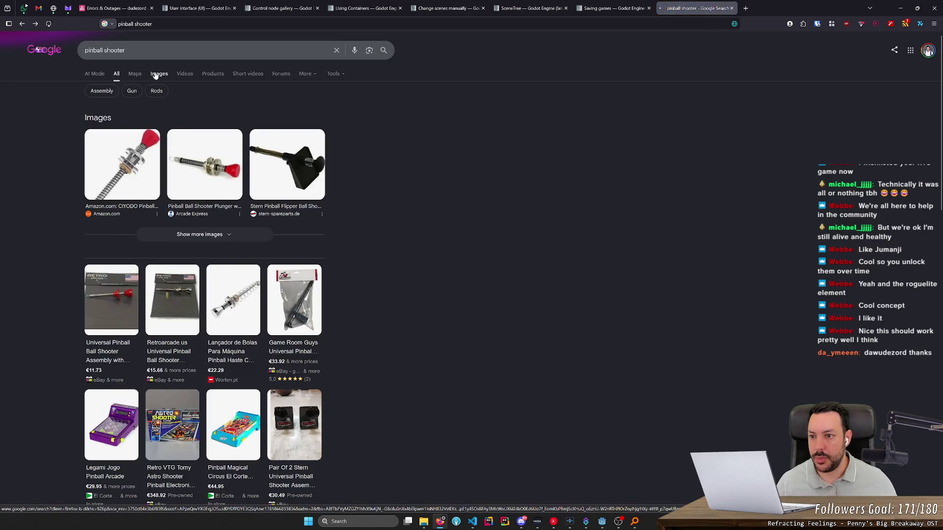
left_click(159, 74)
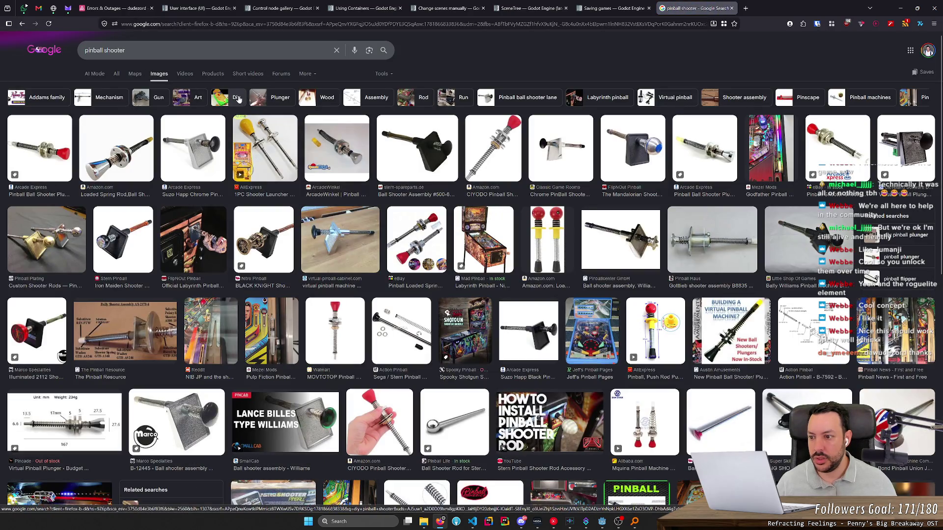
Step: Preview several shooter plunger images, then return to the Godot editor
left_click(38, 169)
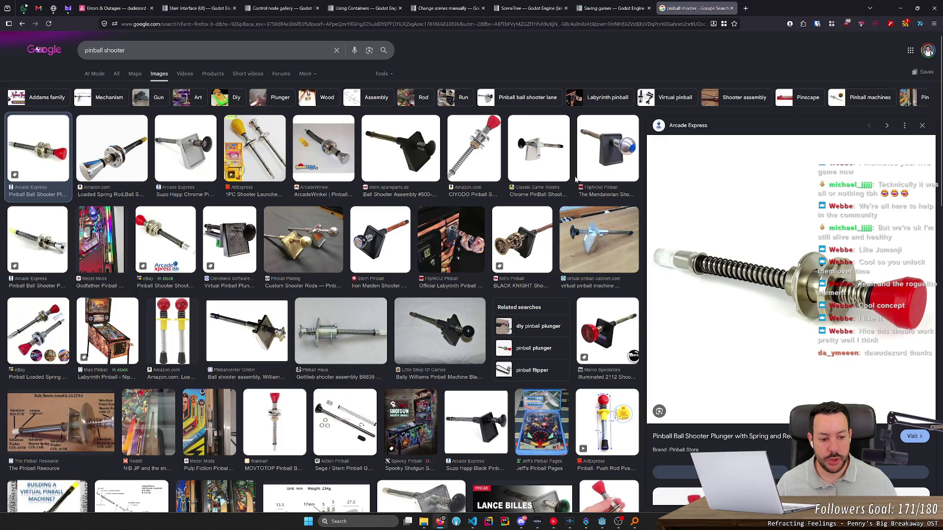
left_click(551, 177)
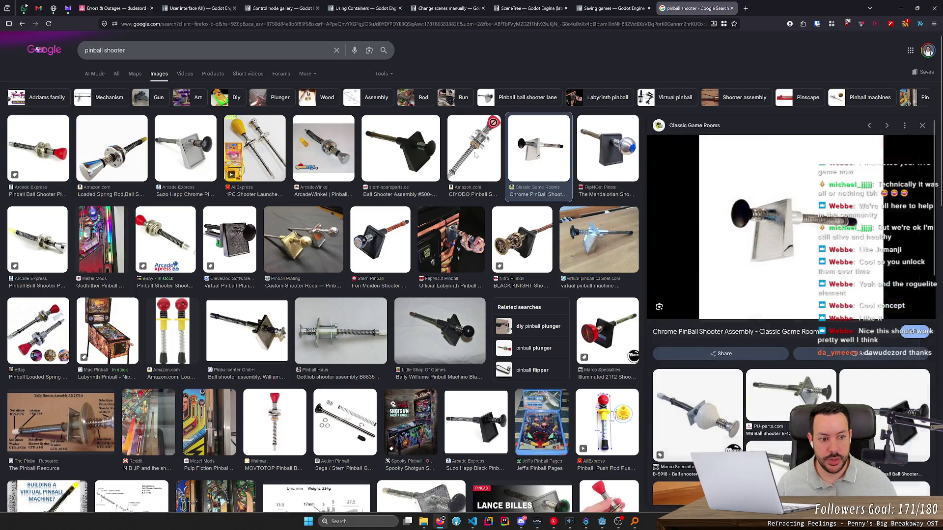
left_click(475, 155)
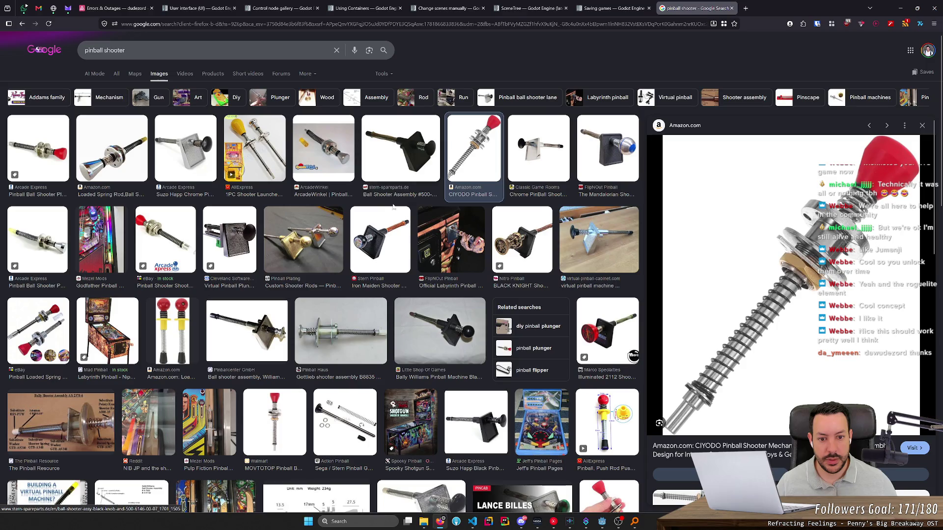
left_click(539, 156)
left_click(603, 157)
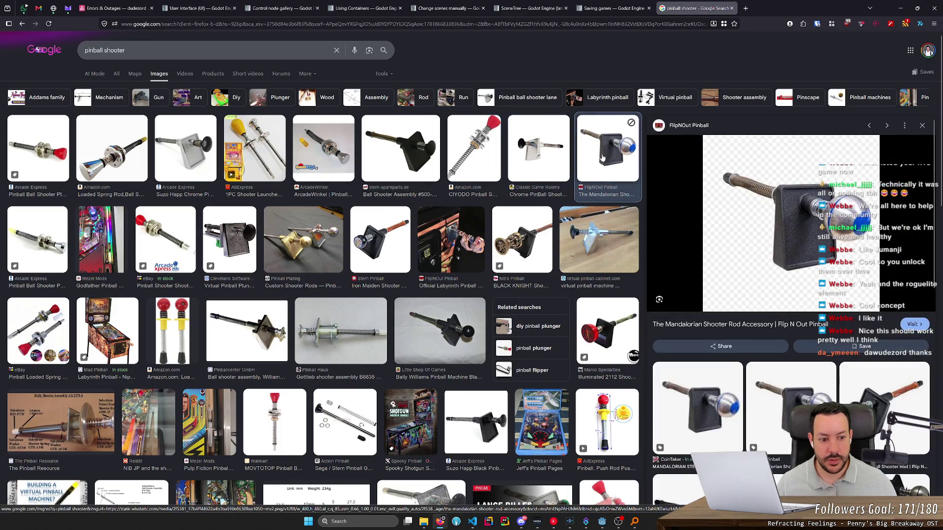
left_click(614, 8)
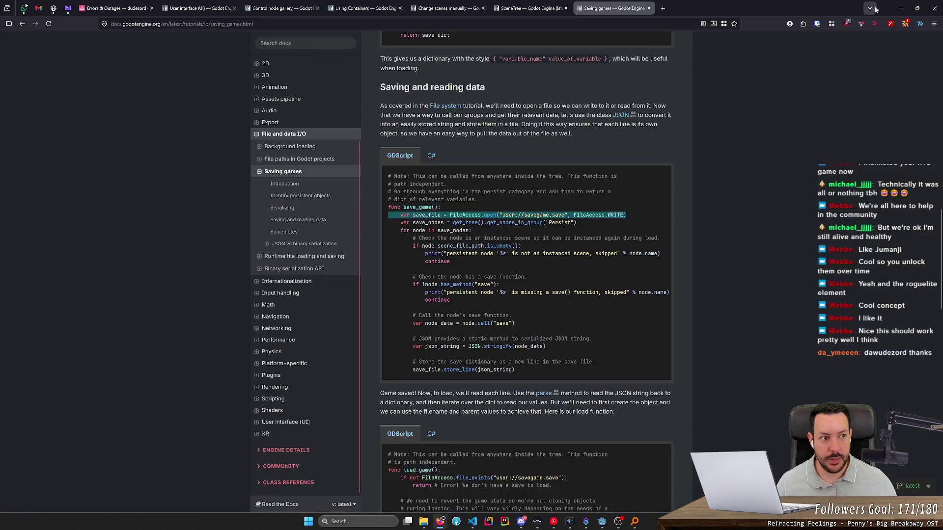
left_click(900, 8)
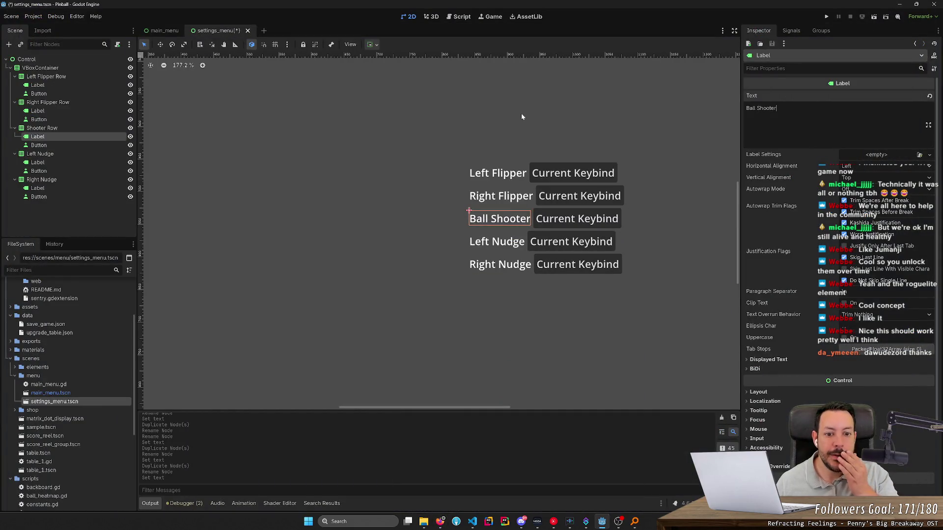
Step: Select all five keybind labels and expand their Layout properties
left_click(49, 164, "ctrl")
left_click(48, 188, "ctrl")
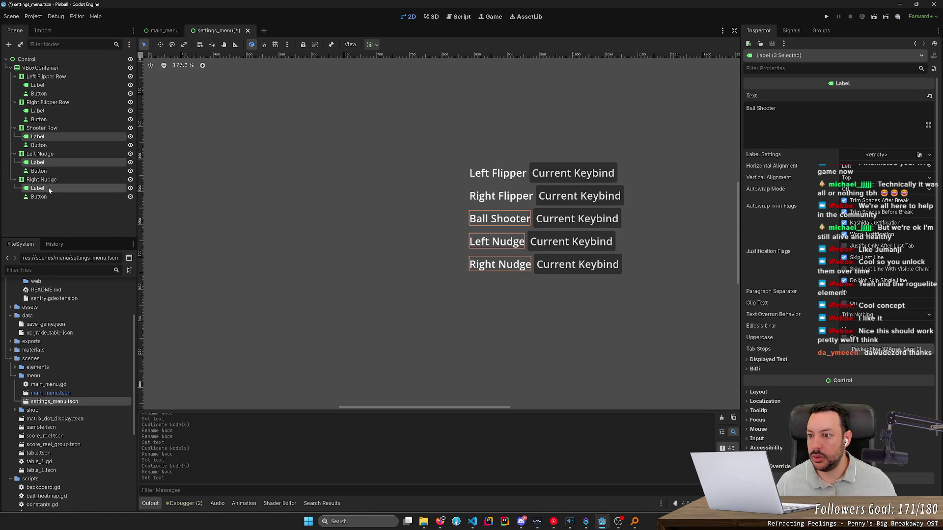
left_click(49, 84, "ctrl")
left_click(50, 111, "ctrl")
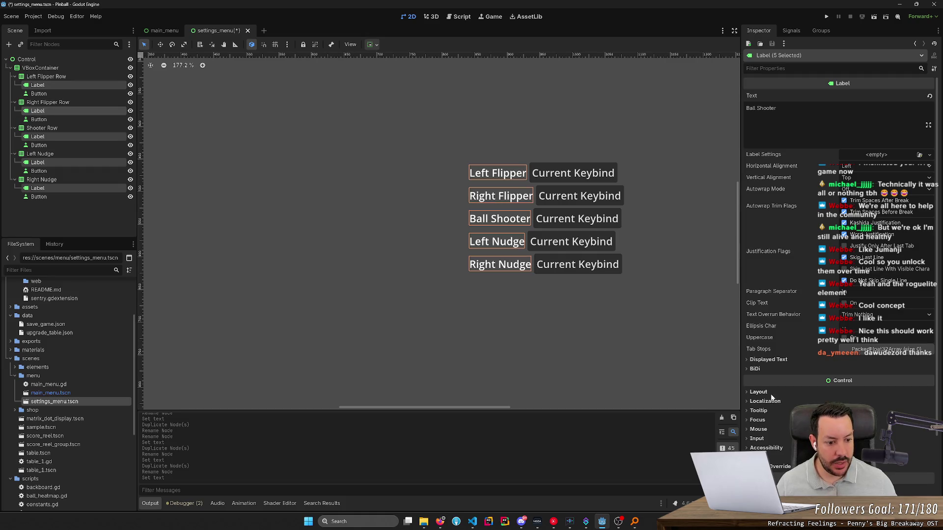
scroll(769, 400, "down", 3)
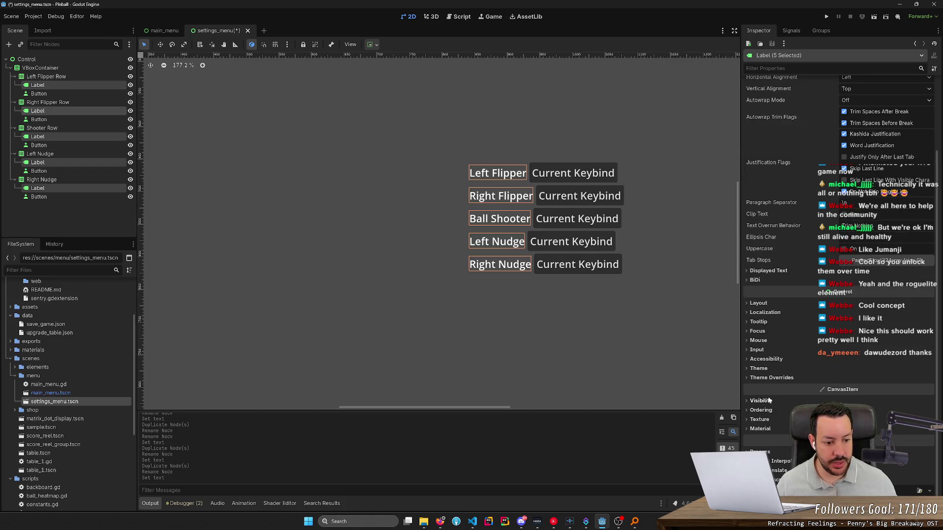
left_click(758, 304)
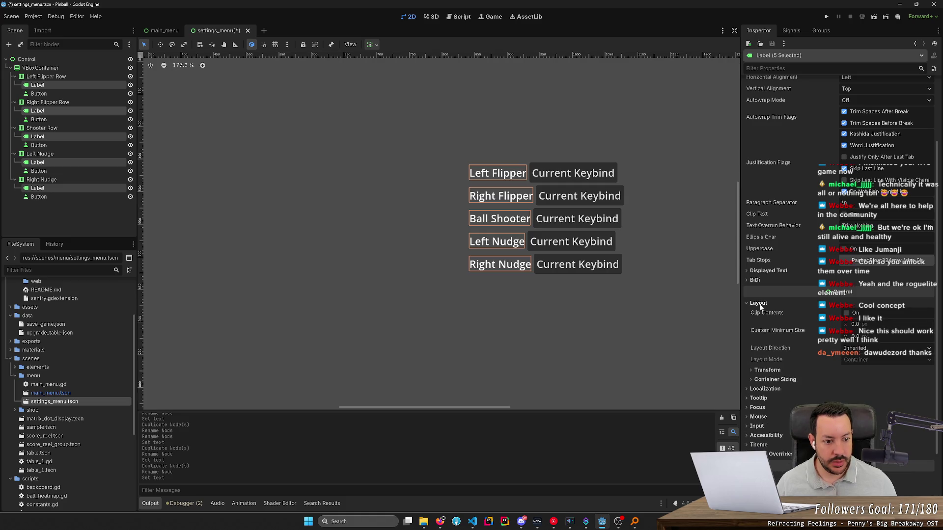
Step: Set the labels' custom minimum width to 120 px, after trying 200 and 150
left_click(867, 326)
type("0")
key("Return")
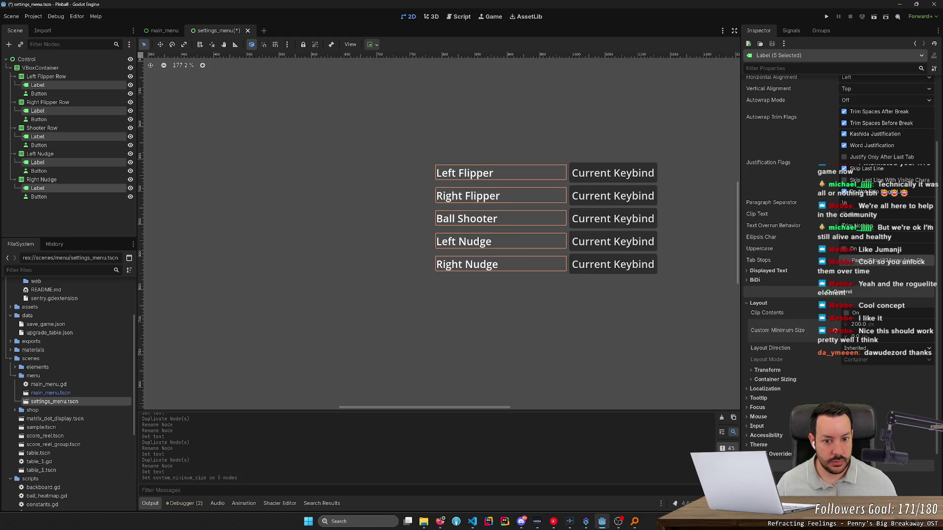
left_click(858, 325)
type("150")
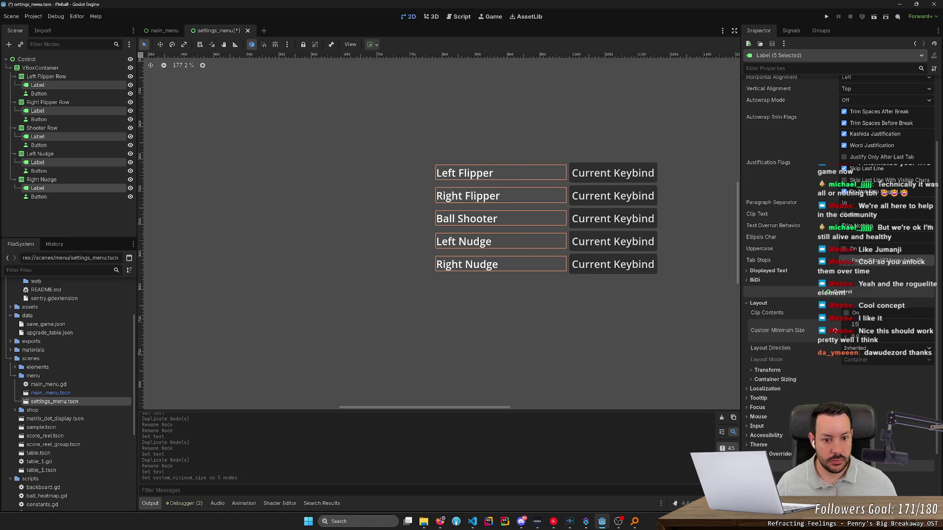
key("Return")
left_click(858, 325)
type("120")
key("Return")
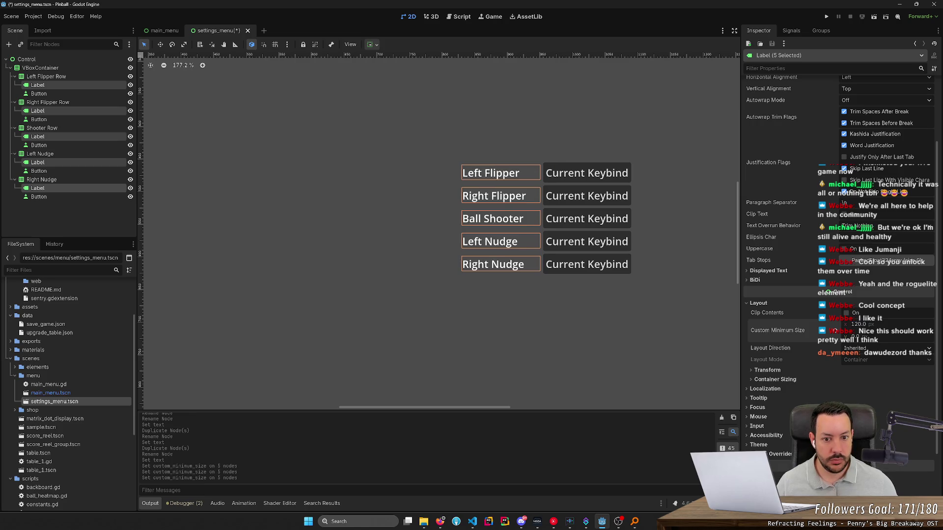
Step: Save the settings menu scene, test-run it, then stop the game
right_click(678, 347)
key("Escape")
key("ctrl+s")
left_click(874, 17)
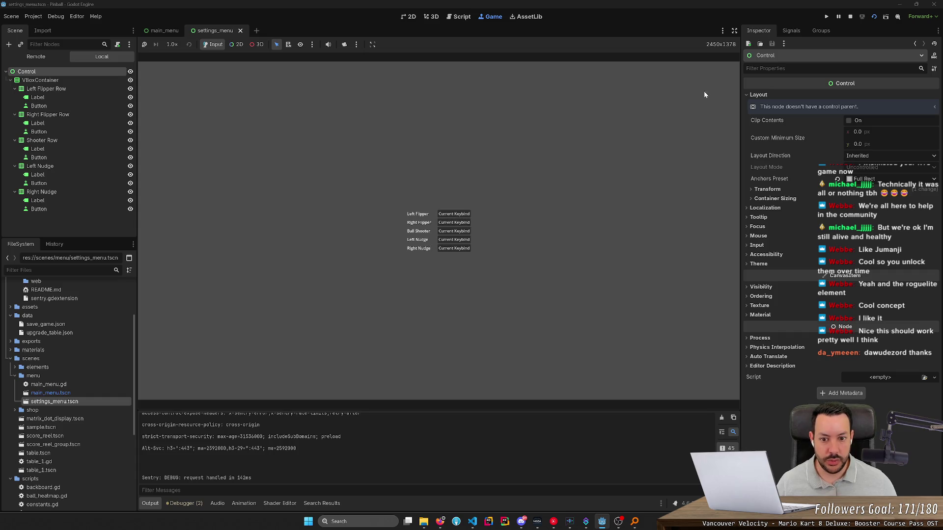
key("F8")
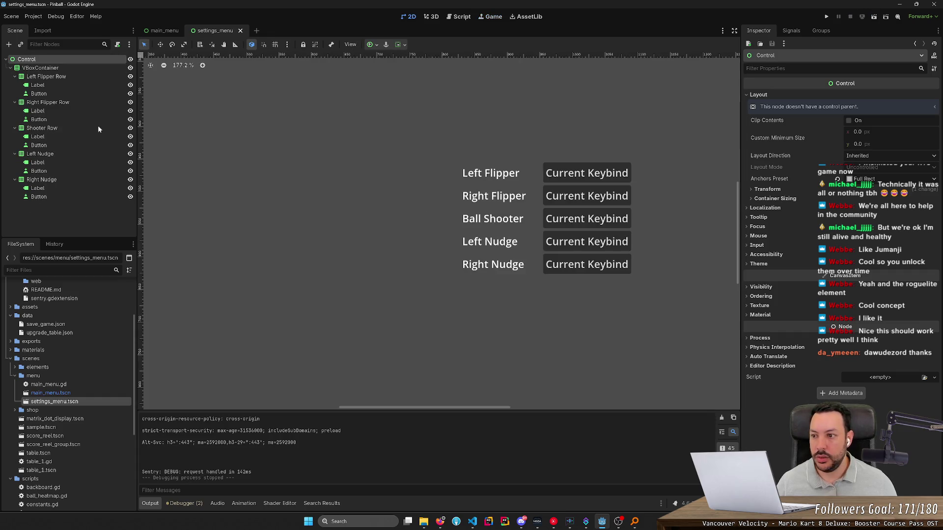
left_click(51, 77)
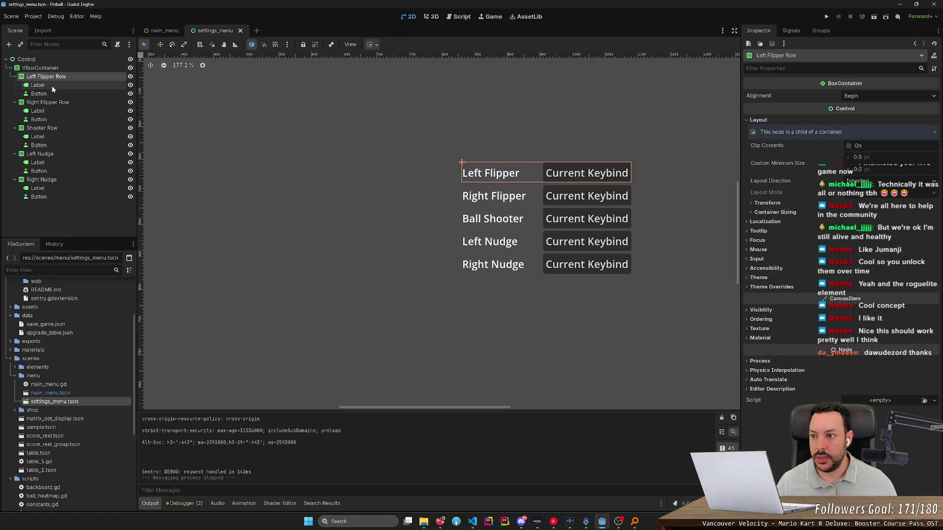
Step: Enable a Font Size override on the five keybind labels and drag it larger
left_click(51, 85)
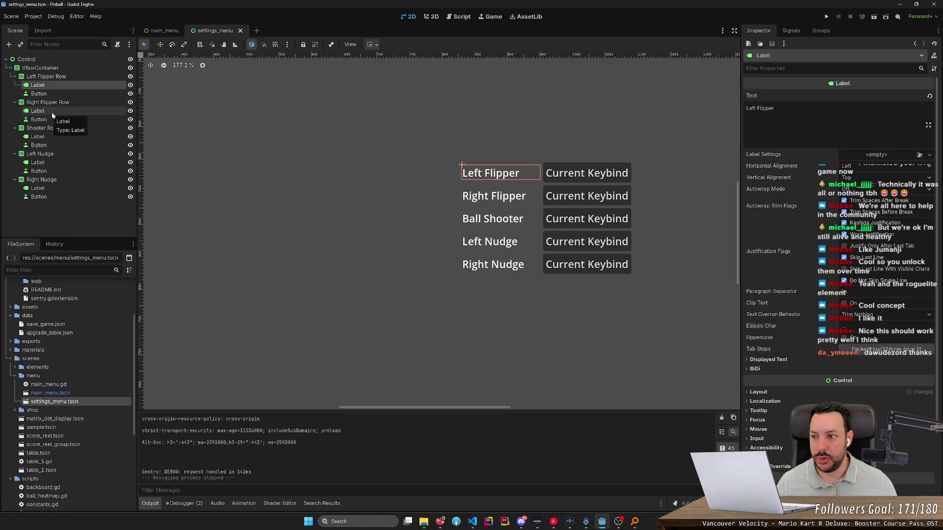
left_click(51, 111, "ctrl")
left_click(51, 137, "ctrl")
left_click(48, 162, "ctrl")
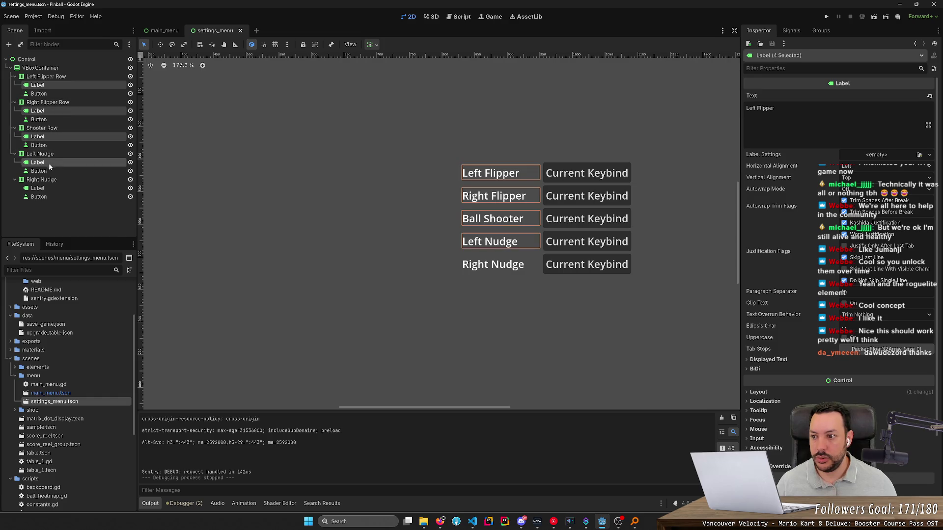
left_click(46, 188, "ctrl")
scroll(761, 383, "down", 4)
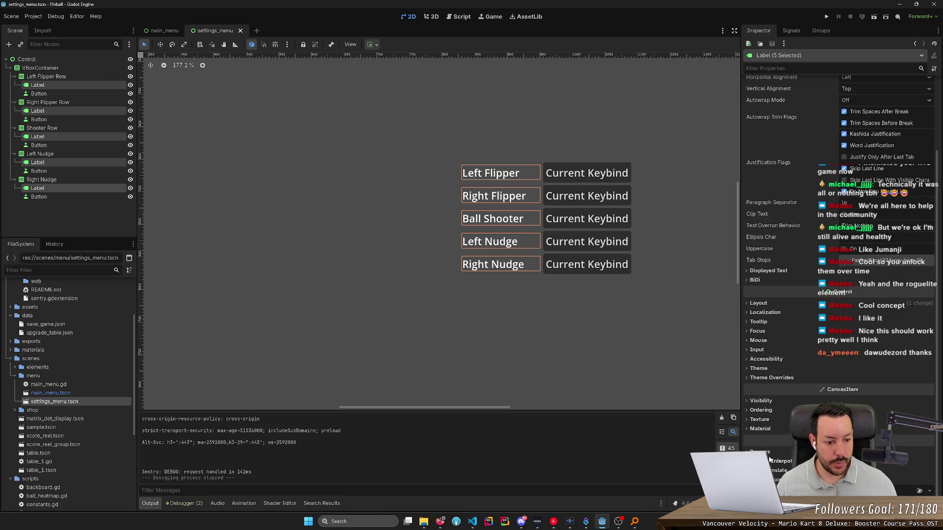
left_click(769, 378)
left_click(767, 413)
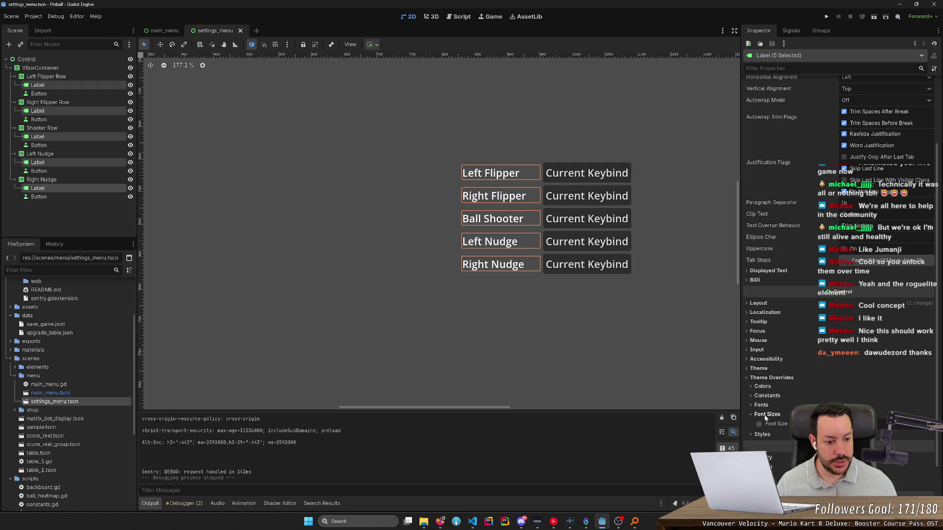
mouse_move(874, 424)
left_mouse_down()
mouse_move(894, 423)
mouse_move(881, 423)
left_mouse_up()
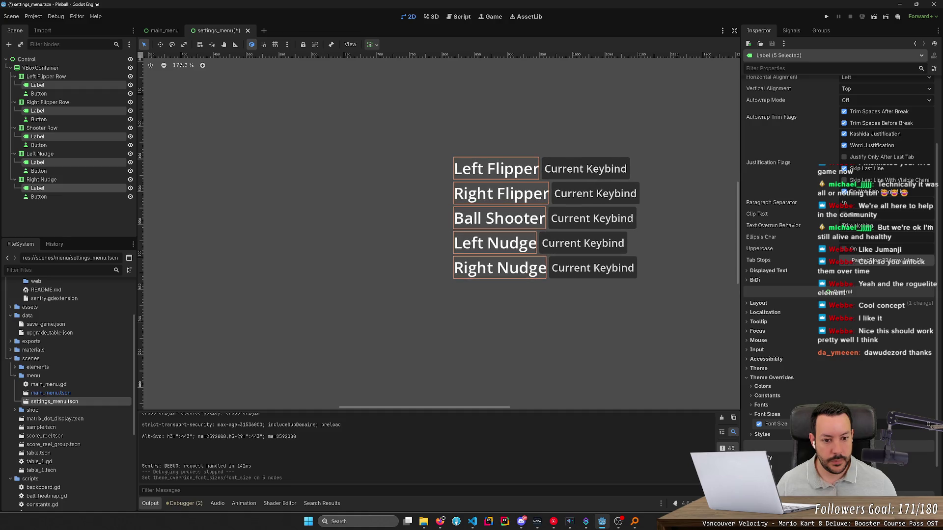
Step: Save the scene, centre the keybind rows in view, and test-run it
right_click(645, 346)
scroll(572, 301, "down", 5)
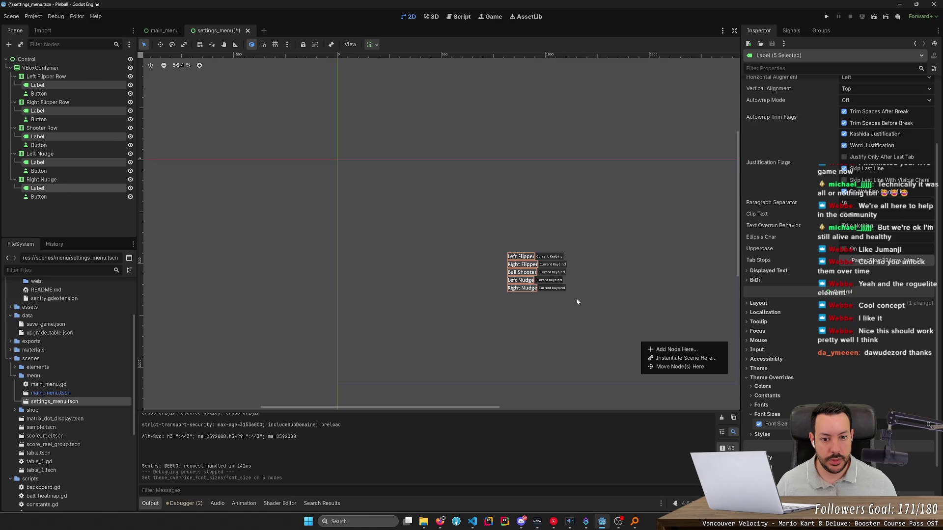
key("Escape")
key("ctrl+s")
left_click_drag(544, 125, 418, 100)
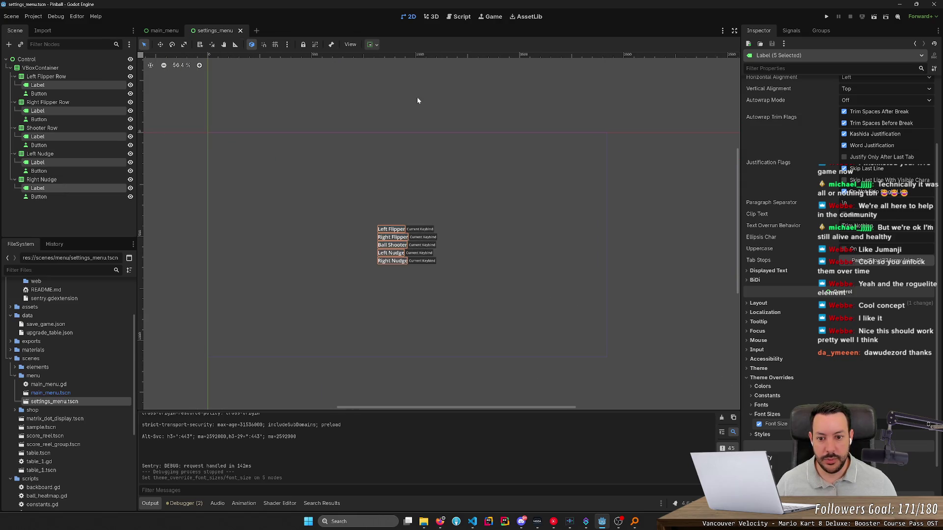
left_click(872, 16)
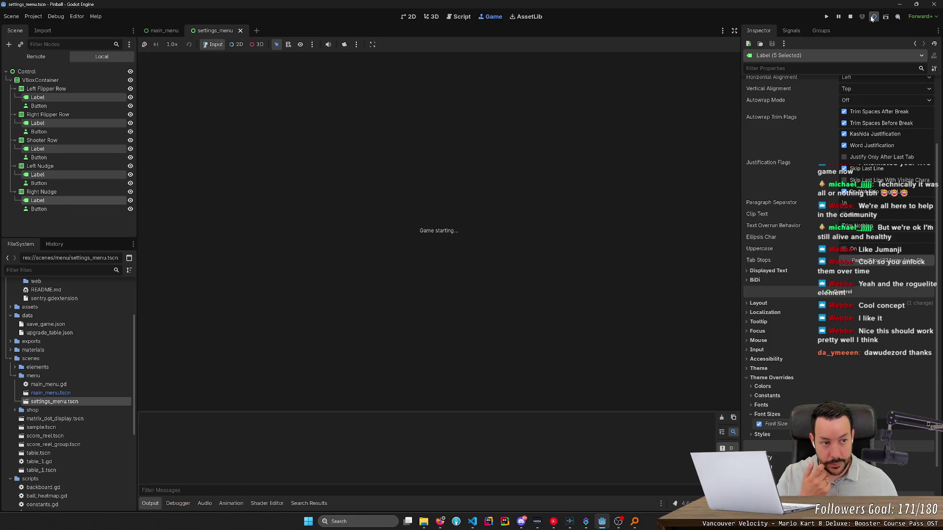
left_click(849, 17)
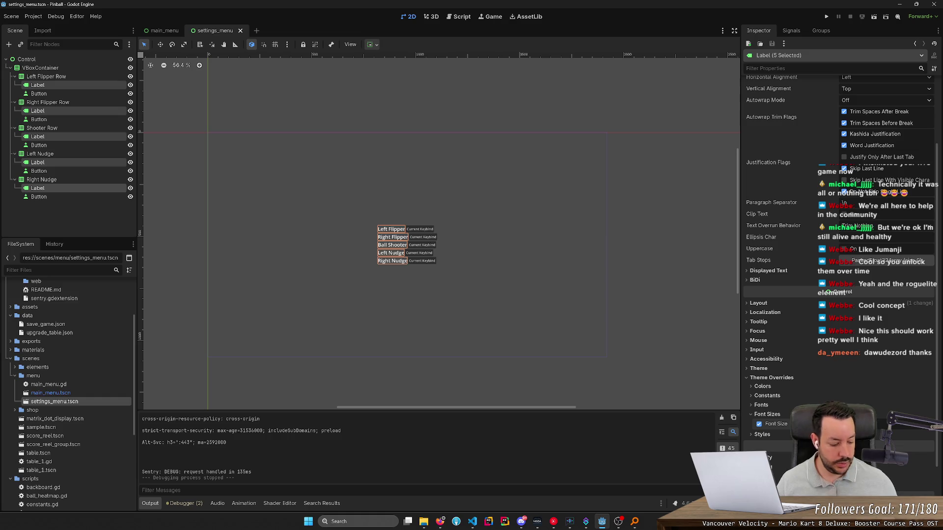
Step: Raise the labels' font size to 40 px, test-running the scene after each change
key("Return")
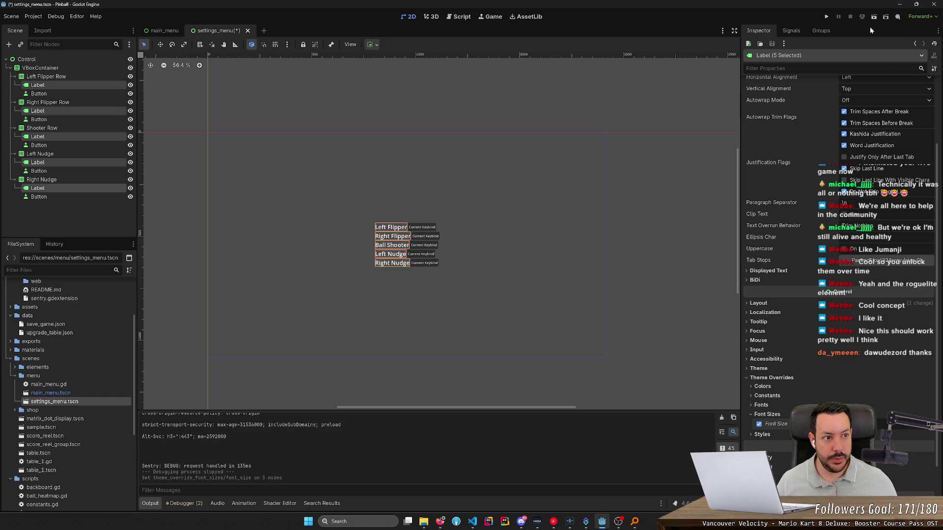
left_click(874, 18)
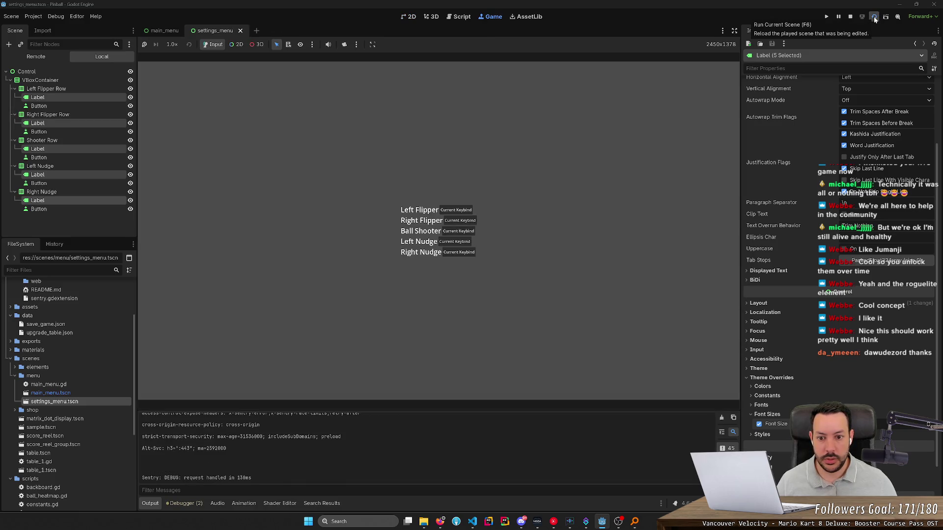
left_click(850, 17)
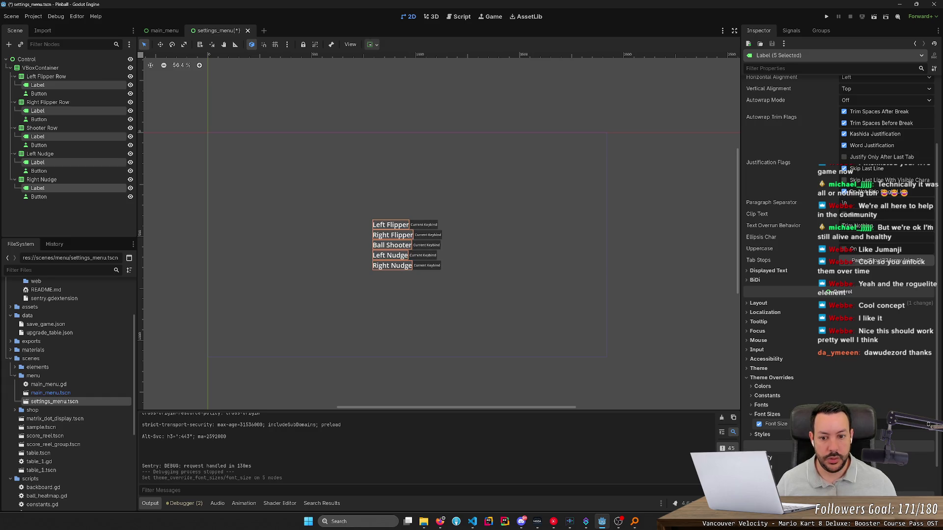
left_click(874, 17)
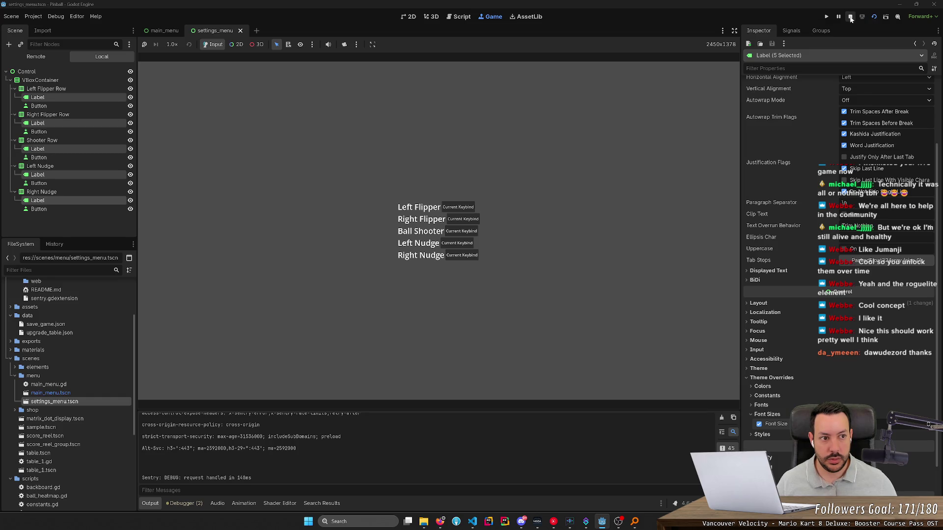
left_click(850, 17)
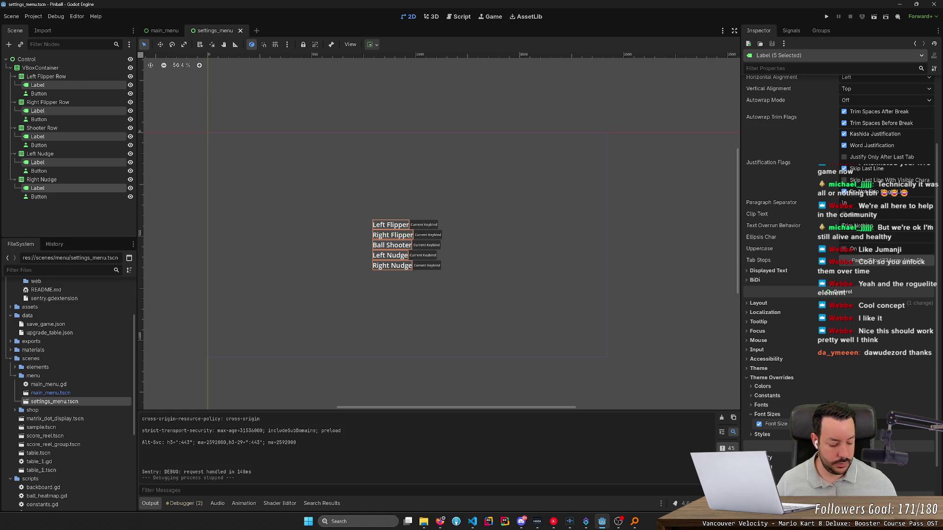
key("Return")
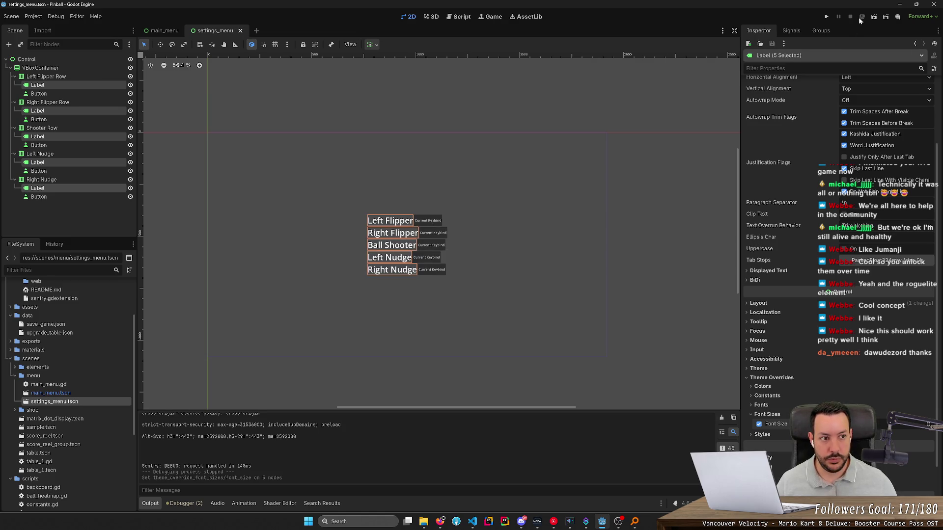
left_click(874, 17)
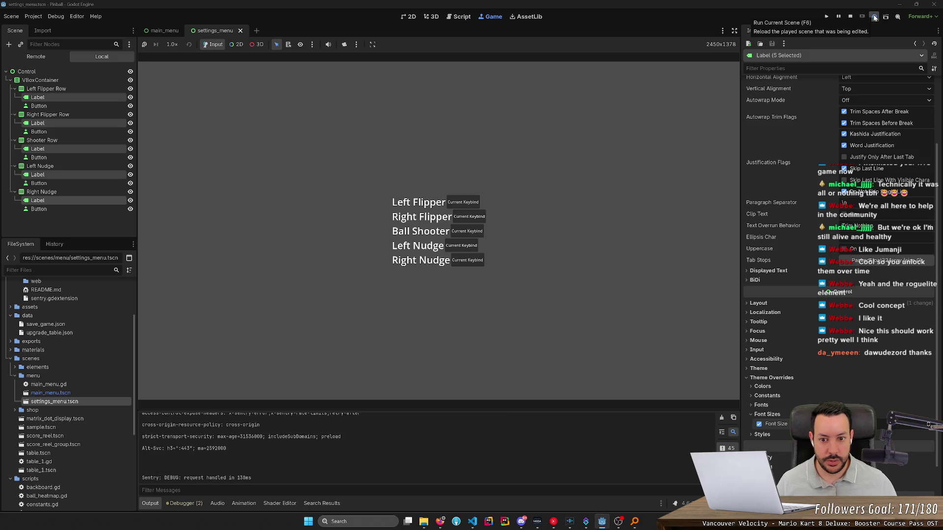
left_click(850, 16)
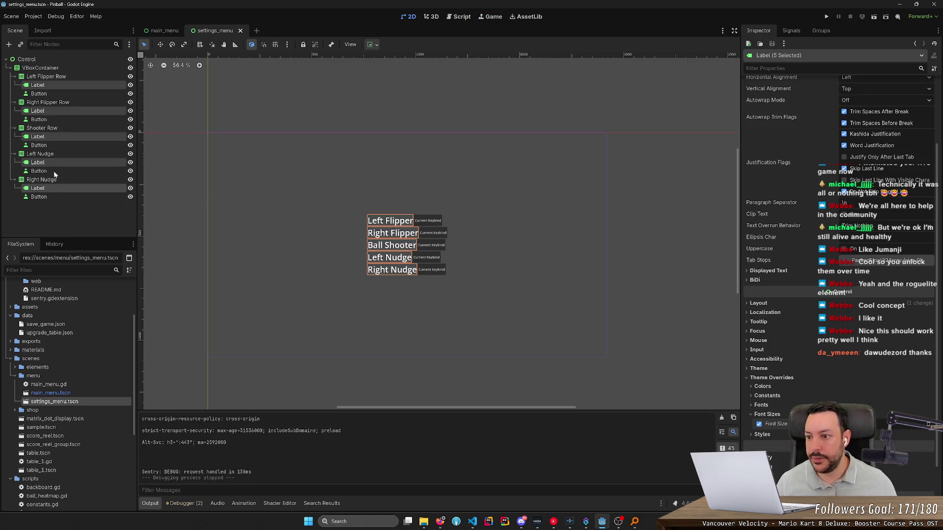
Step: Set the labels' custom minimum width to 260 px, after trying 150 and 250
scroll(774, 430, "down", 2)
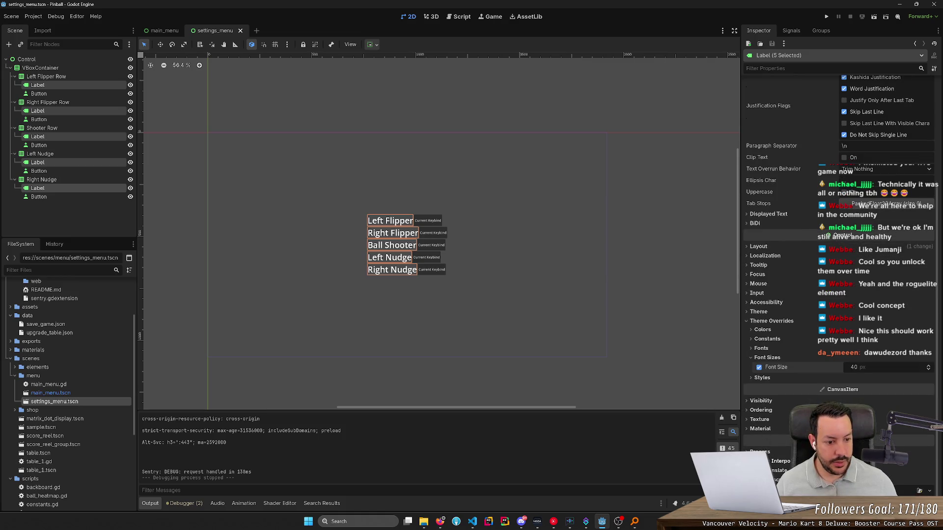
left_click(759, 247)
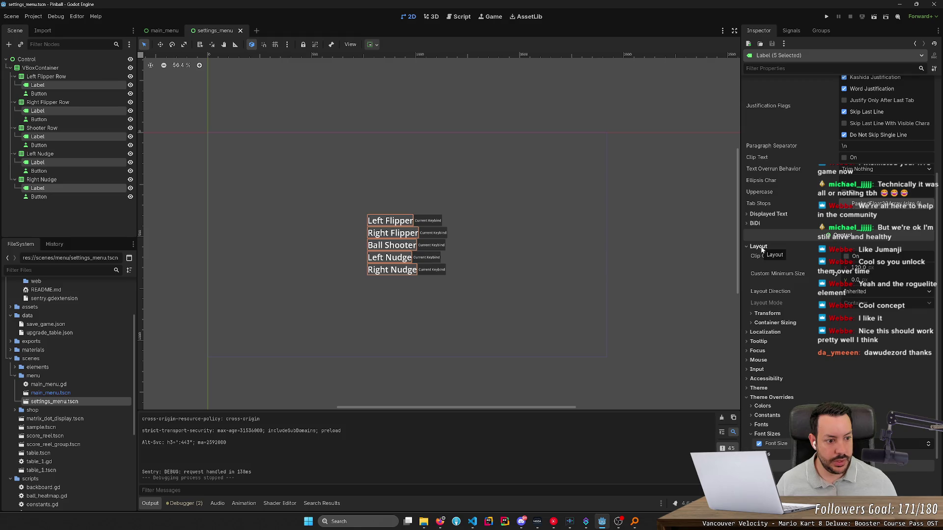
type("150")
key("Return")
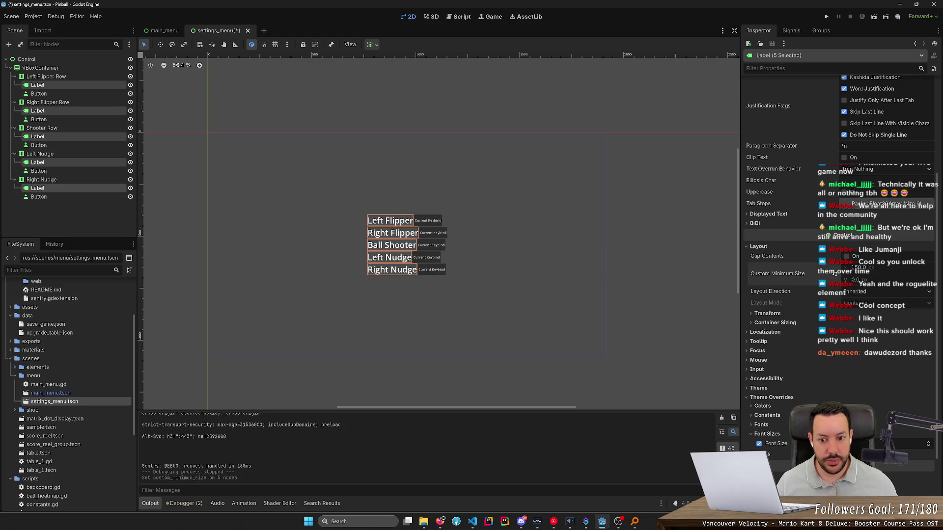
type("250")
key("Return")
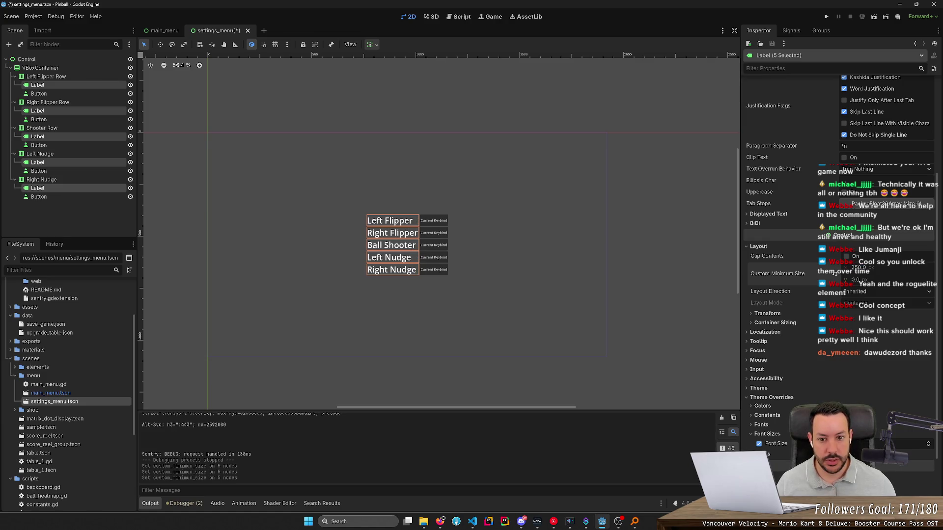
type("260")
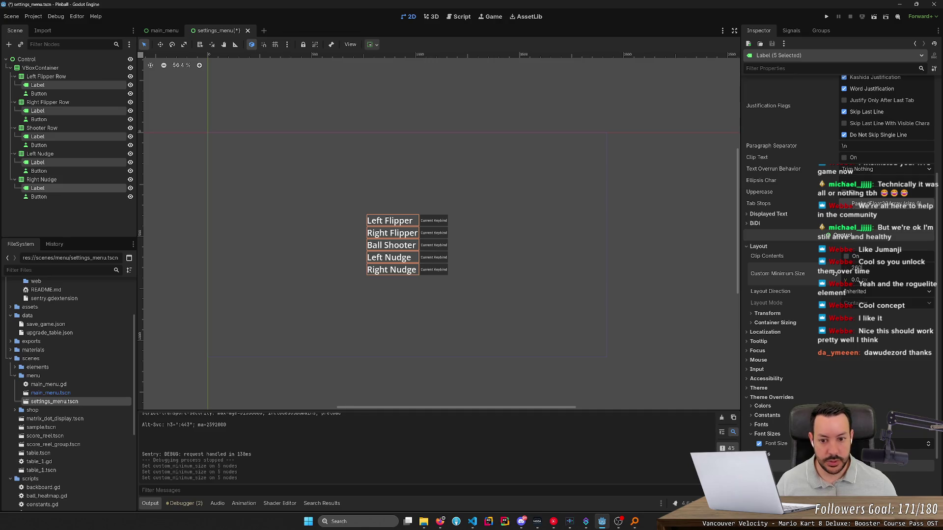
key("Return")
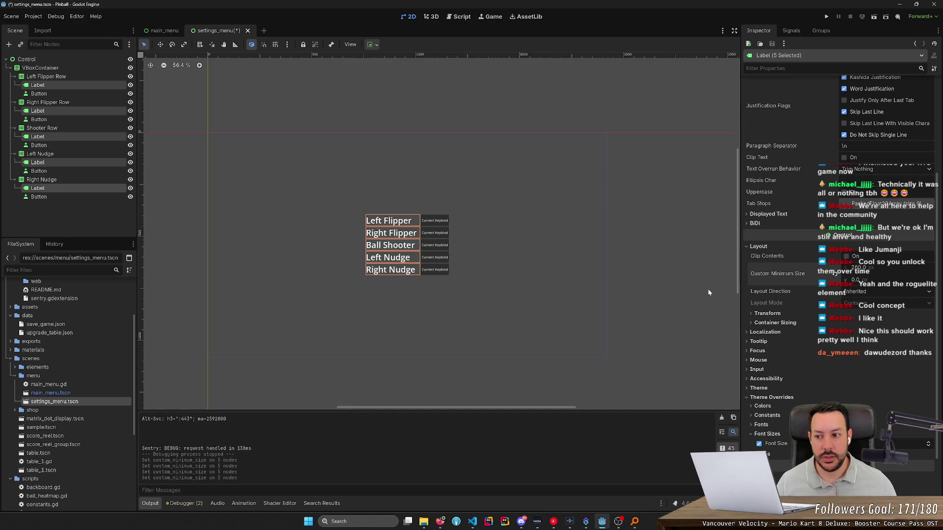
left_click(74, 196)
Step: Select the five Current Keybind buttons and set their minimum width to 300 px
left_click(68, 171, "ctrl")
left_click(69, 145, "ctrl")
left_click(71, 120, "ctrl")
left_click(78, 94, "ctrl")
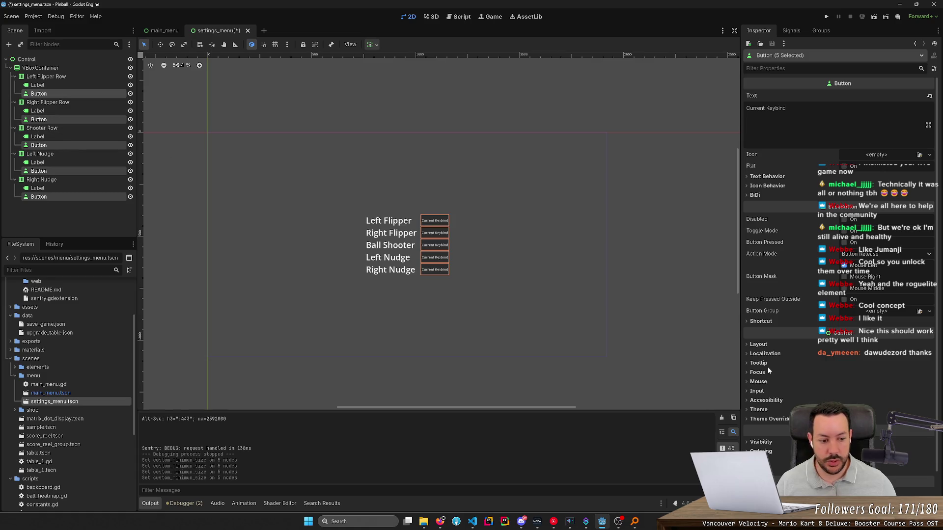
scroll(767, 371, "down", 2)
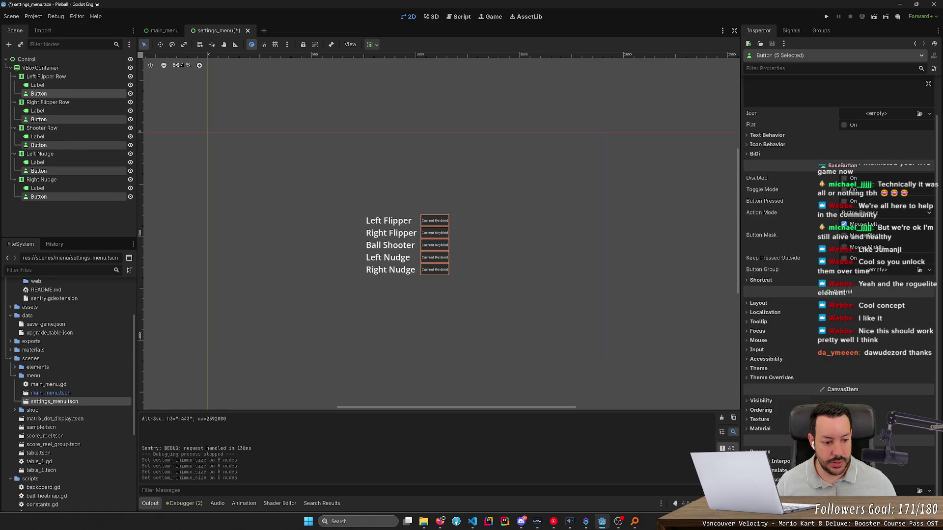
left_click(759, 304)
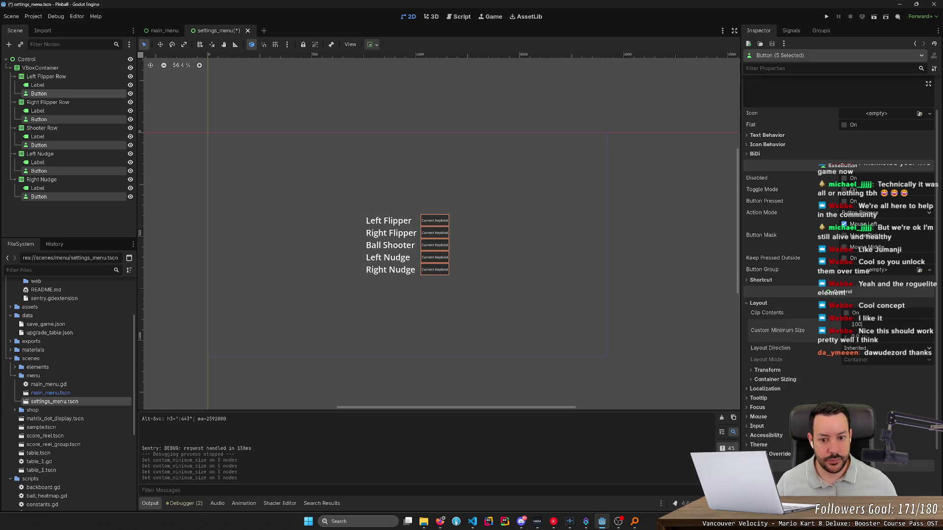
key("Return")
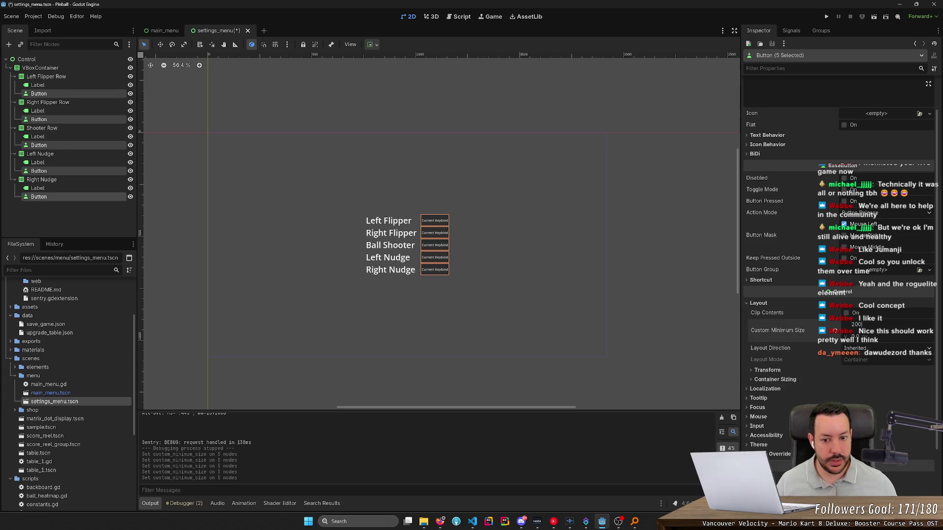
key("Return")
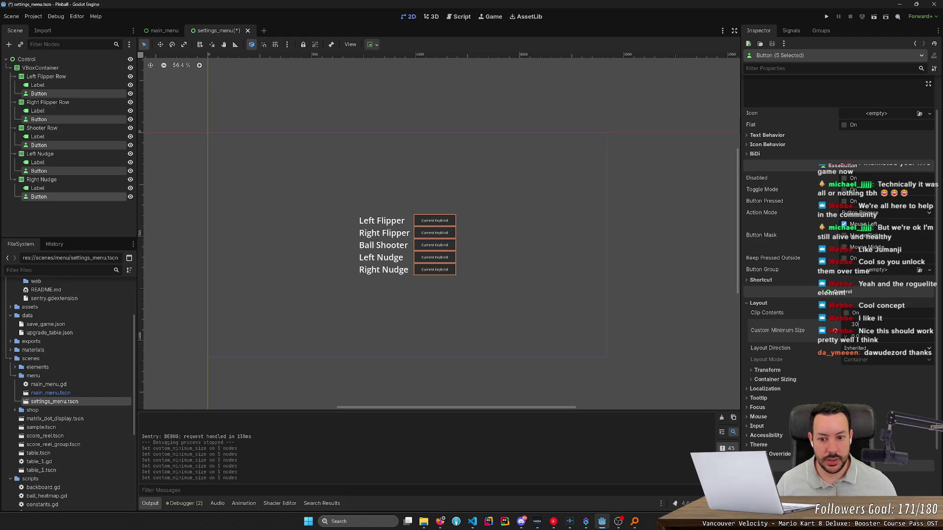
type("0")
key("Return")
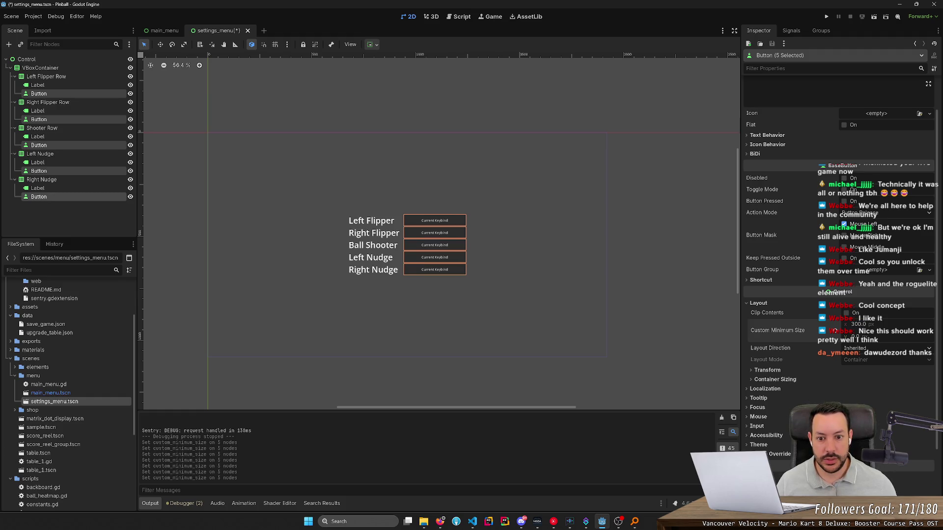
Step: Give the buttons a font size override of about 12, then save the scene
left_click(767, 447)
scroll(767, 447, "down", 2)
left_click(764, 378)
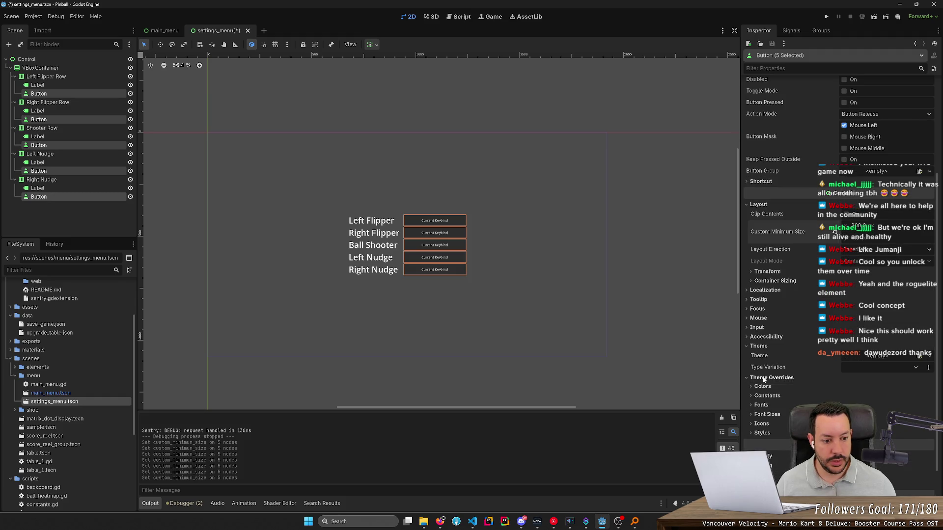
left_click(759, 415)
left_click(759, 424)
type("12")
key("Return")
key("Down")
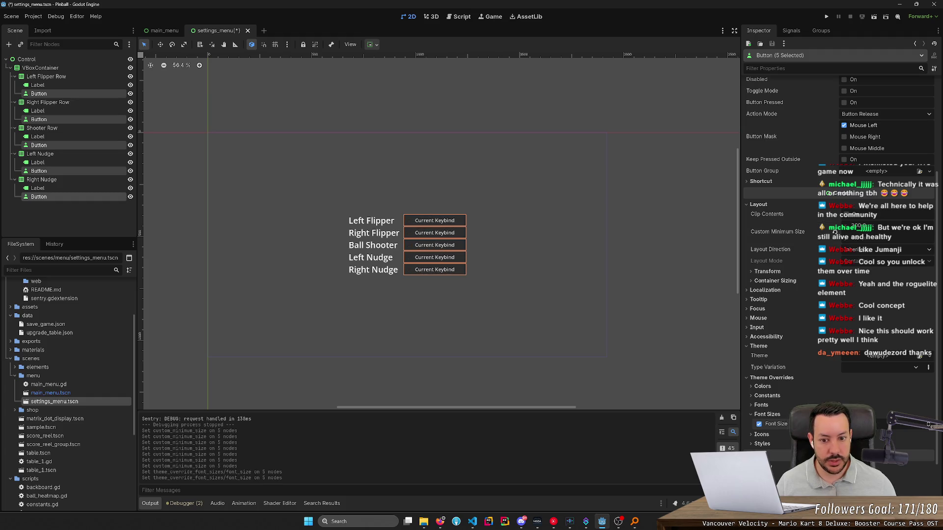
key("Up")
key("ctrl+s")
left_click(664, 171)
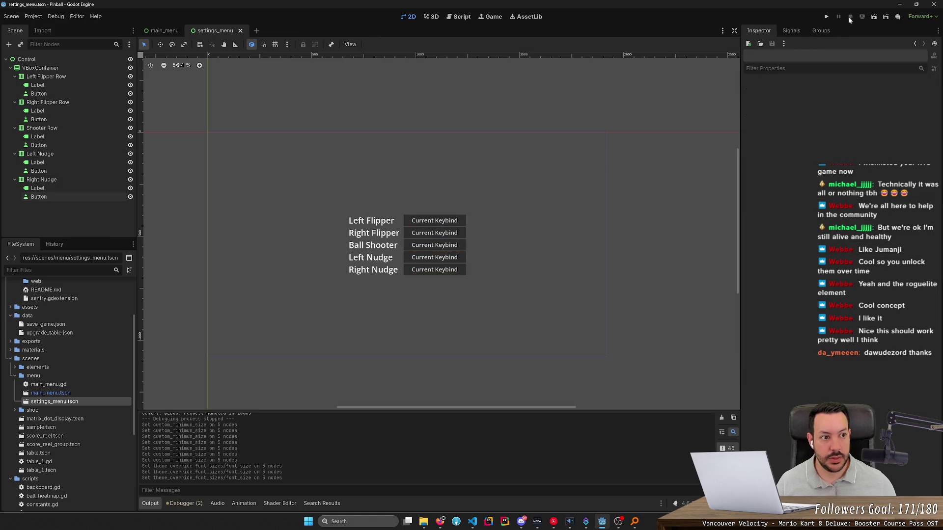
left_click(873, 16)
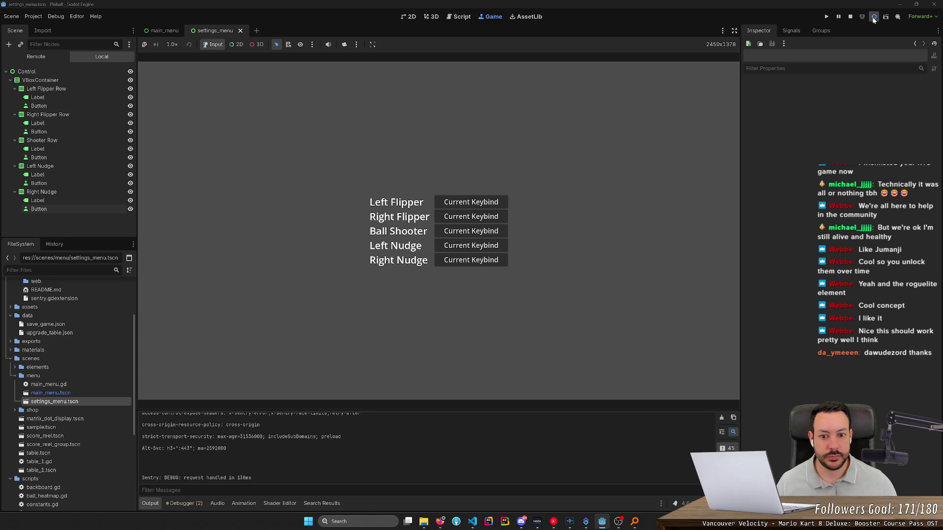
left_click(848, 18)
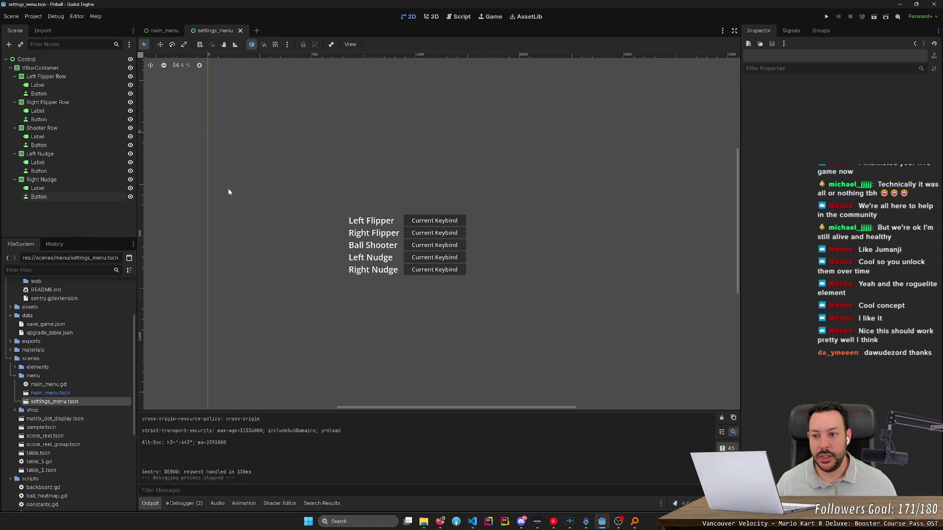
left_click(60, 79)
right_click(60, 78)
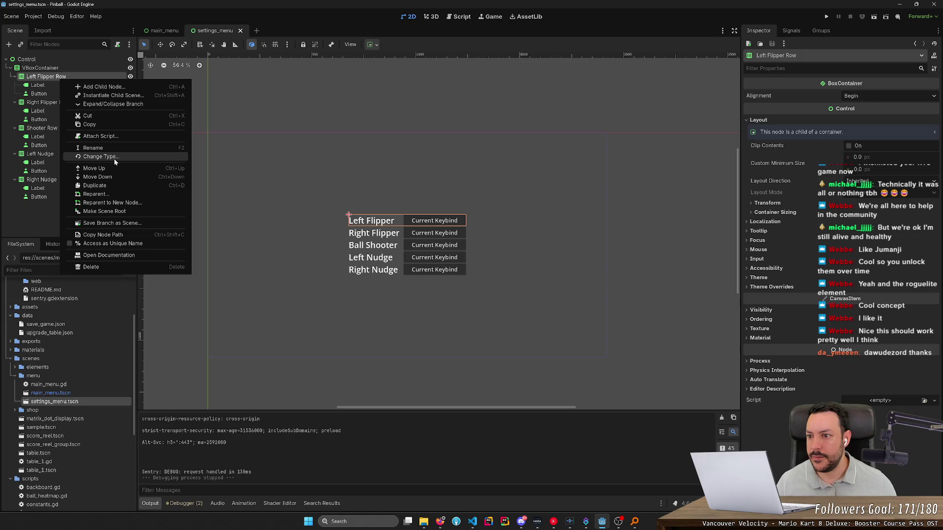
Step: Dismiss the scene tree filter and glance at the main_menu scene before returning
left_click(131, 45)
left_click(131, 46)
left_click(131, 46)
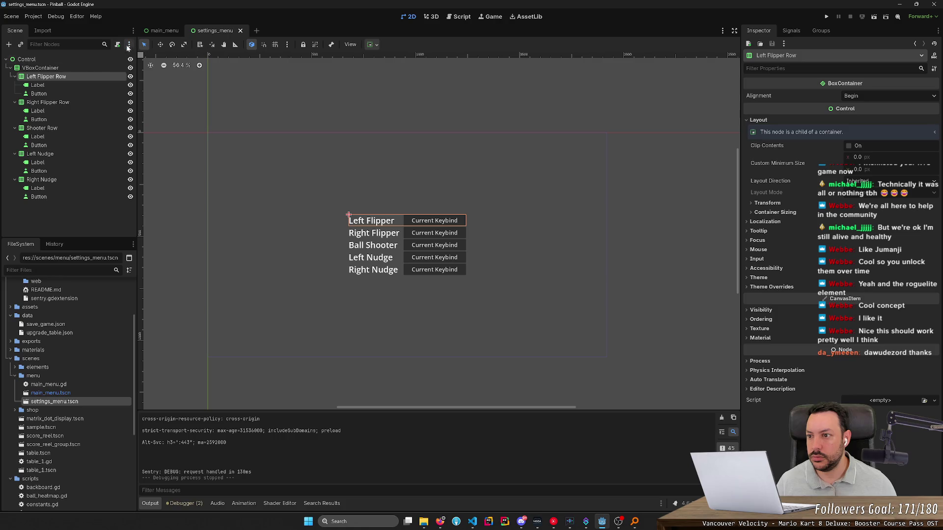
left_click(164, 30)
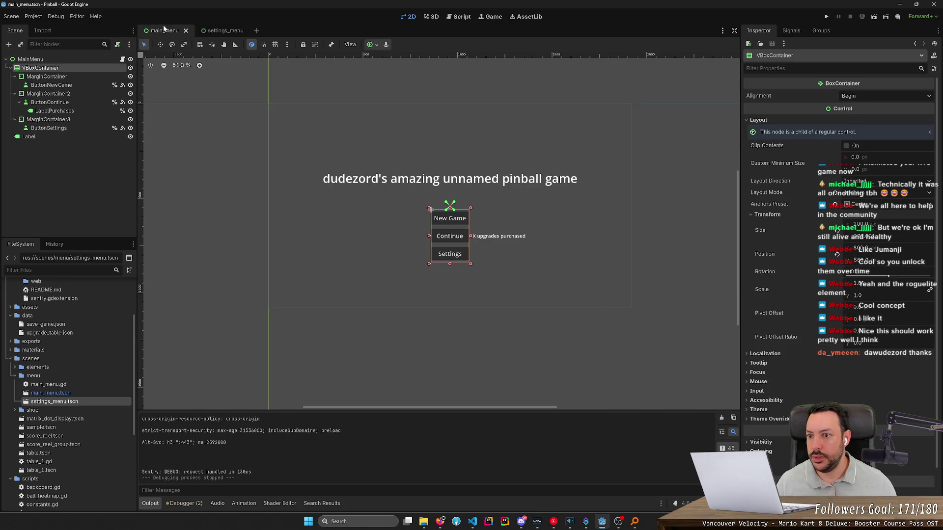
left_click(216, 30)
Step: Reparent the Left Flipper Row under a new MarginContainer
right_click(65, 77)
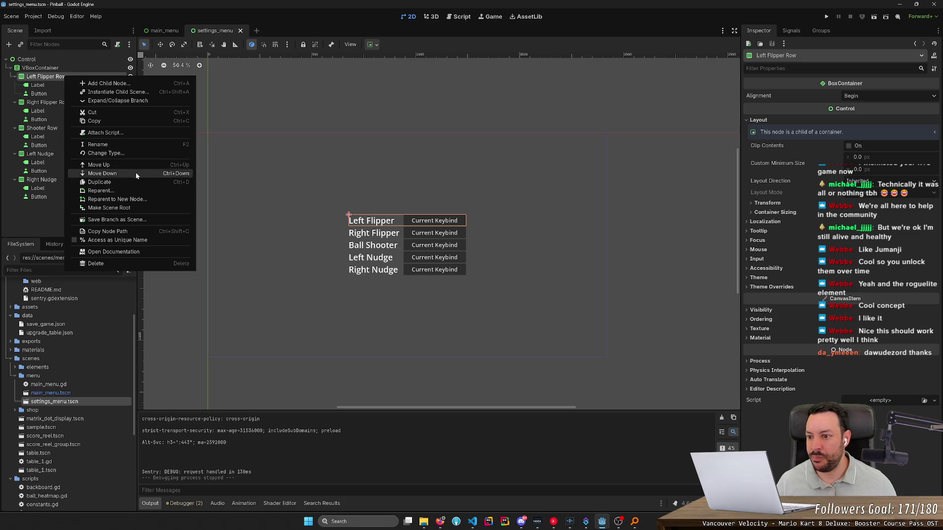
left_click(142, 200)
type("Margin")
key("Return")
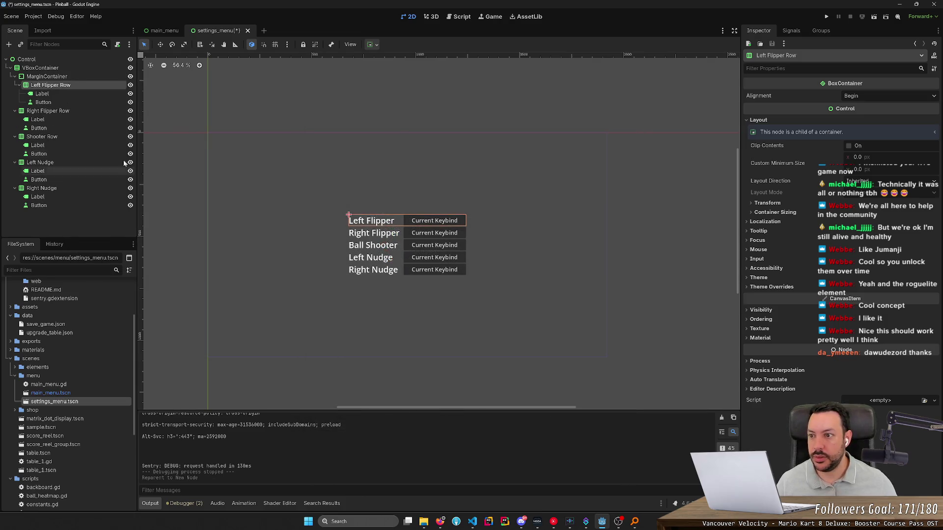
Step: Set the MarginContainer's Margin Top and Margin Bottom overrides to 10
left_click(85, 77)
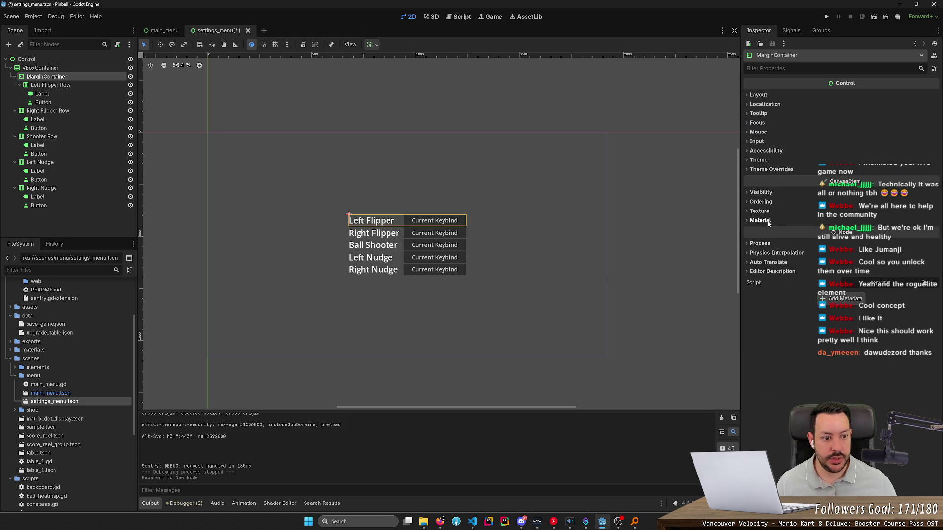
left_click(766, 170)
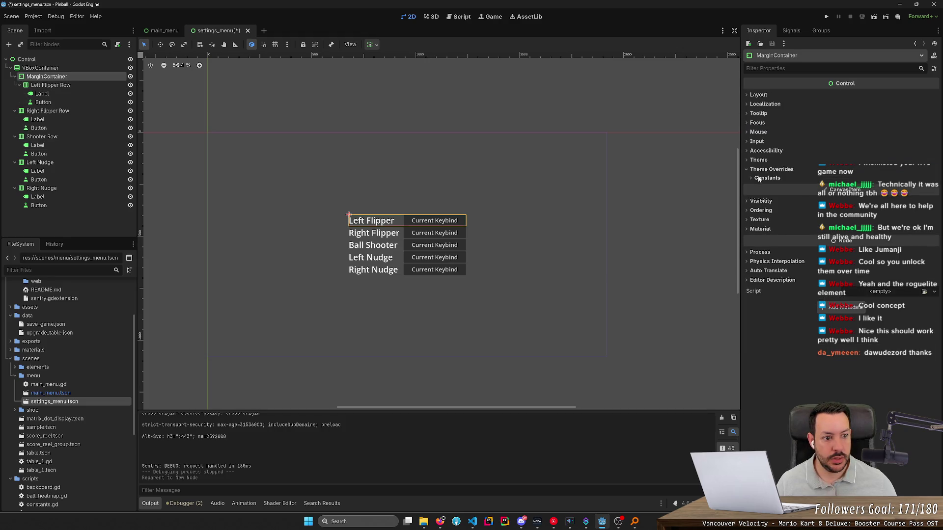
left_click(760, 179)
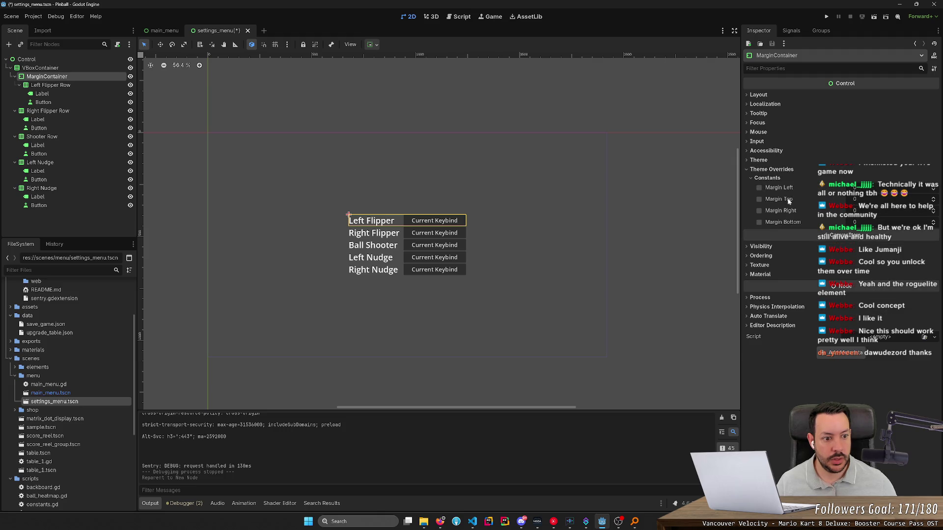
left_click(759, 221)
left_click(805, 200)
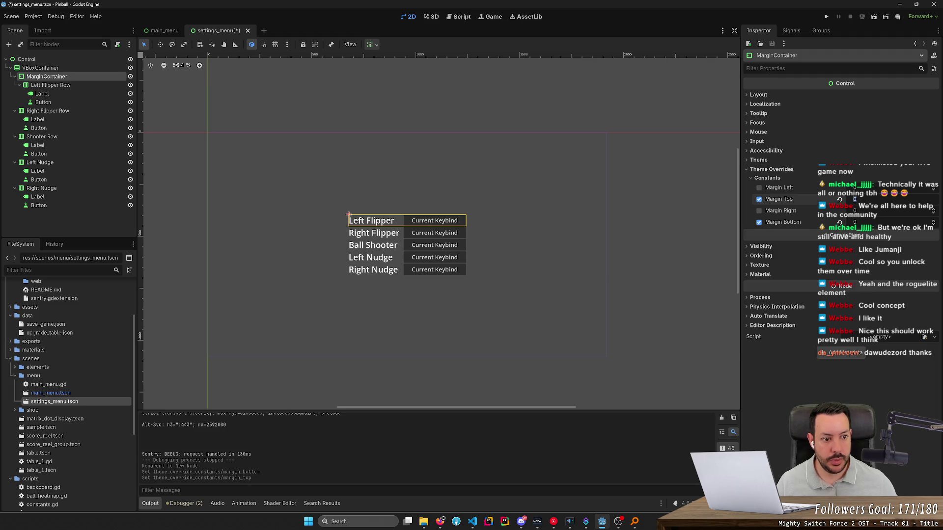
type("10")
key("Return")
left_click(857, 222)
type("10")
key("Return")
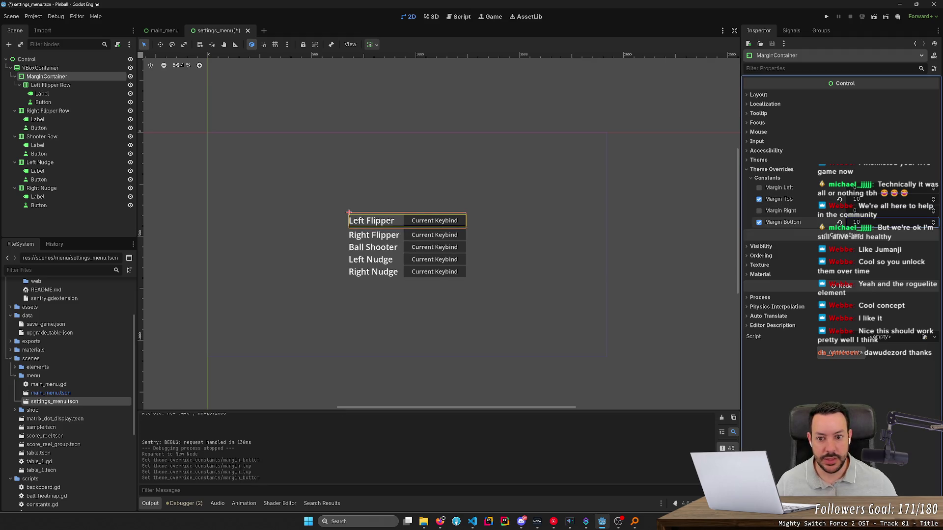
left_click(61, 87)
left_click(63, 78)
left_click(57, 111)
Step: Wrap the Right Flipper, Right Nudge and Left Nudge rows each in a MarginContainer
right_click(57, 112)
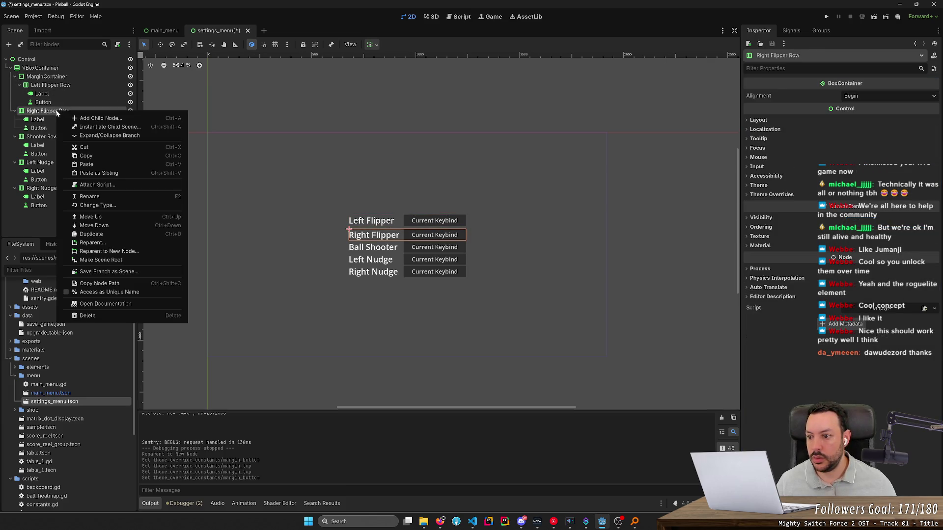
left_click(134, 252)
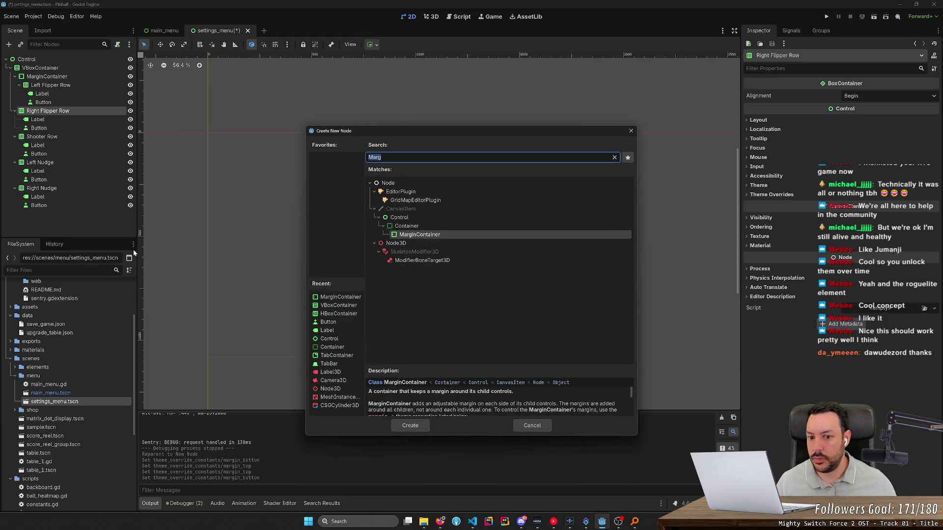
double_click(422, 235)
left_click(59, 197)
right_click(59, 198)
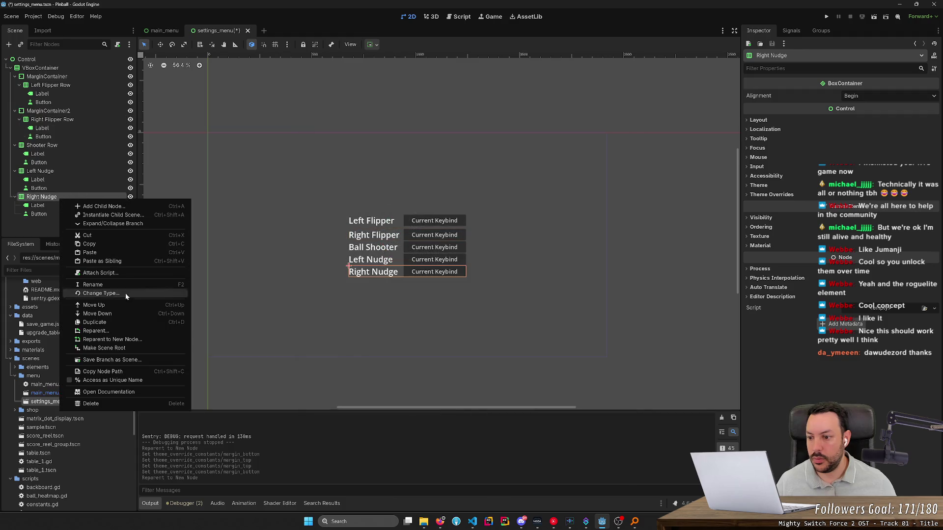
left_click(133, 340)
left_click(422, 424)
left_click(42, 171)
right_click(48, 172)
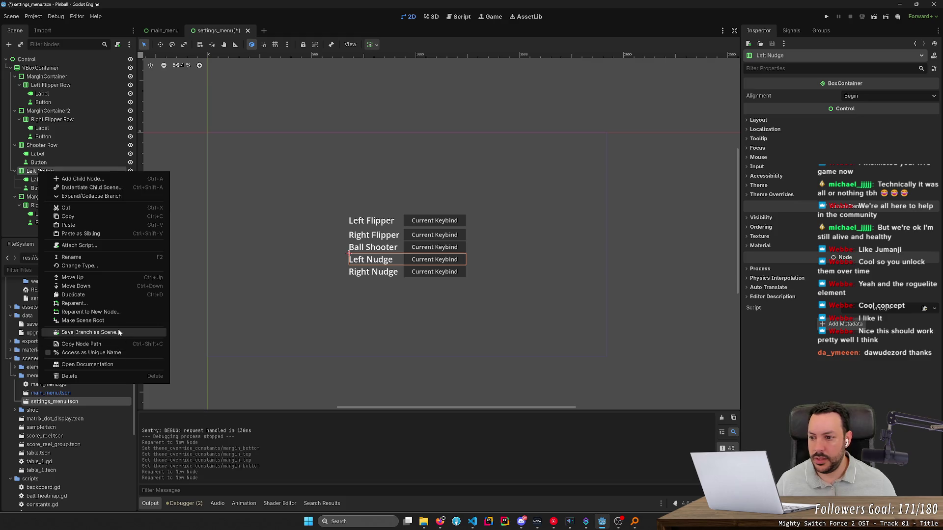
left_click(108, 312)
left_click(410, 425)
Step: Wrap the Shooter Row in its own MarginContainer as well
left_click(72, 204)
left_click(66, 169, "ctrl")
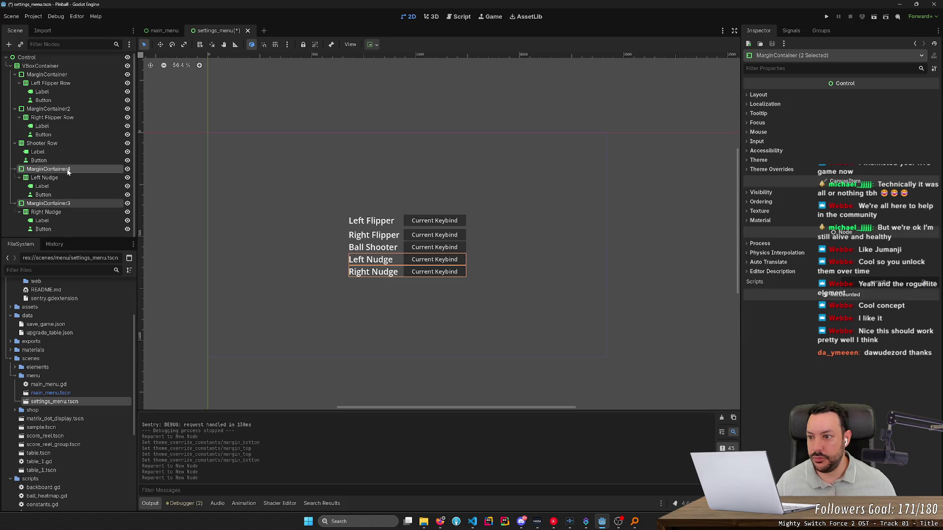
left_click(66, 111, "ctrl")
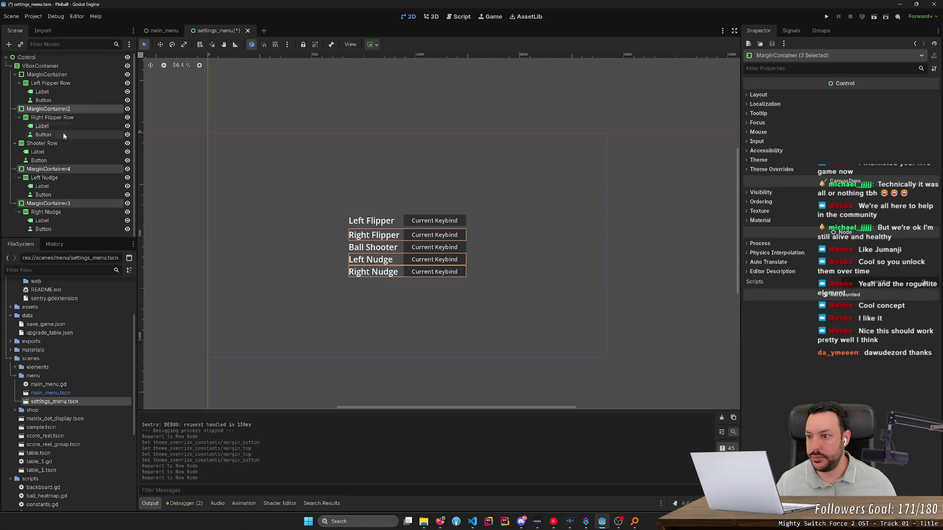
left_click(60, 144)
right_click(60, 145)
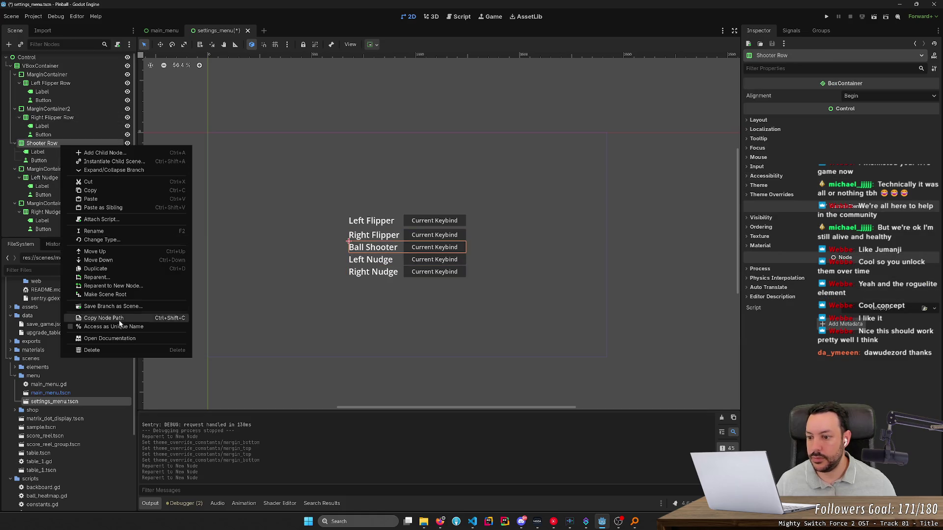
left_click(128, 286)
left_click(411, 425)
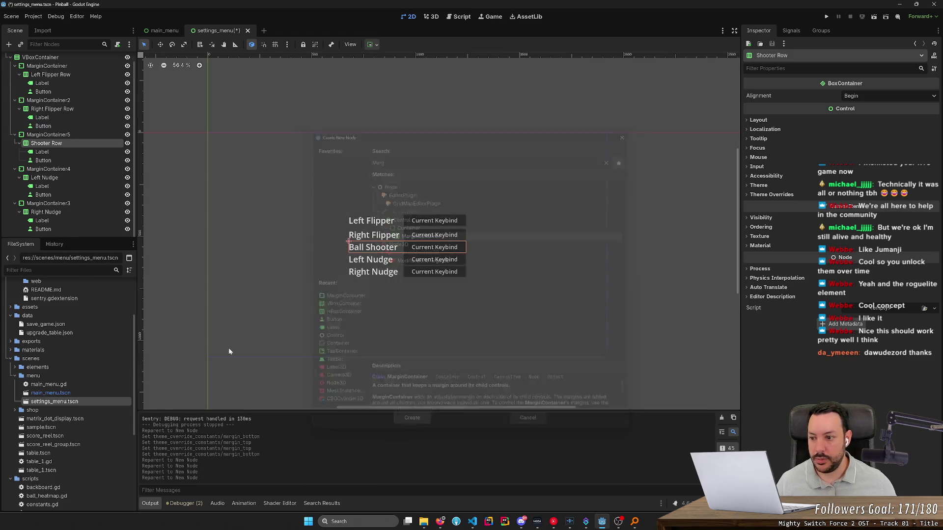
Step: Select the five MarginContainers, then clear the first container's own top and bottom margin overrides
left_click(57, 203)
left_click(62, 169, "ctrl")
left_click(63, 136, "ctrl")
left_click(68, 100, "ctrl")
left_click(72, 68, "ctrl")
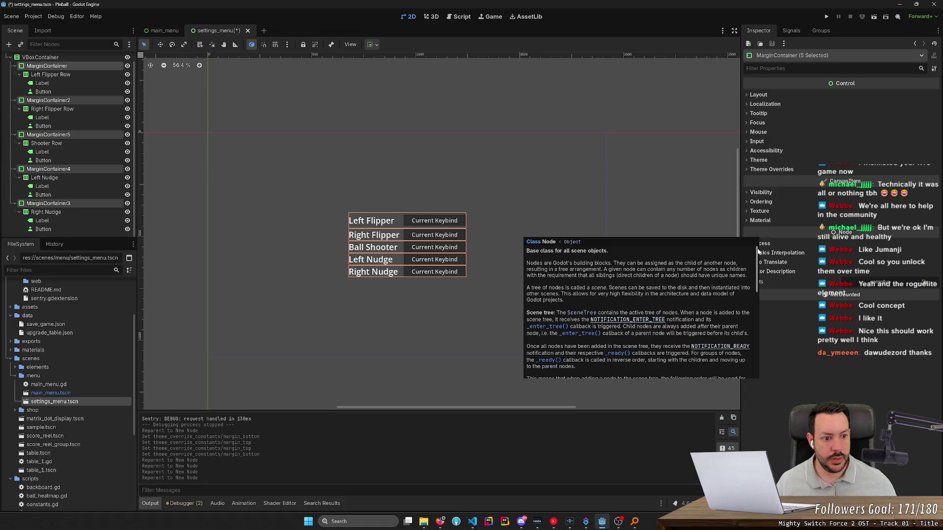
left_click(771, 169)
left_click(766, 178)
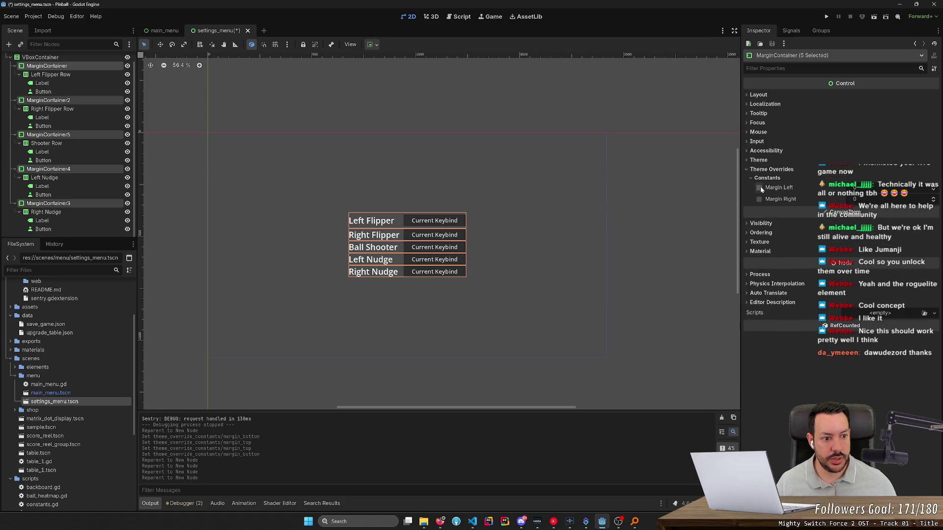
left_click(70, 64)
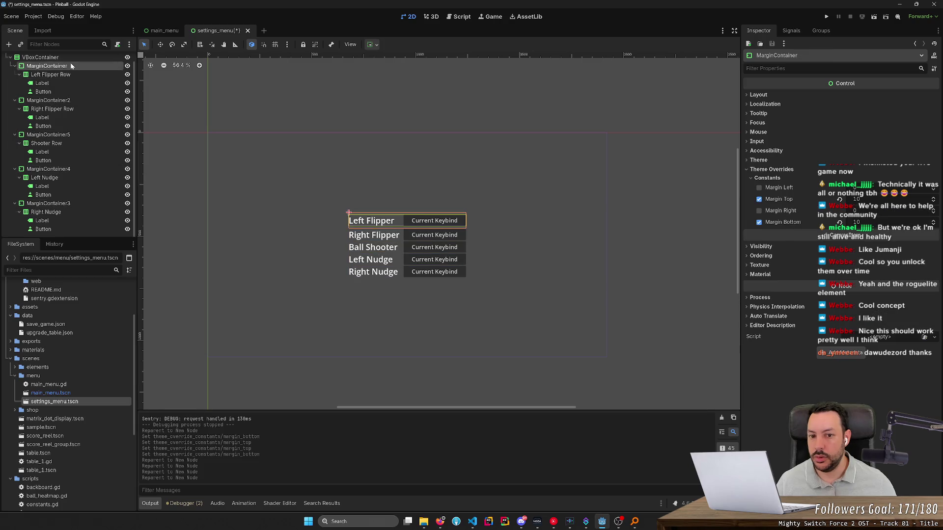
left_click(760, 199)
left_click(759, 222)
Step: Give all five MarginContainers top and bottom margins of 10 and save the scene
left_click(54, 100, "ctrl")
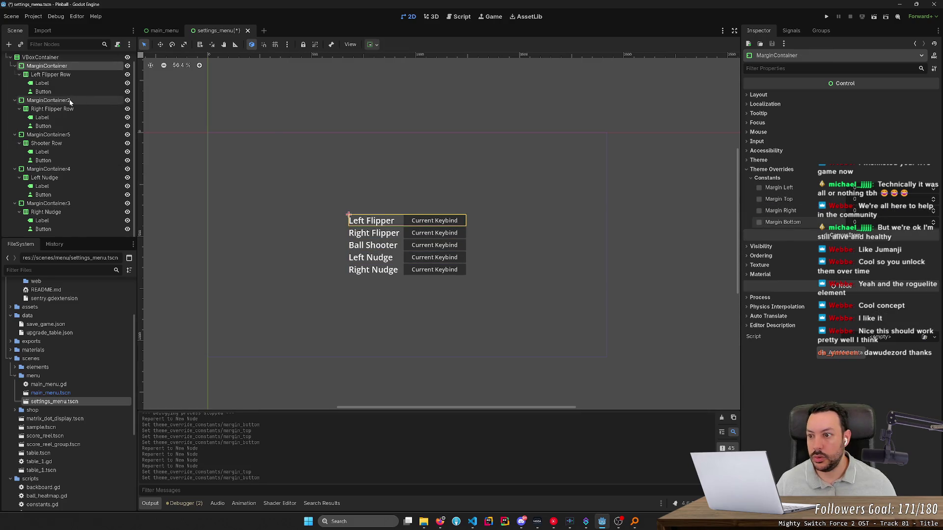
left_click(63, 135, "ctrl")
left_click(66, 169, "ctrl")
left_click(78, 203, "ctrl")
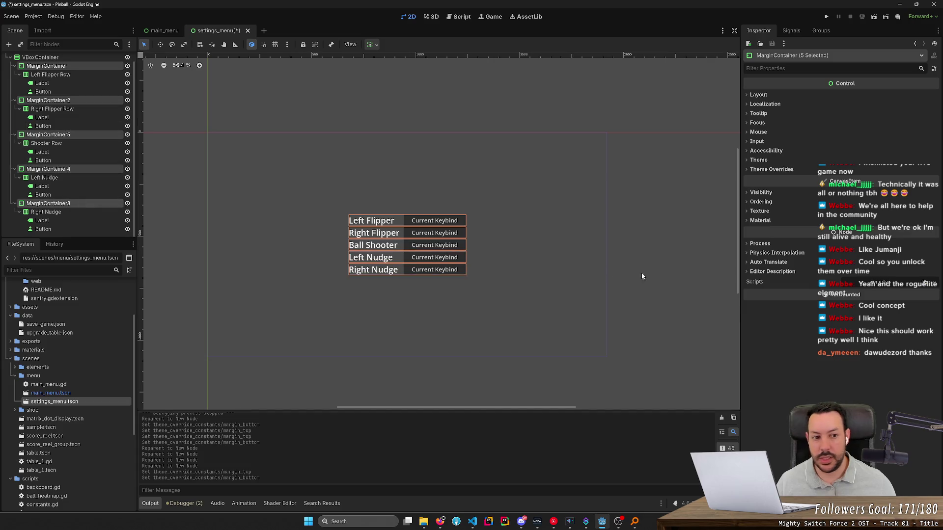
left_click(768, 169)
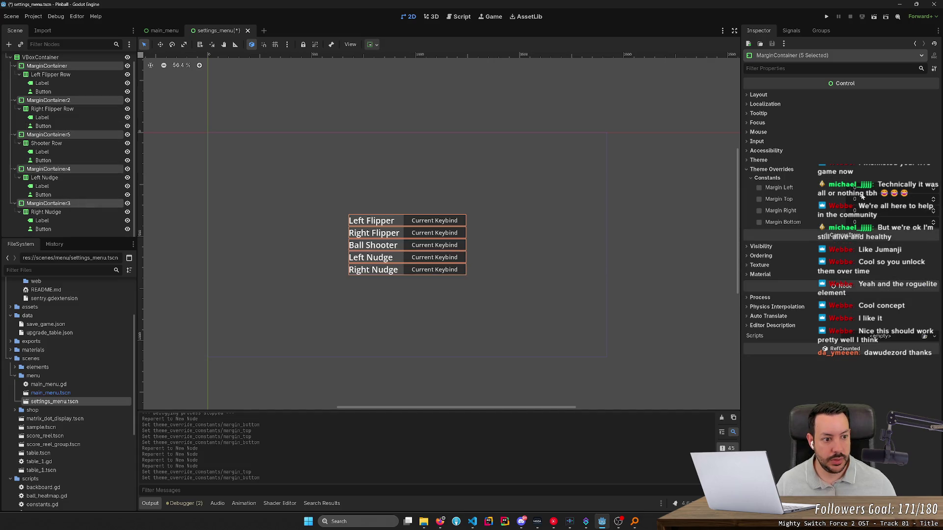
left_click(886, 199)
type("10")
key("Return")
left_click(886, 222)
type("10")
key("Return")
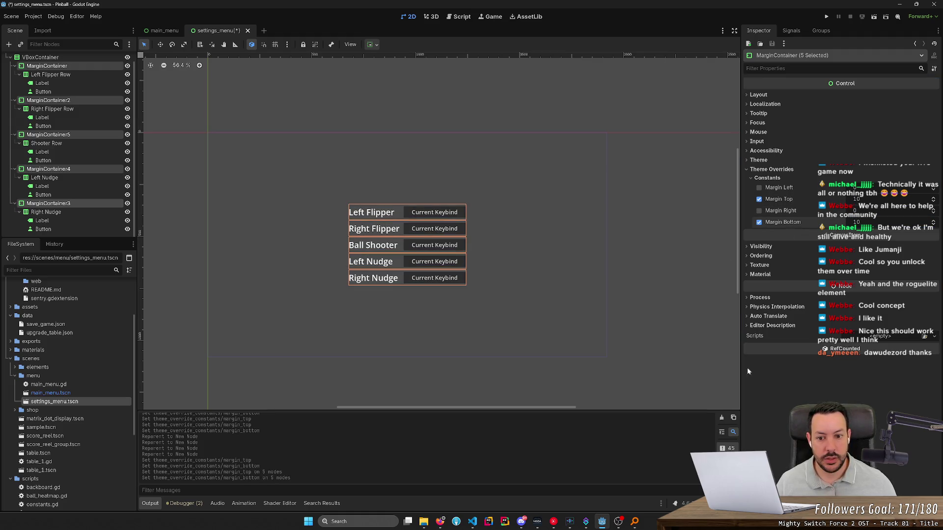
left_click(708, 362)
key("ctrl+s")
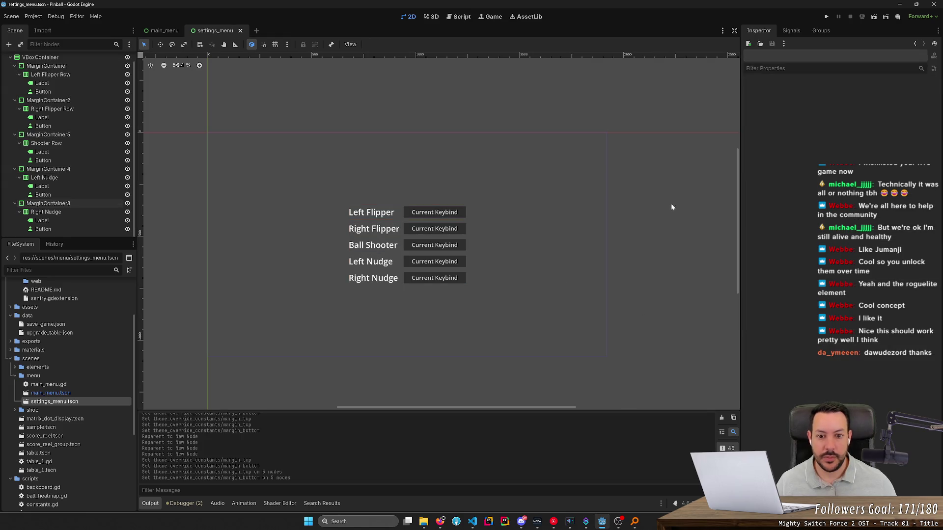
left_click(874, 18)
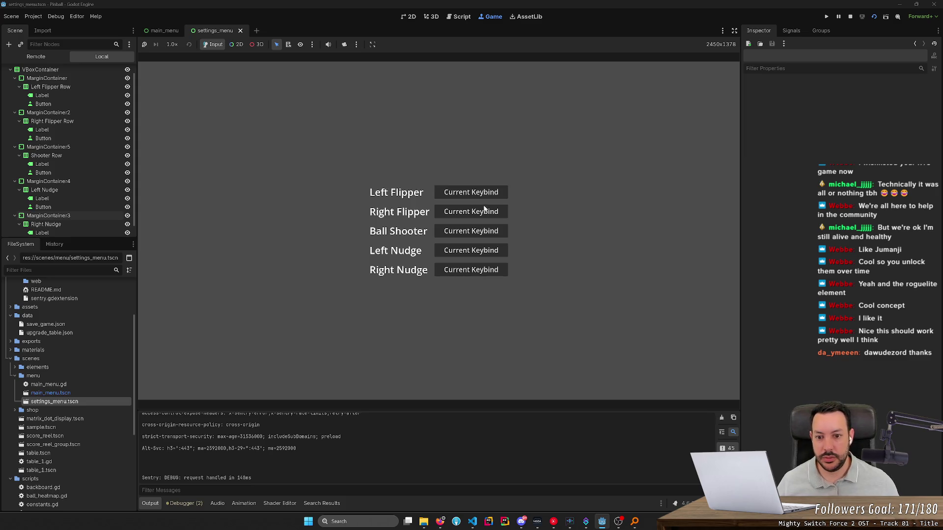
left_click(852, 18)
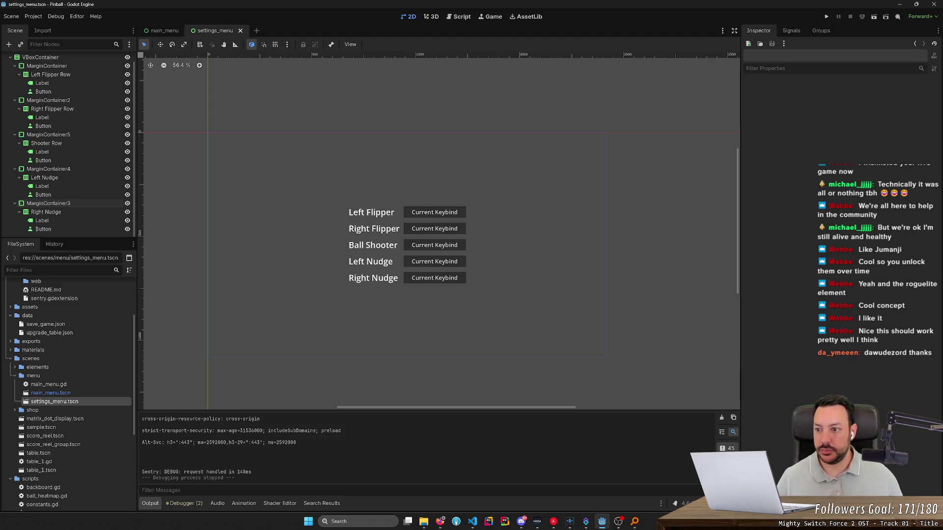
scroll(69, 142, "up", 1)
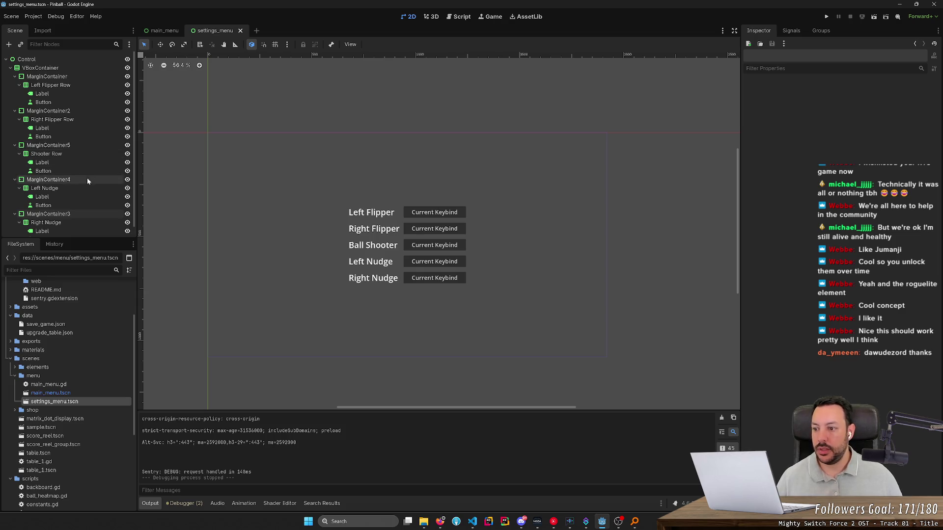
scroll(87, 176, "down", 1)
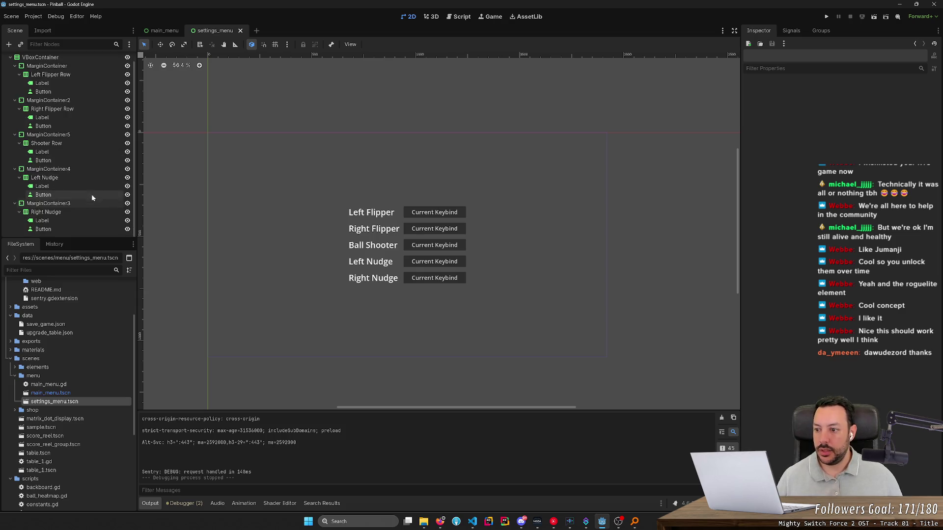
left_click(68, 206)
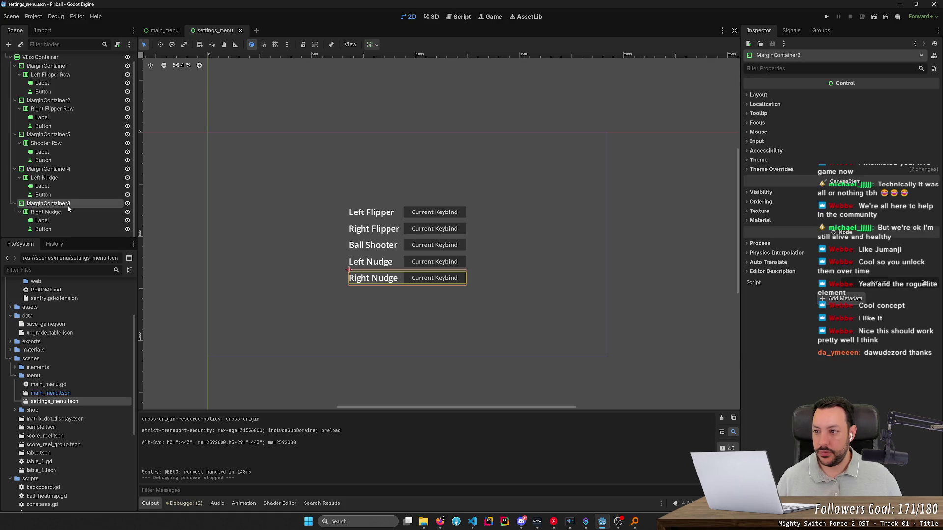
Step: Duplicate the Right Nudge row, keep only its Button under MarginContainer6, and cut the leftover row
key("ctrl+d")
scroll(72, 228, "down", 1)
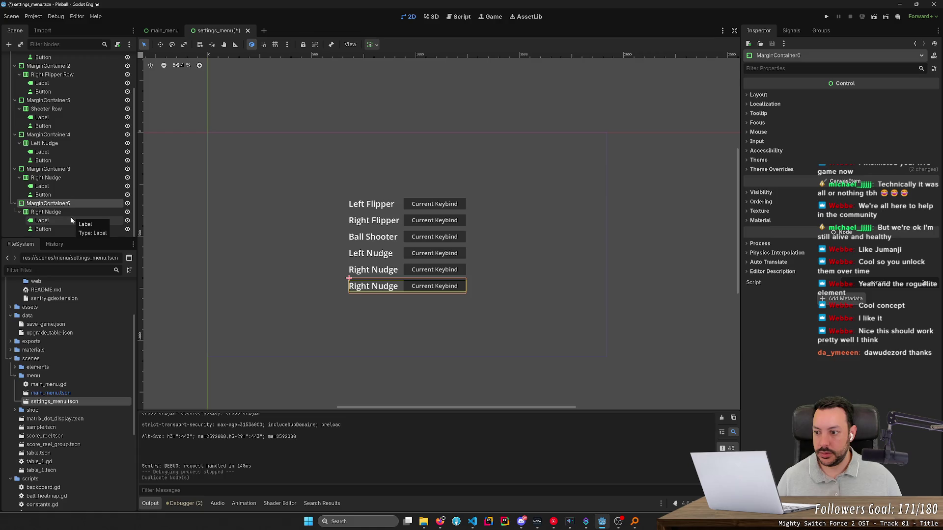
left_click(69, 219)
left_click_drag(63, 229, 49, 203)
left_click(45, 212)
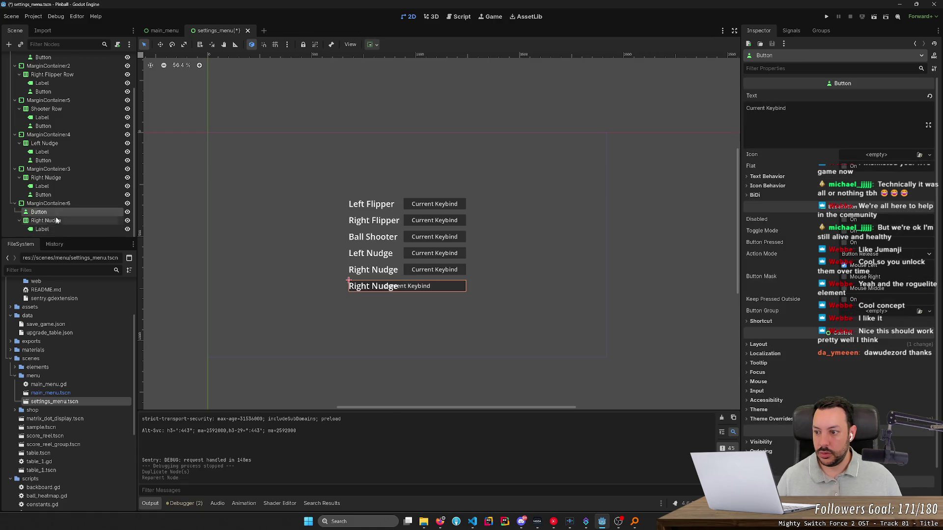
key("ctrl+x")
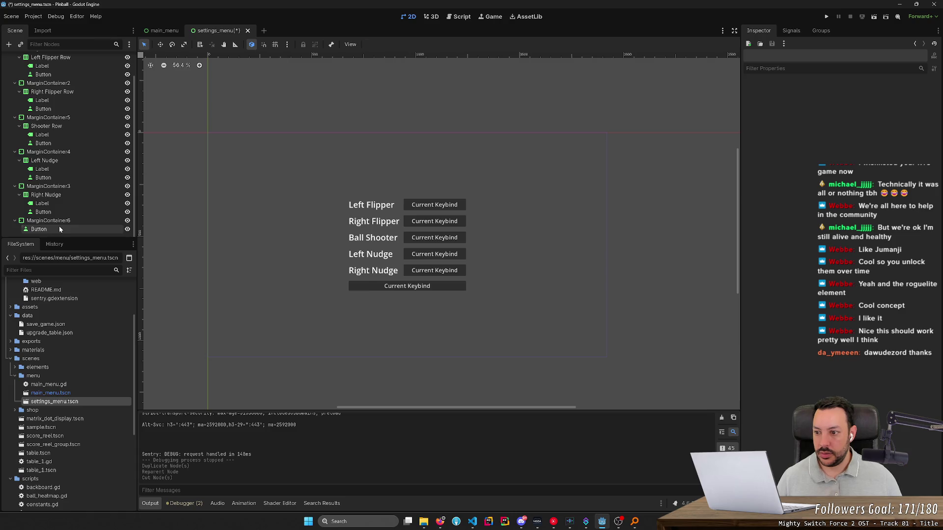
Step: Set the standalone button's text to '< Main Menu' and save the scene
left_click(59, 226)
left_click(766, 108)
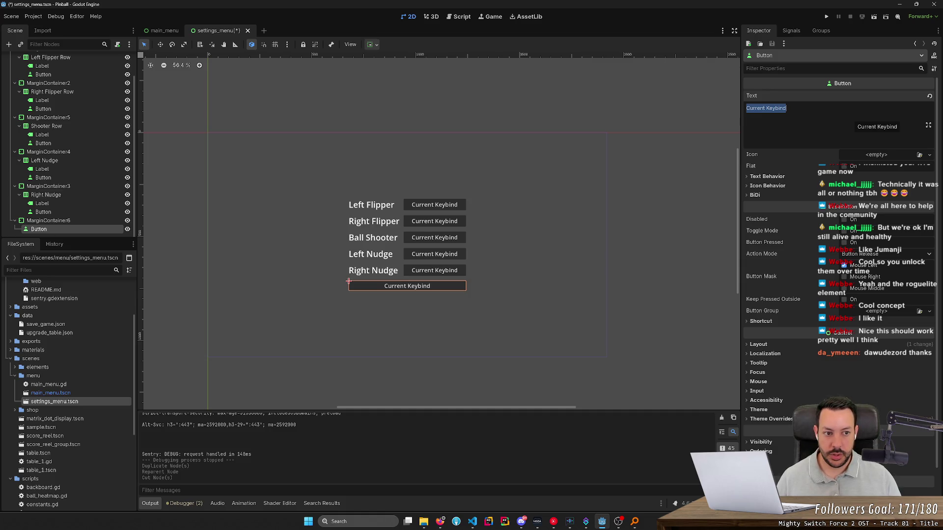
type("Main Mneu")
key("BackSpace")
key("BackSpace")
key("BackSpace")
type("enu")
key("ctrl+s")
type("<")
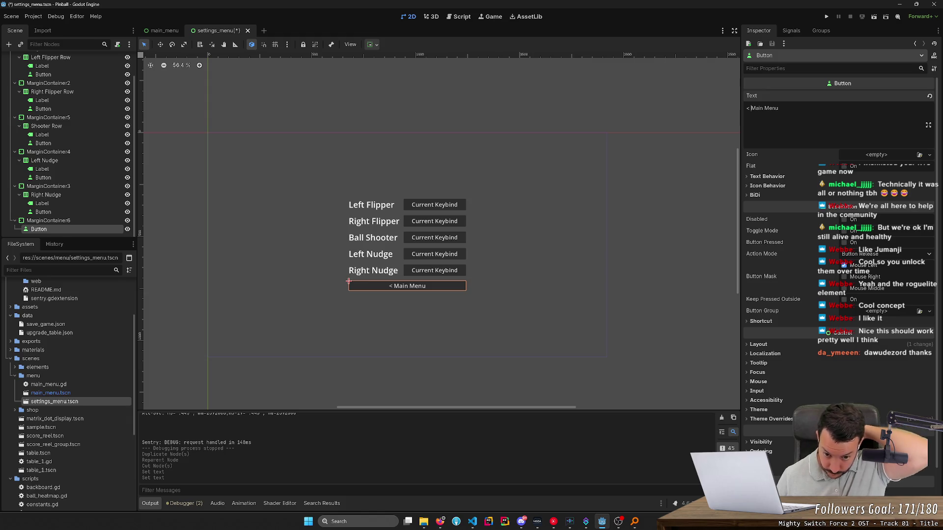
key("ctrl+s")
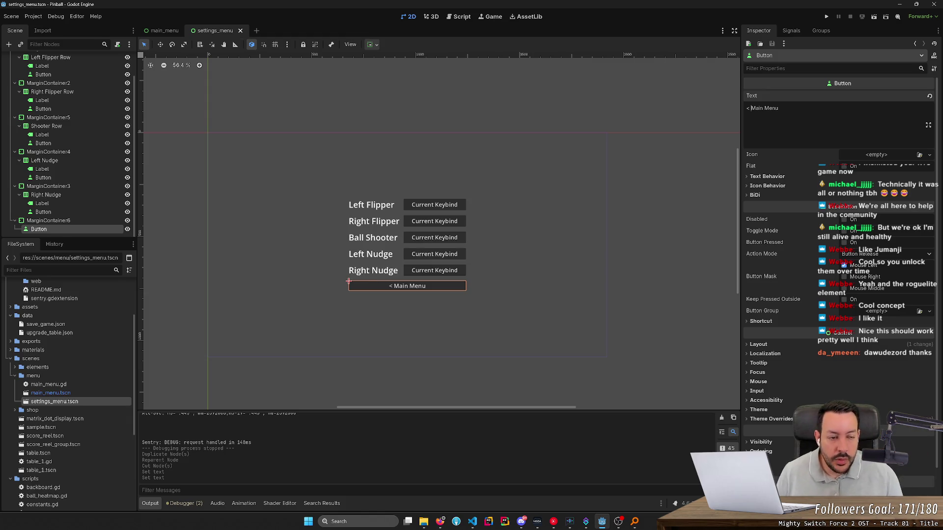
Step: Replace the button text with 'Return', save, and run the settings_menu scene
key("ctrl+a")
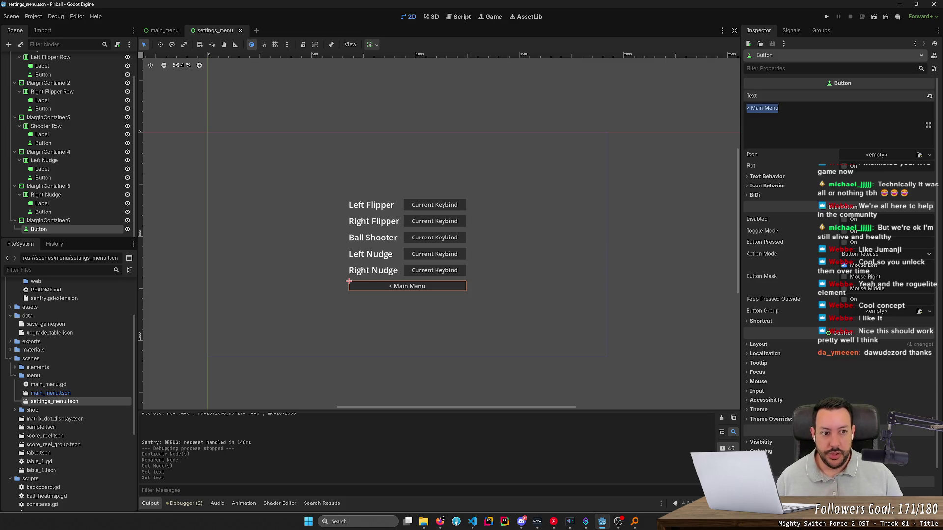
type("Return")
key("ctrl+s")
left_click(873, 17)
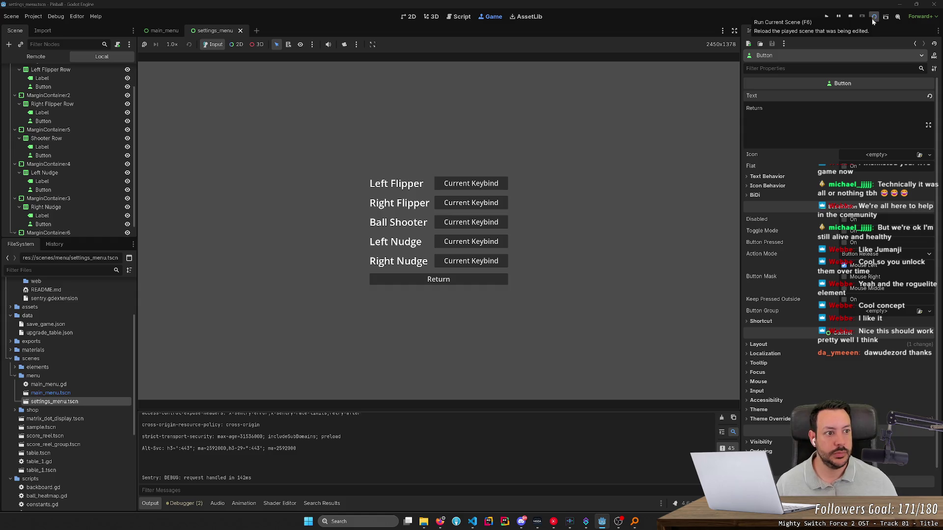
left_click(475, 280)
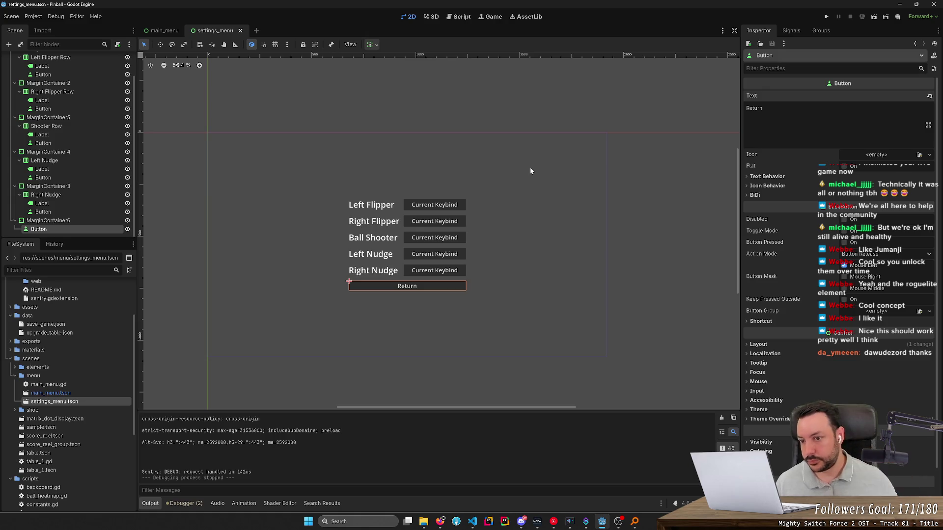
left_click(76, 91)
scroll(74, 74, "up", 1)
left_click(77, 68)
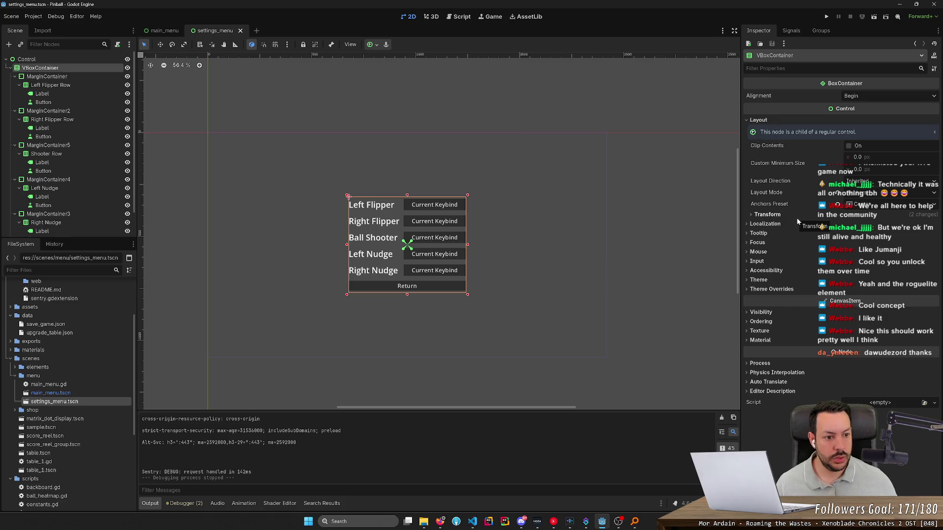
left_click(780, 216)
Step: Move the keybind rows' VBoxContainer down to Position Y 400 and save
left_click_drag(869, 261, 872, 261)
left_click(514, 261)
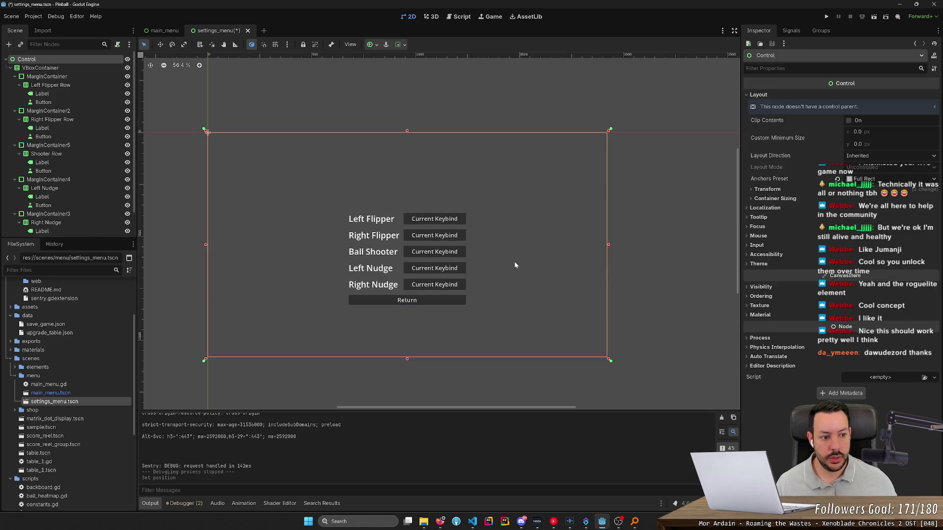
left_click(36, 68)
type("400")
key("Return")
key("ctrl+s")
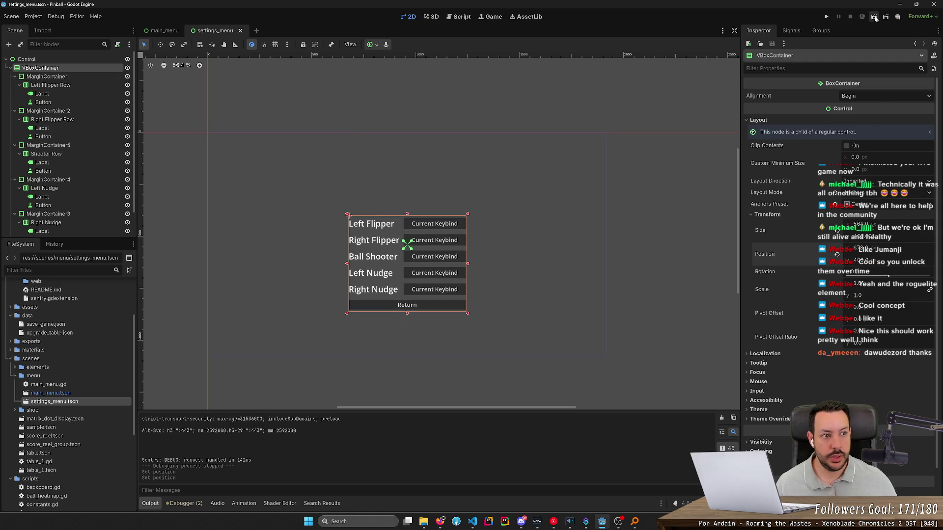
Step: Remove the Margin Bottom override on the Return button's MarginContainer6
scroll(36, 206, "down", 2)
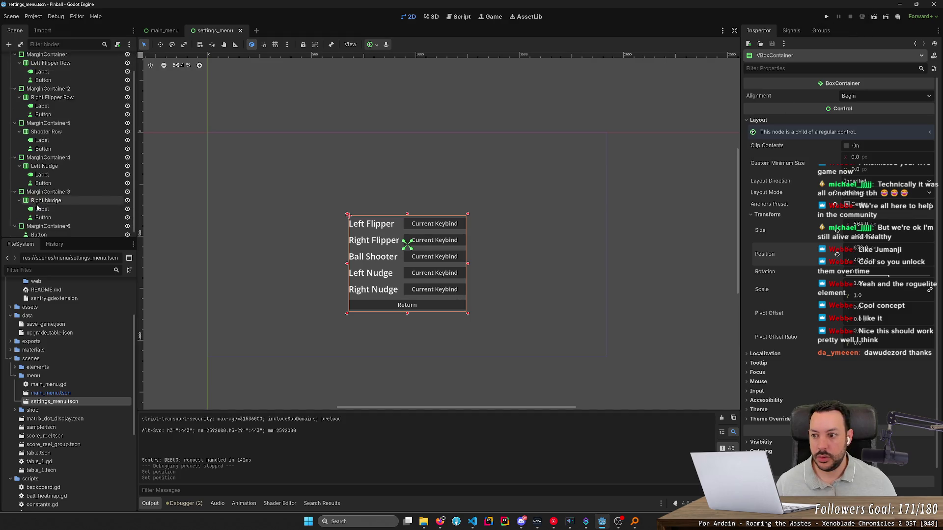
left_click(48, 220)
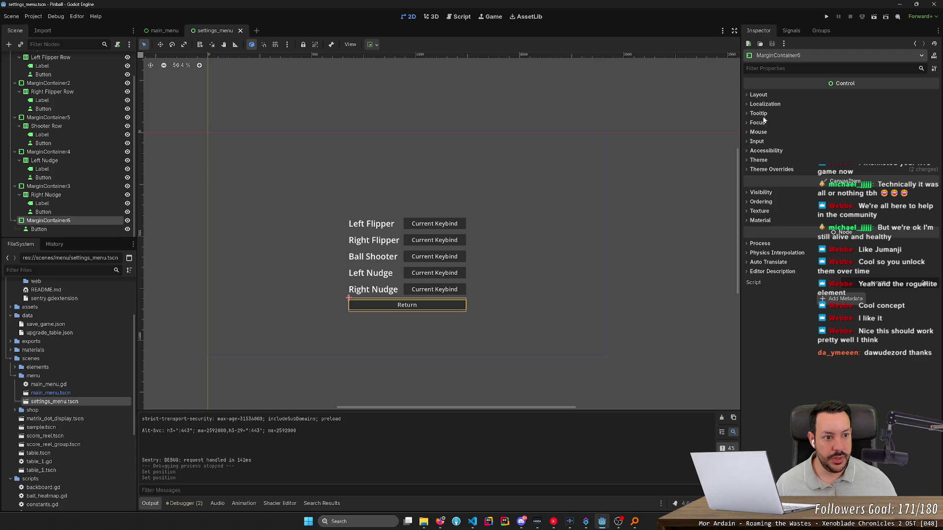
left_click(759, 94)
left_click(769, 178)
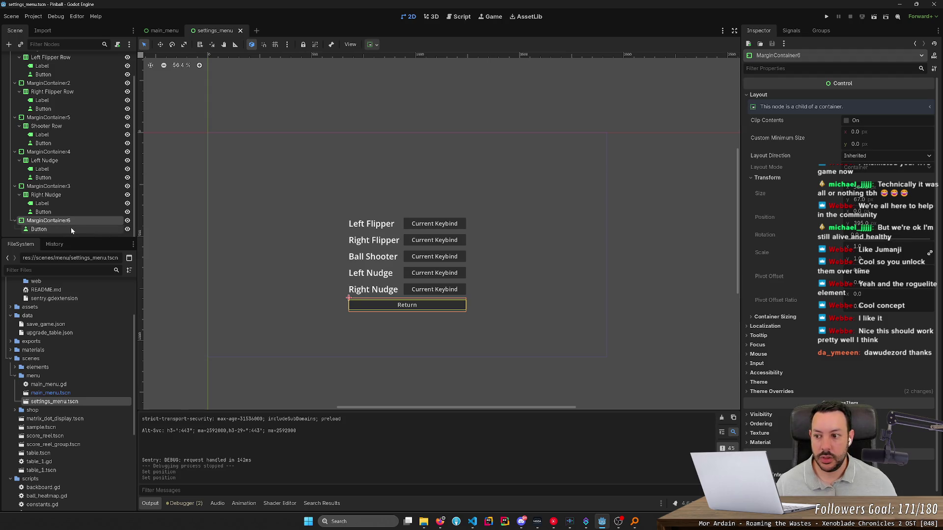
scroll(759, 432, "down", 1)
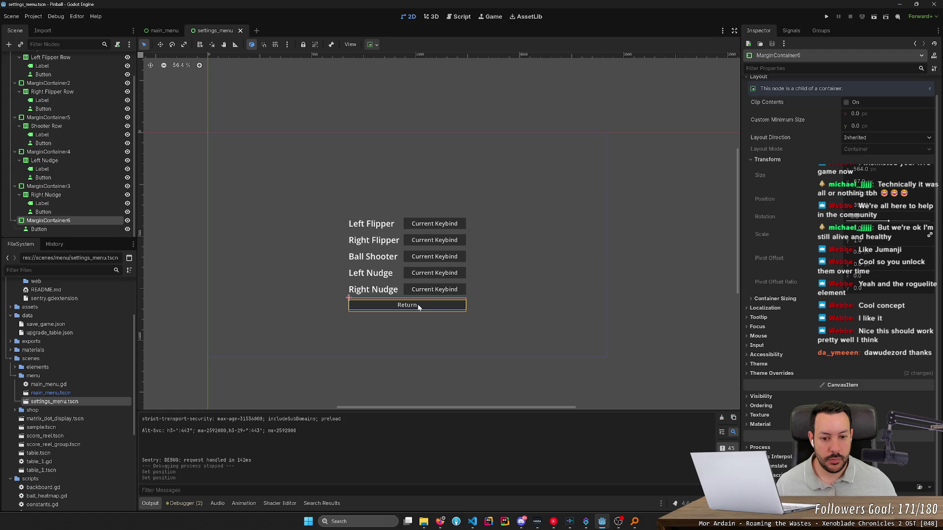
left_click(771, 373)
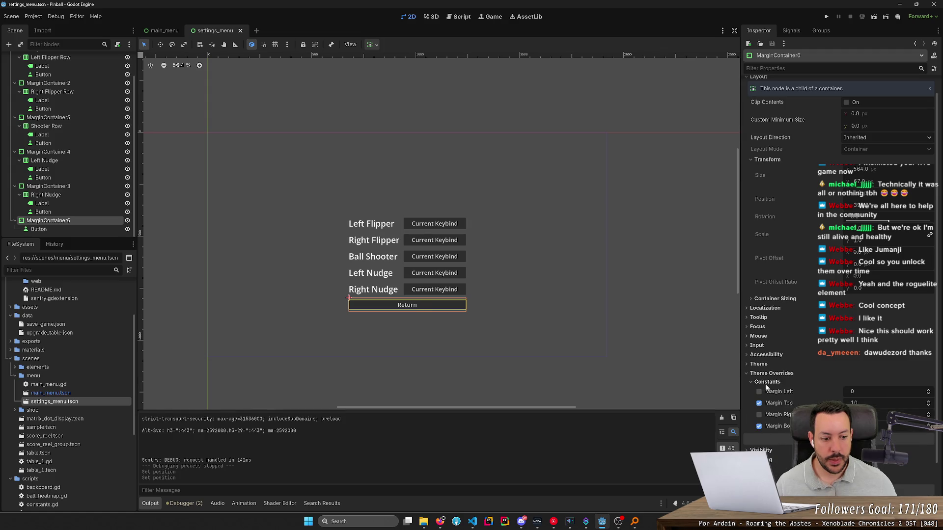
left_click(759, 426)
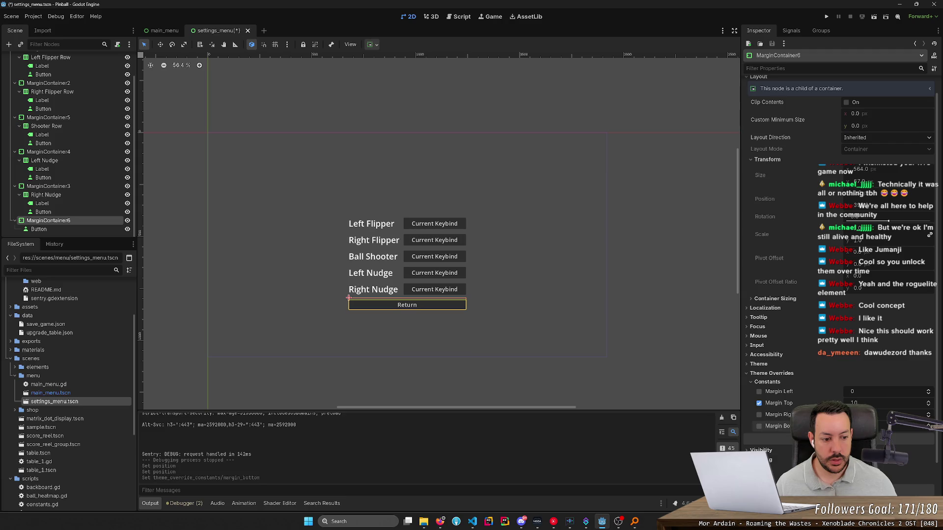
Step: Set MarginContainer6's Margin Top to 100, save, and test-run the scene
left_click(856, 402)
key("BackSpace")
type("00")
key("Return")
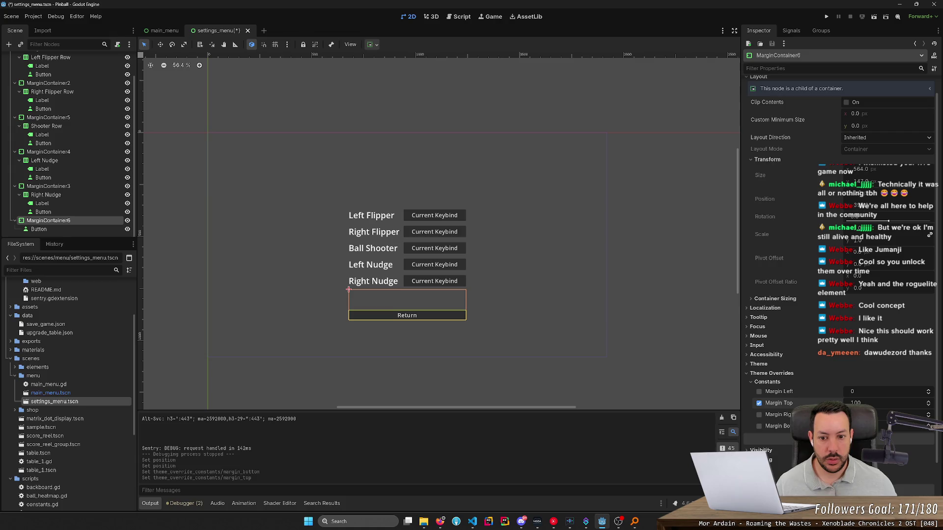
left_click(706, 318)
key("ctrl+s")
left_click(873, 17)
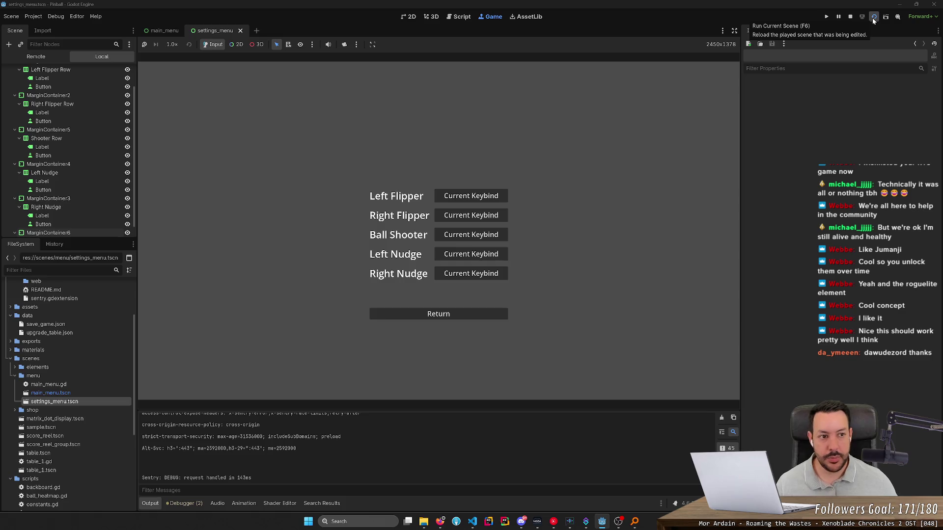
left_click(849, 17)
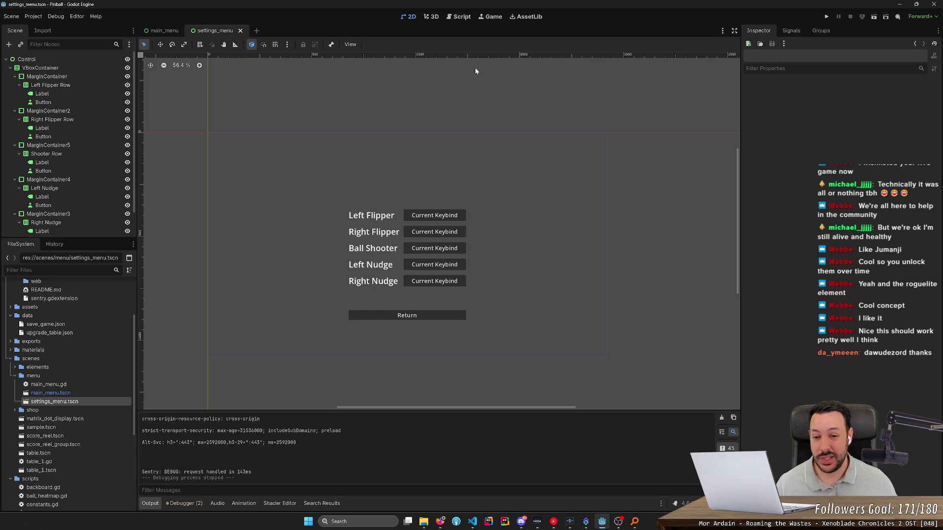
Step: Show the Left Flipper keybind button's signals, then bring up the root Control node's actions
left_click(440, 317)
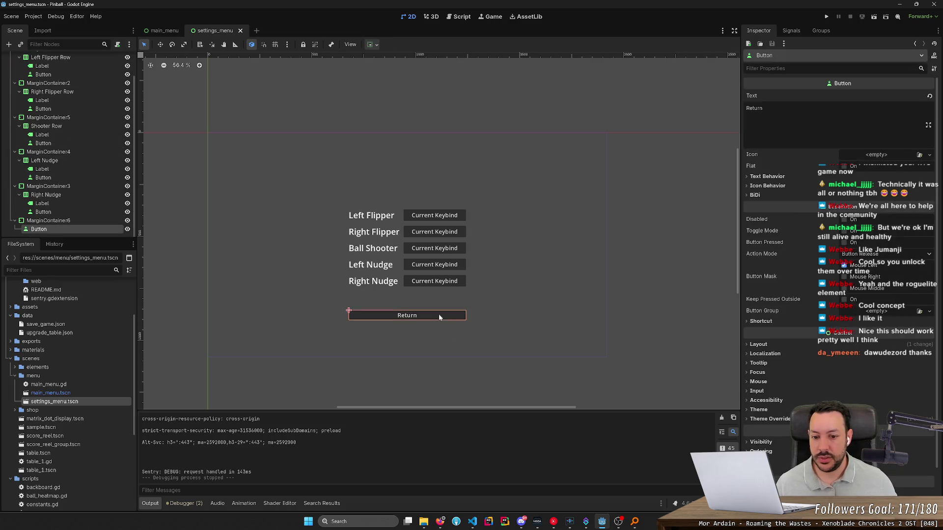
left_click(433, 216)
right_click(433, 219)
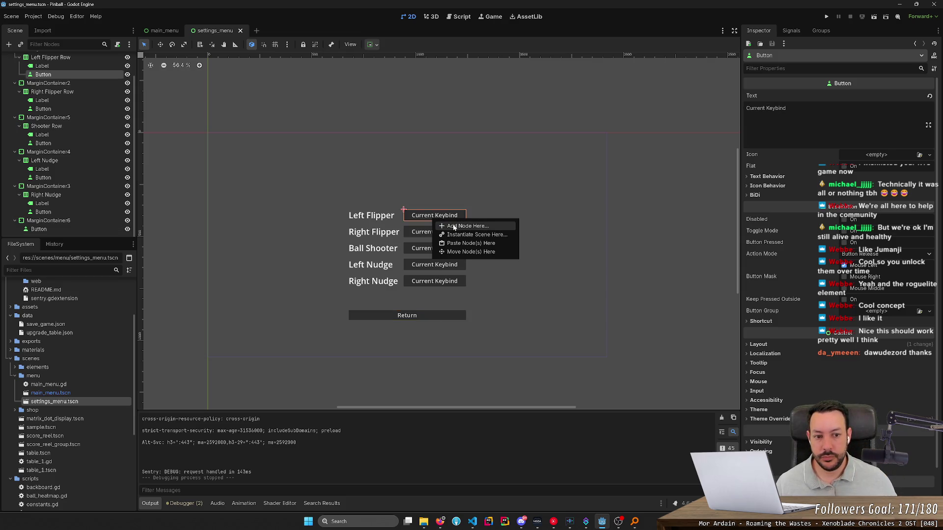
left_click(791, 31)
left_click(791, 30)
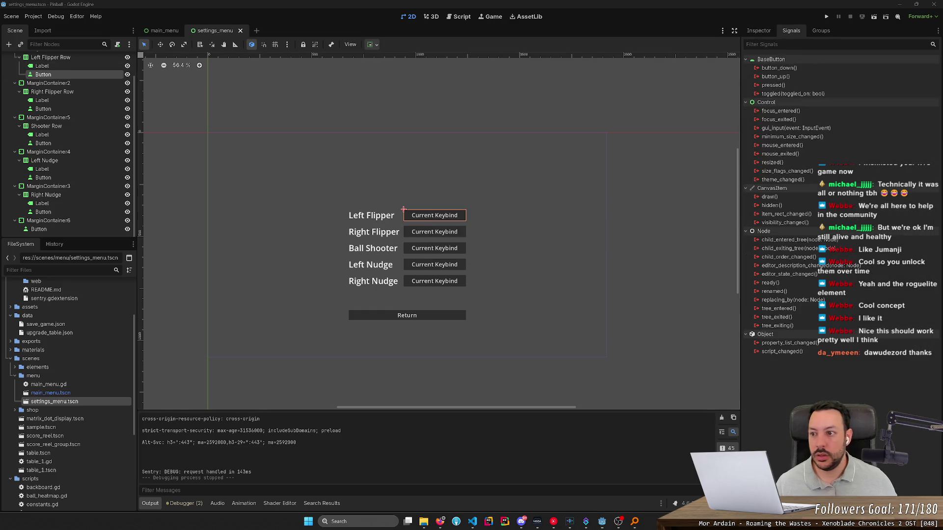
scroll(72, 73, "up", 3)
right_click(98, 59)
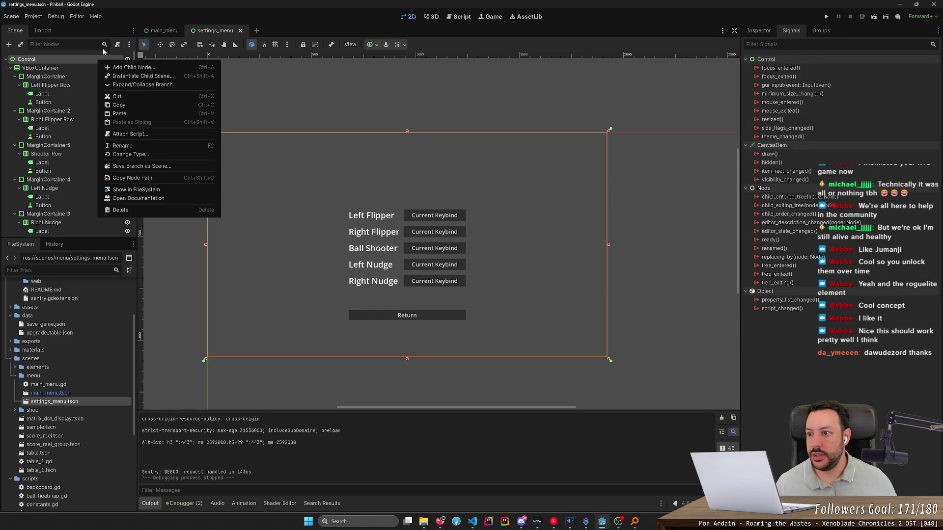
Step: Rename the root Control node to SettingsMenu
left_click(68, 62)
double_click(68, 62)
type("Settings")
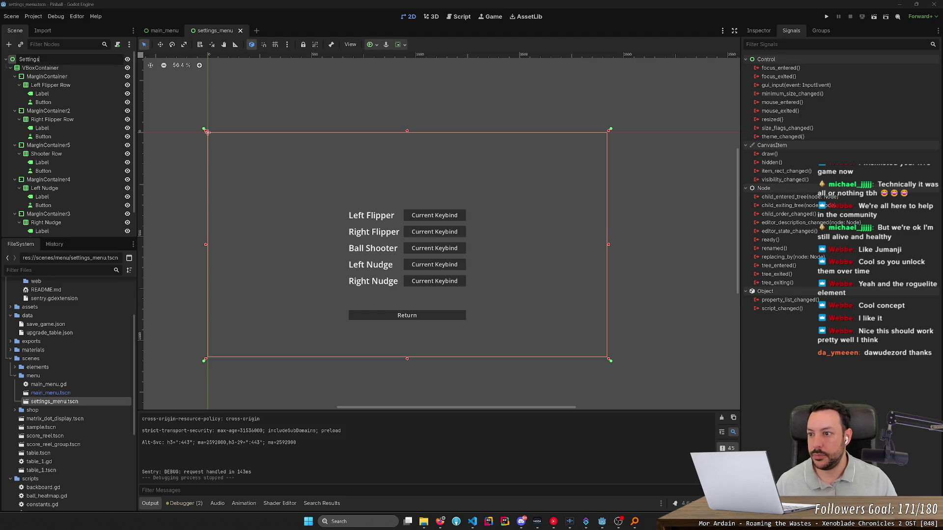
type("Menu")
key("Return")
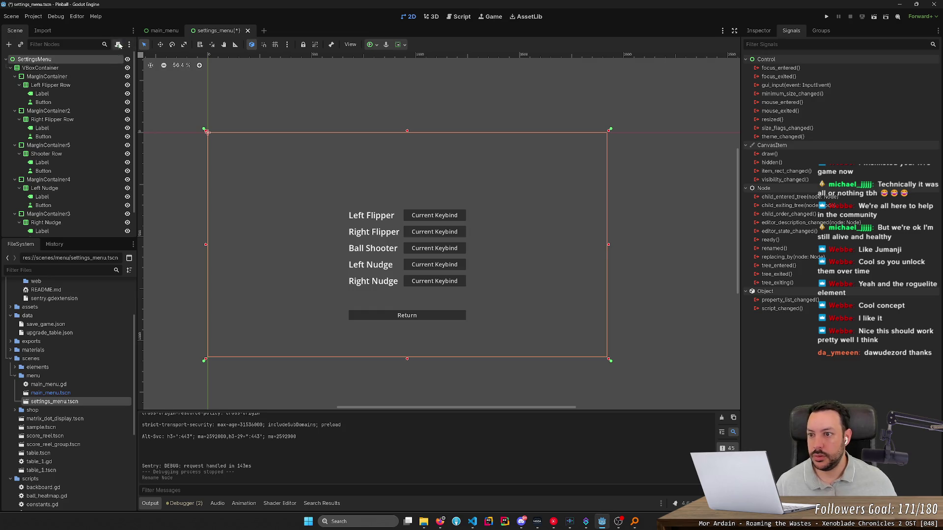
Step: Attach a new settings_menu.gd script extending Control to the root and save
left_click(118, 45)
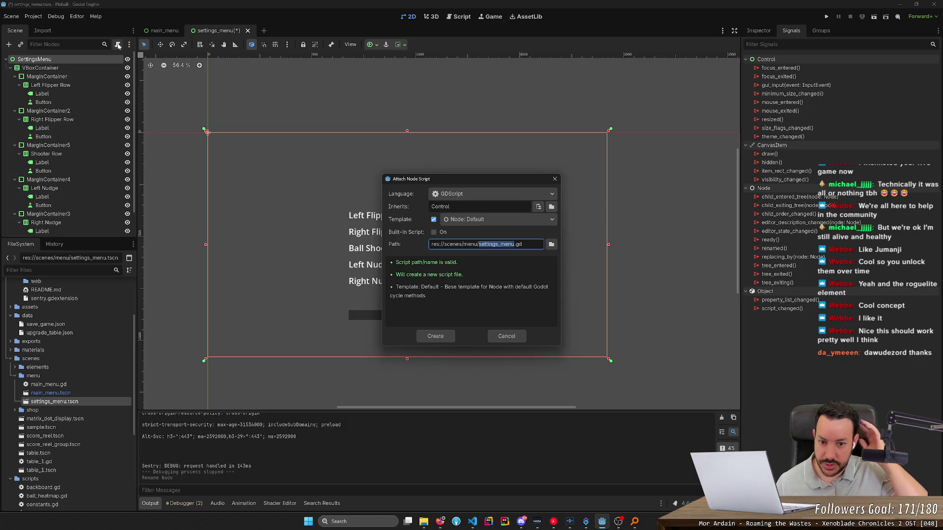
left_click(444, 339)
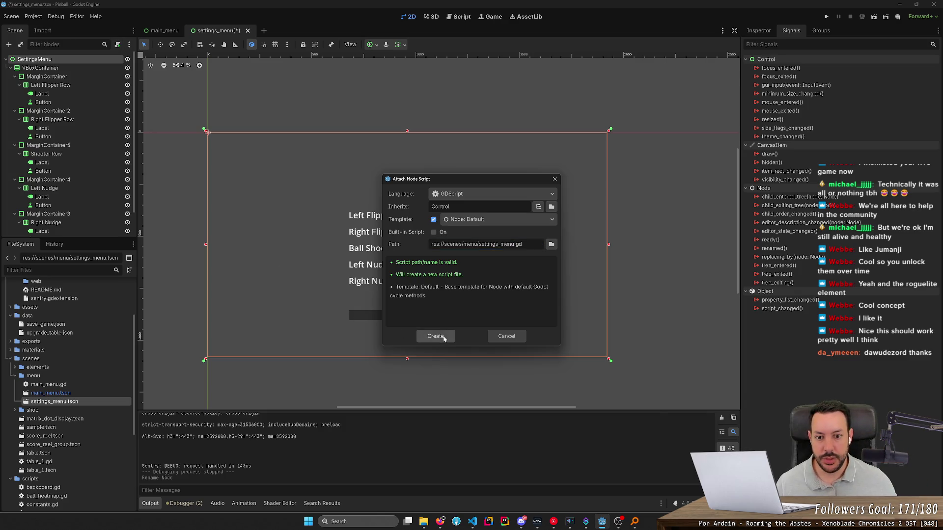
left_click(444, 337)
key("ctrl+s")
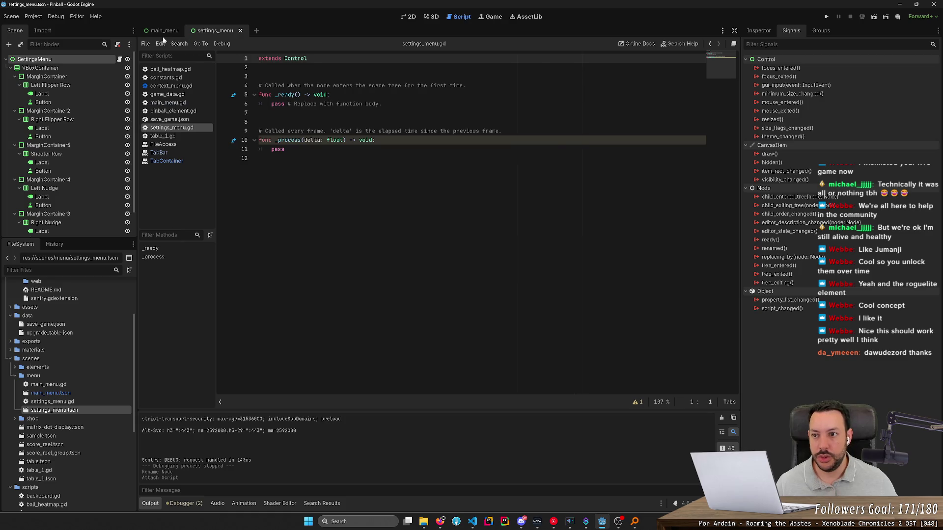
left_click(407, 16)
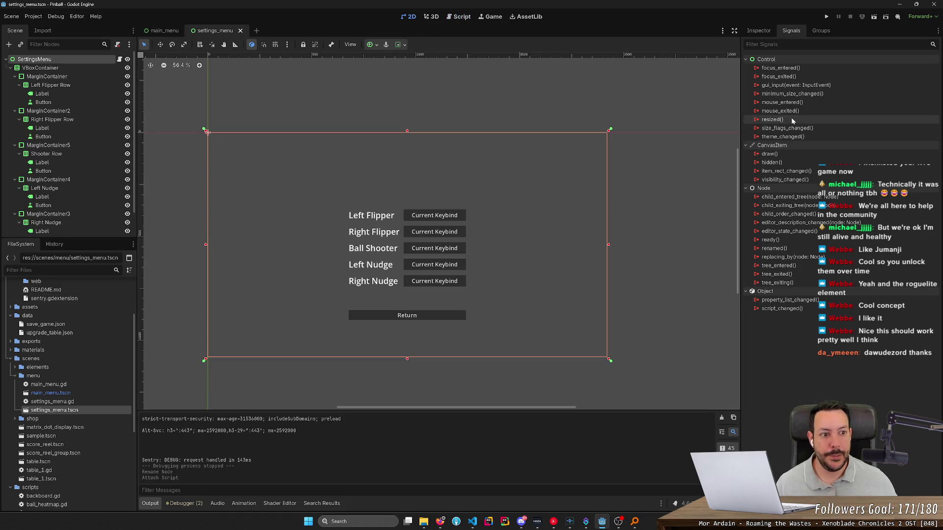
Step: Rename the Left Flipper row's button to LeftFlipperButton
left_click(443, 217)
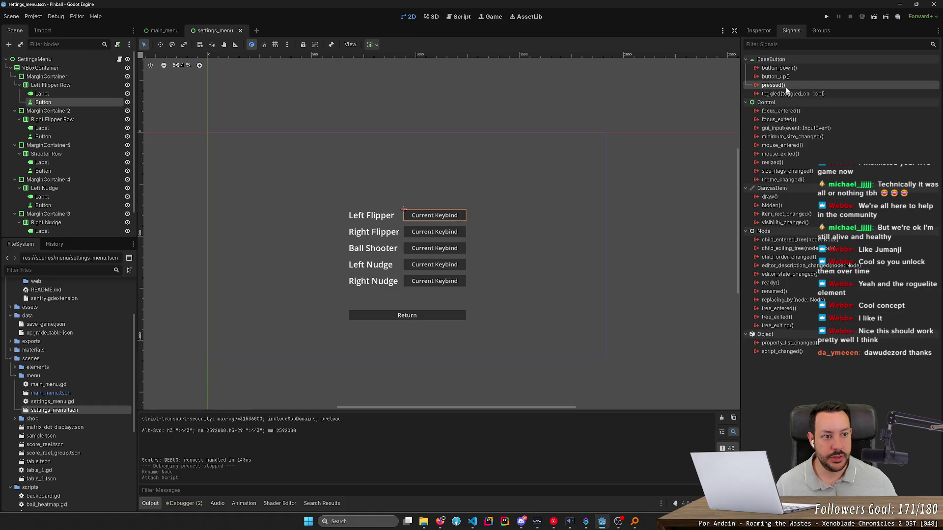
double_click(785, 86)
key("End")
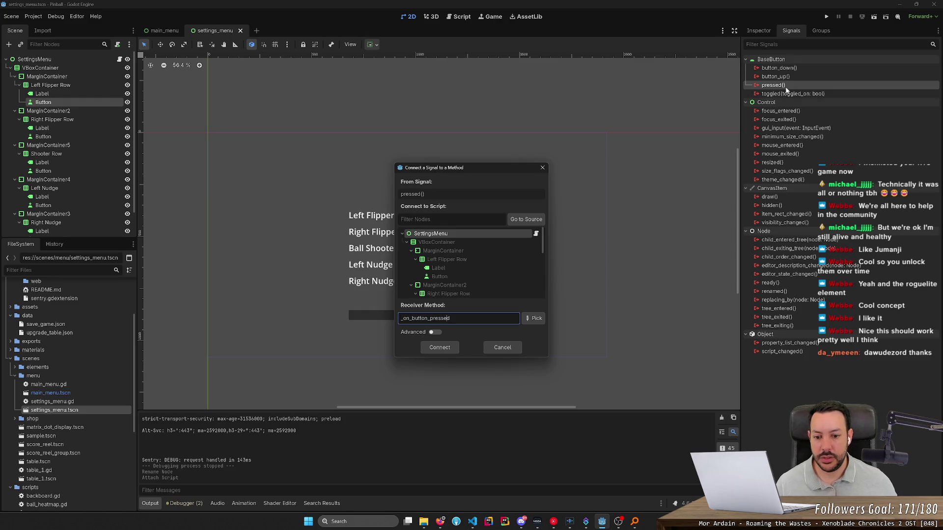
key("Escape")
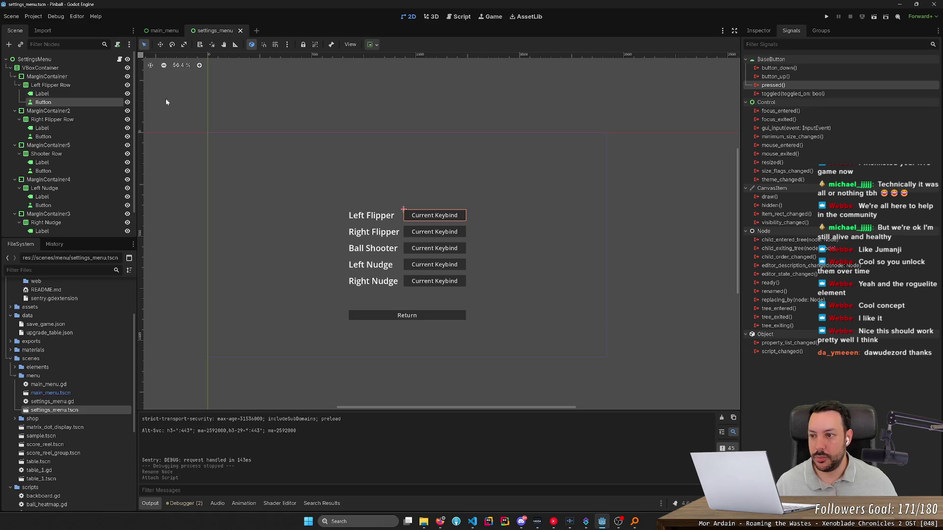
double_click(72, 102)
key("Home")
type("LeftFlipper")
key("shift+Home")
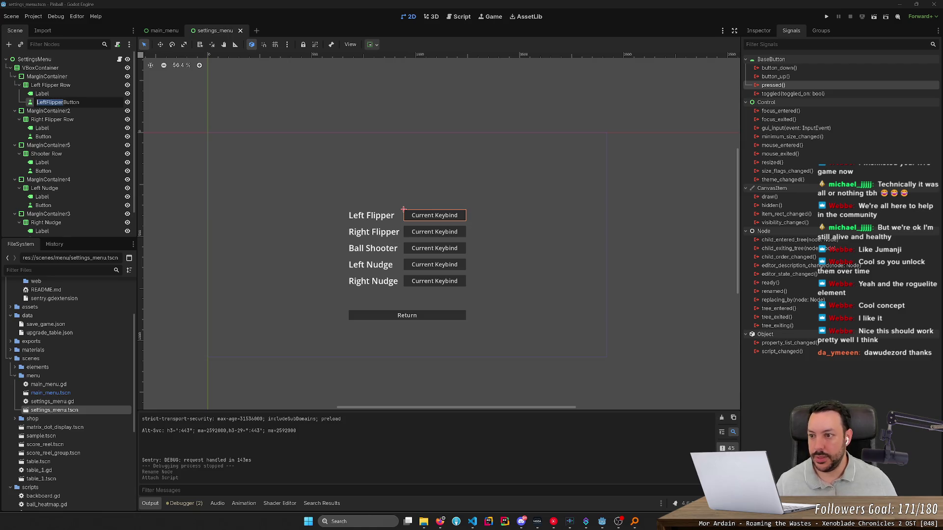
key("Return")
Step: Rename the Right Flipper row's button to RightFlipperButton
key("Down")
key("Down")
key("Down")
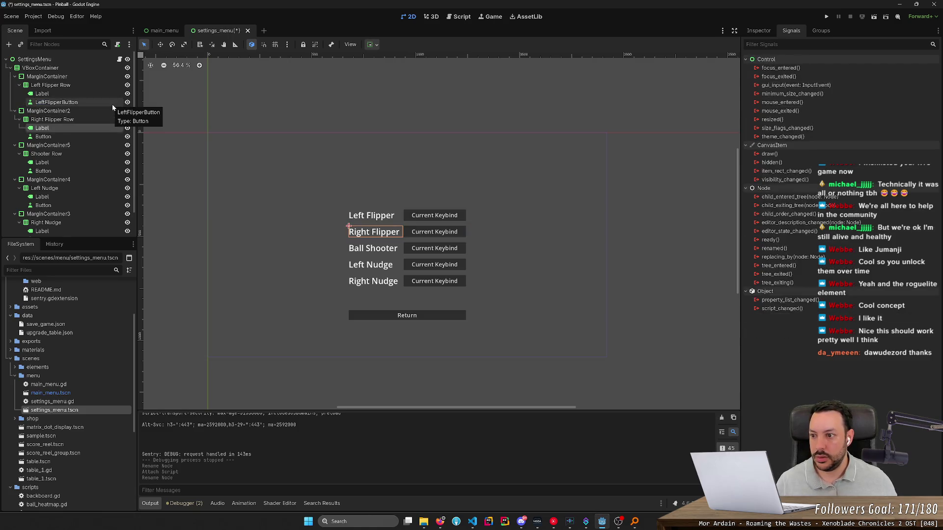
key("F2")
key("Home")
type("Flipper")
key("Home")
type("Right")
key("Return")
key("F2")
Step: Rename the shooter row's button to BallShooterButton
key("ctrl+c")
key("Return")
key("Down")
key("Down")
key("Down")
key("F2")
key("ctrl+v")
key("Home")
key("shift+Right")
key("shift+Right")
key("shift+Right")
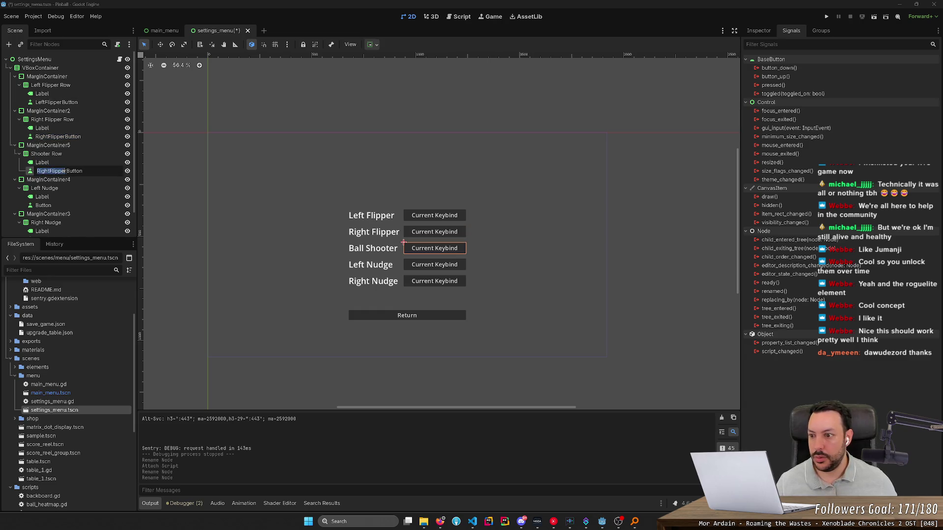
type("BallSh")
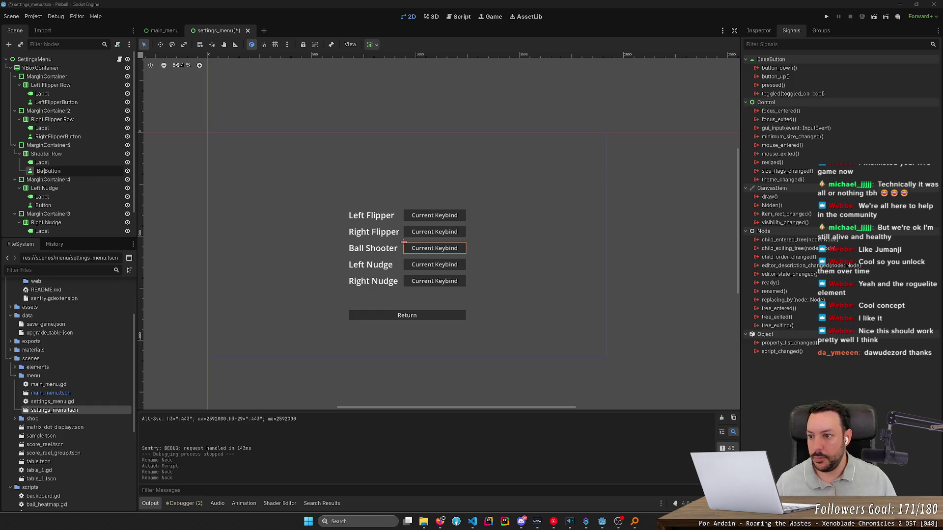
type("ooter")
key("Return")
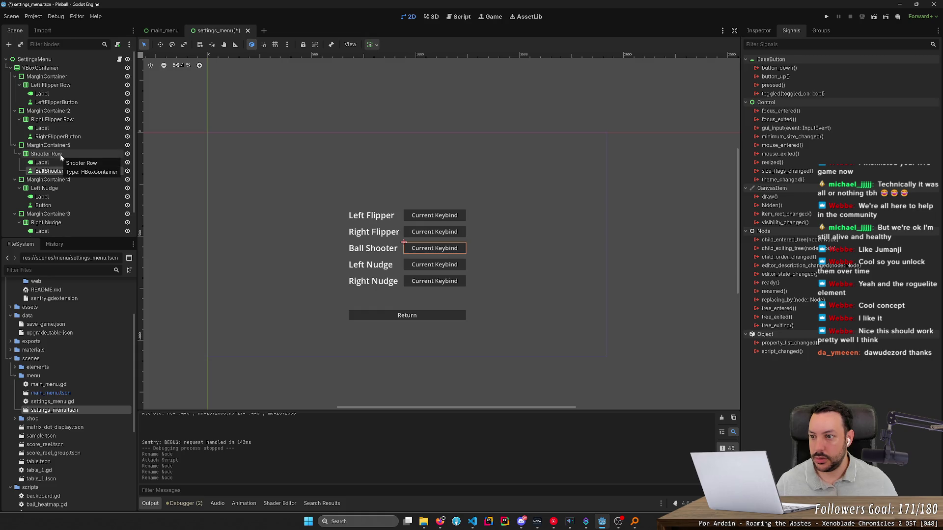
Step: Rename Shooter Row to Ball Shooter Row
left_click(60, 155)
double_click(60, 155)
key("Home")
type("Ball")
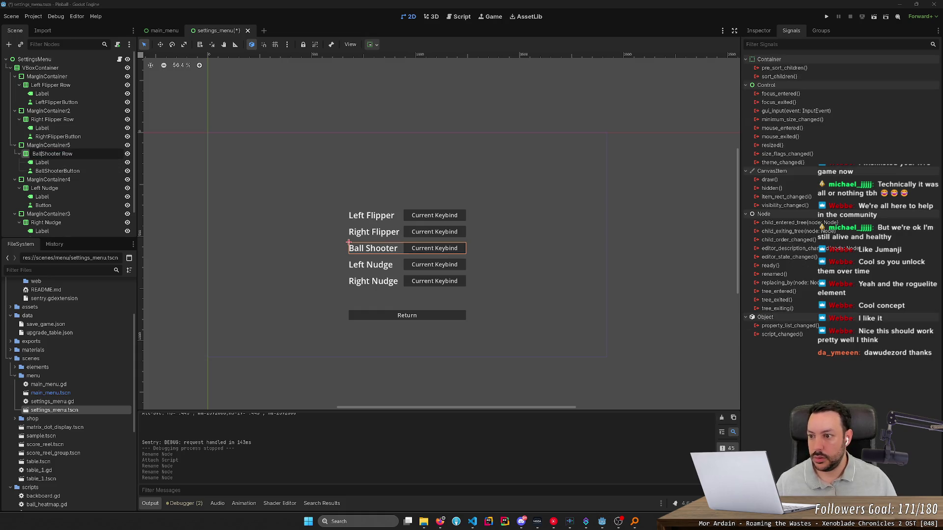
key("Return")
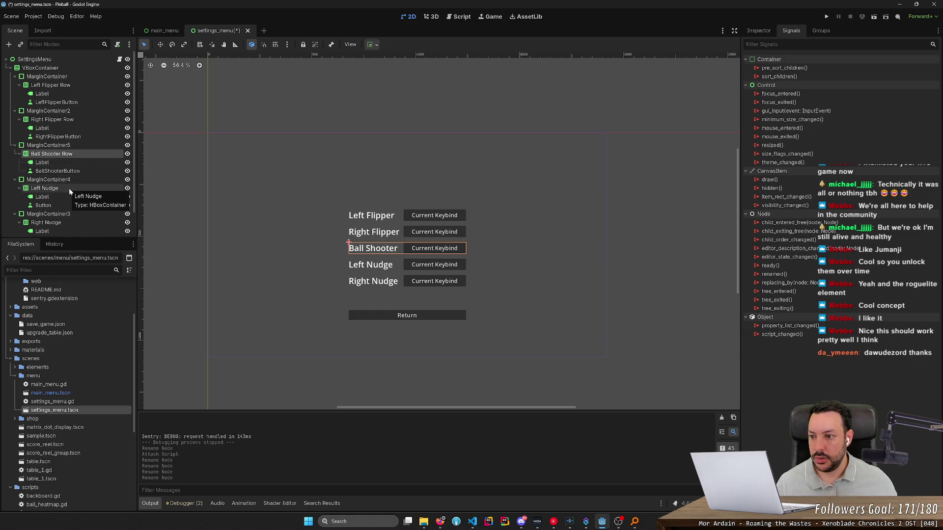
left_click(69, 188)
left_click(69, 187)
key("Escape")
Step: Rename the nudge rows' buttons to LeftNudgeButton and RightNudgeButton
left_click(67, 206)
left_click(67, 205)
type("LeftNudgeButton")
key("Return")
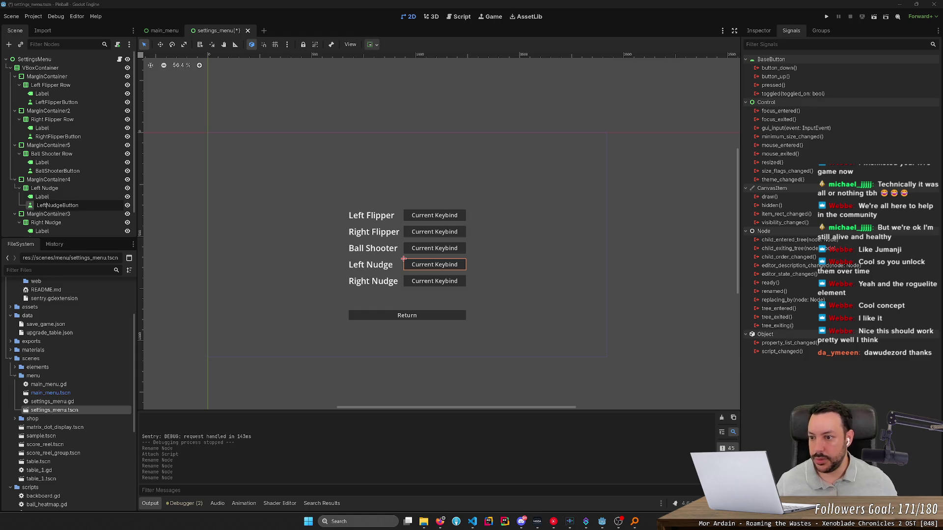
left_click(49, 223)
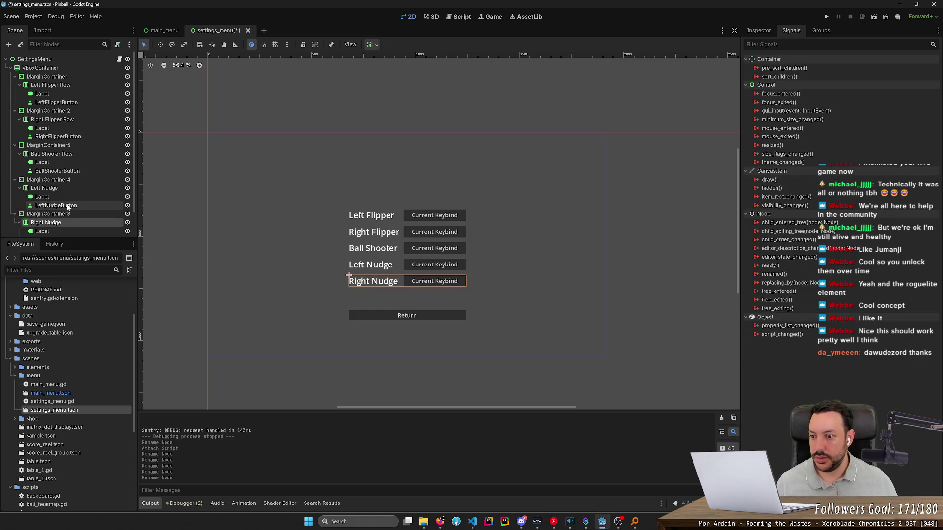
key("Down")
key("Down")
key("F2")
type("Right NudgeButton")
key("Return")
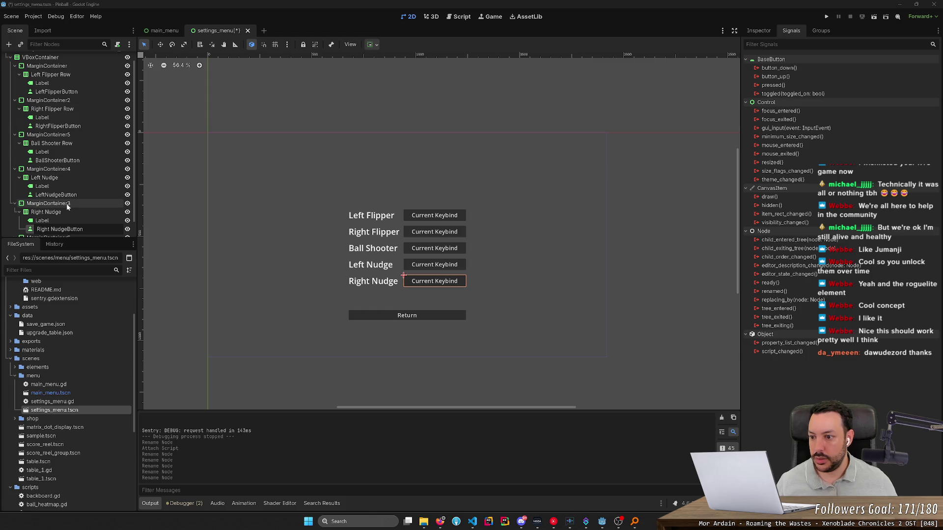
key("BackSpace")
key("Return")
Step: Rename the Return button's node to ReturnButton
scroll(59, 221, "down", 1)
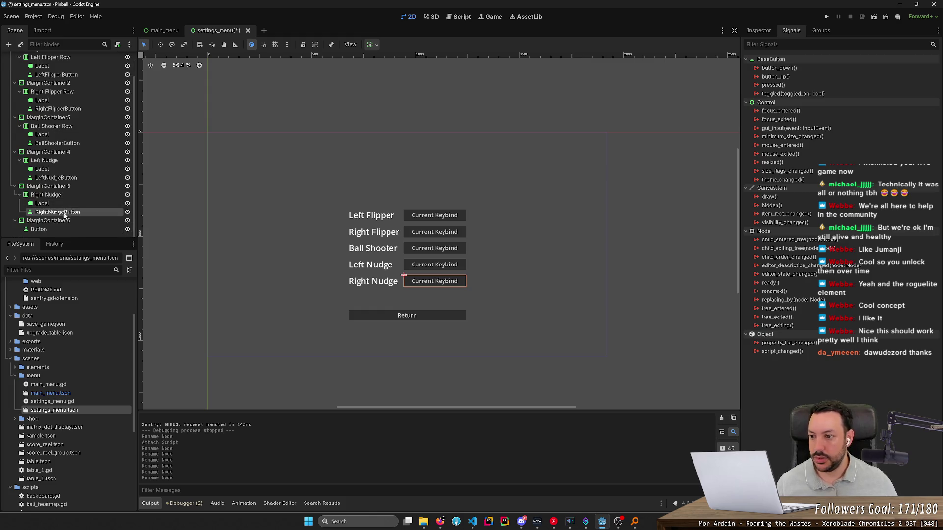
left_click(38, 229)
double_click(55, 231)
type("ReturnButton")
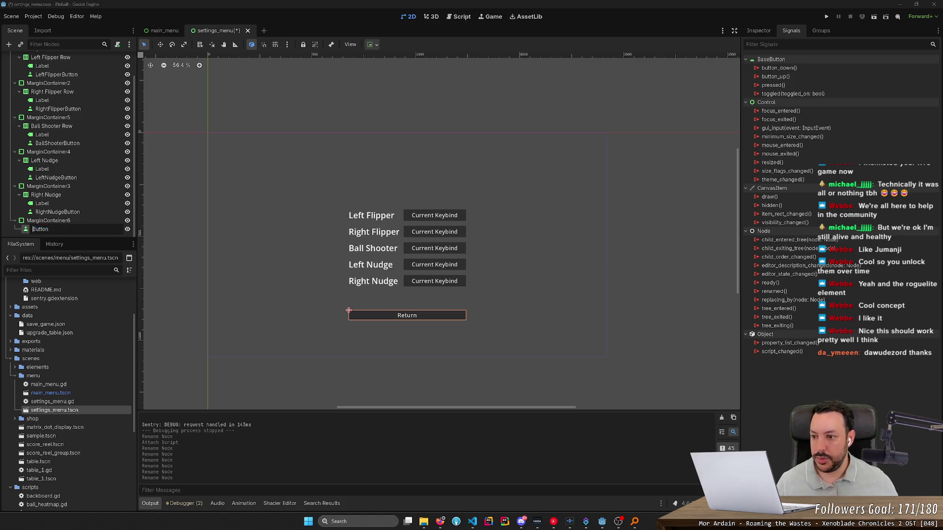
key("Return")
scroll(94, 119, "up", 1)
left_click(90, 102)
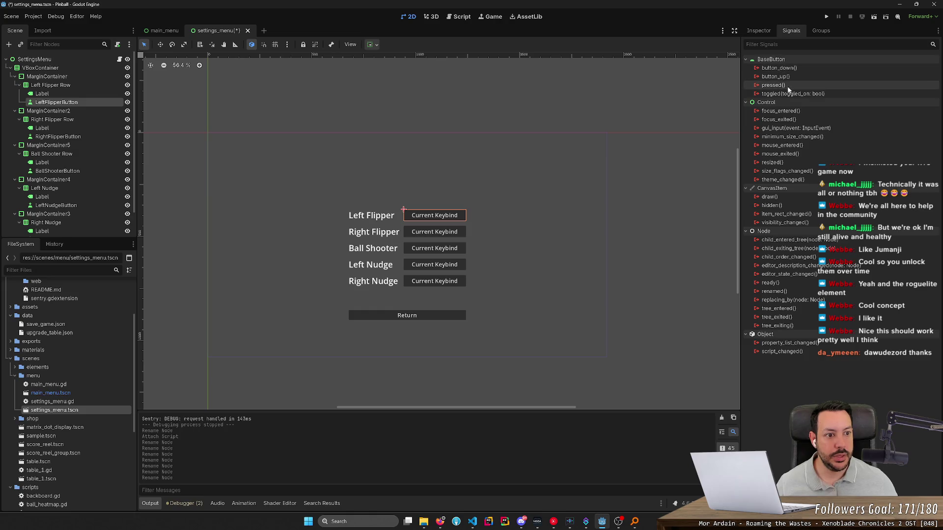
Step: Connect pressed handlers for LeftFlipperButton, RightFlipperButton and BallShooterButton in settings_menu.gd
double_click(773, 85)
left_click(440, 348)
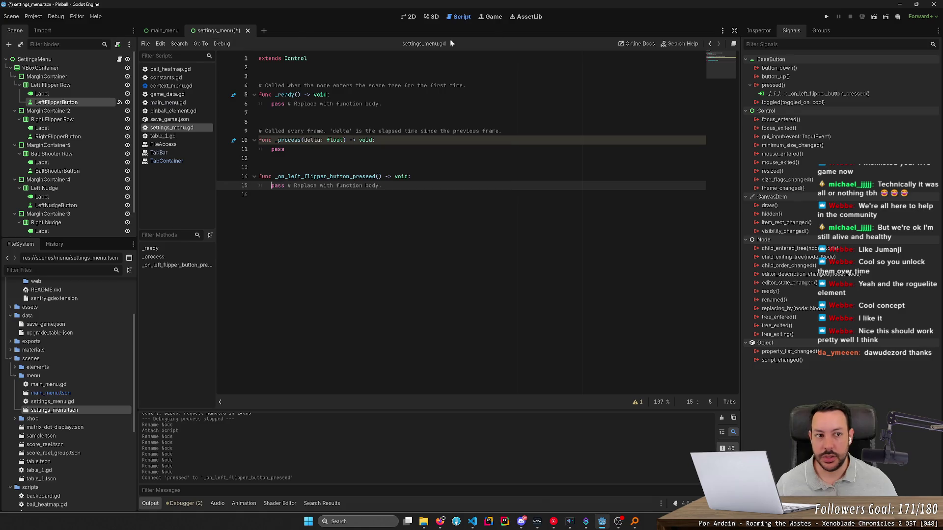
left_click(409, 16)
left_click(426, 228)
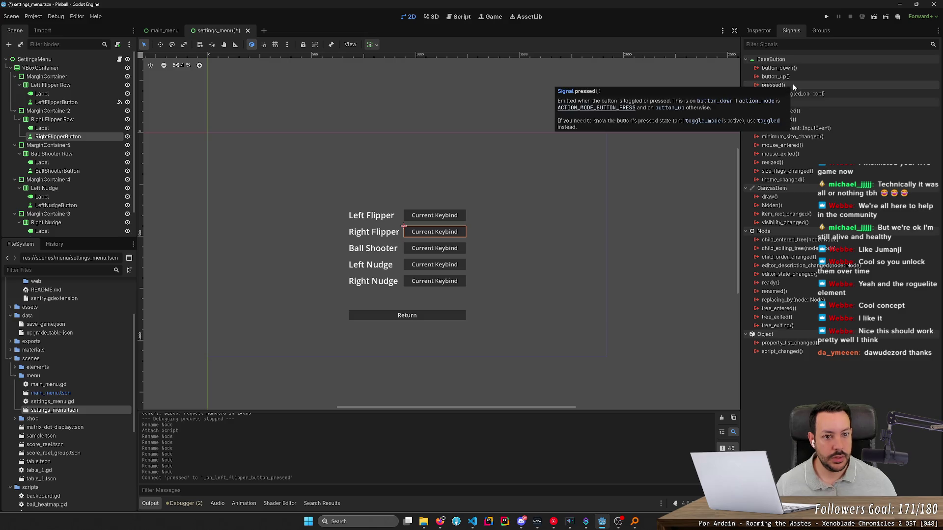
double_click(774, 85)
left_click(450, 347)
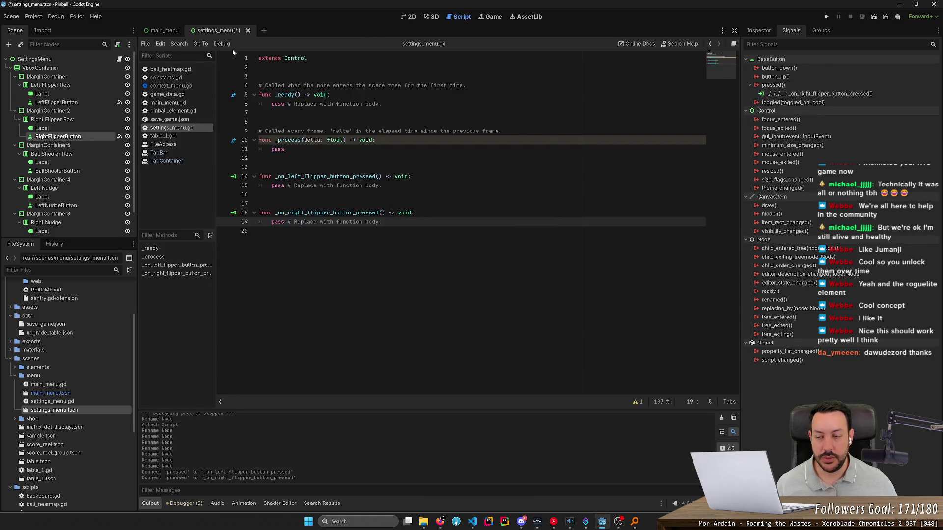
left_click(412, 16)
left_click(438, 248)
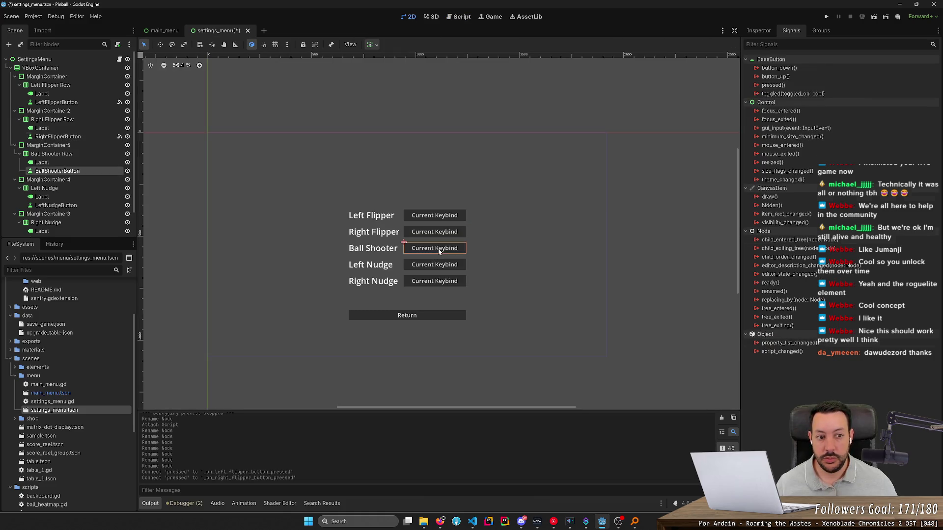
double_click(786, 85)
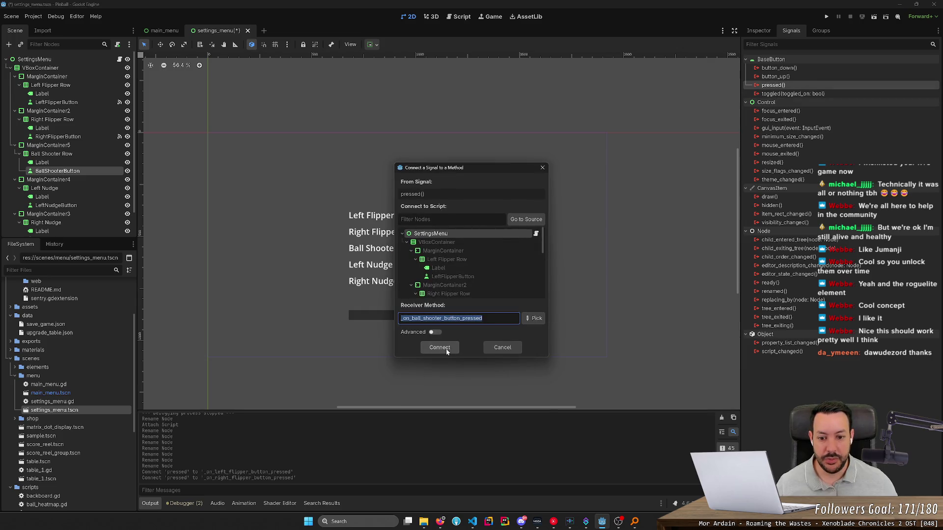
left_click(439, 348)
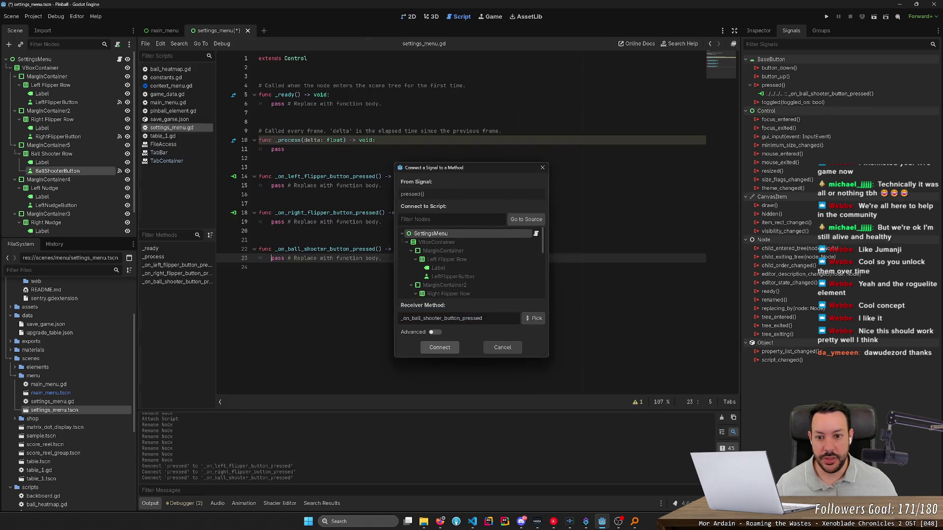
left_click(411, 16)
Step: Connect pressed handlers for LeftNudgeButton, RightNudgeButton and ReturnButton, then save the scene
left_click(429, 265)
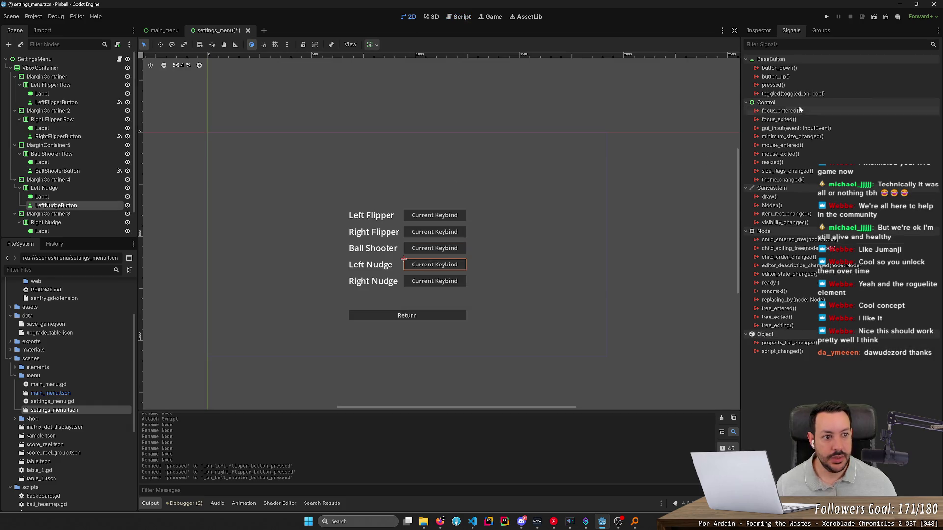
double_click(773, 85)
left_click(440, 347)
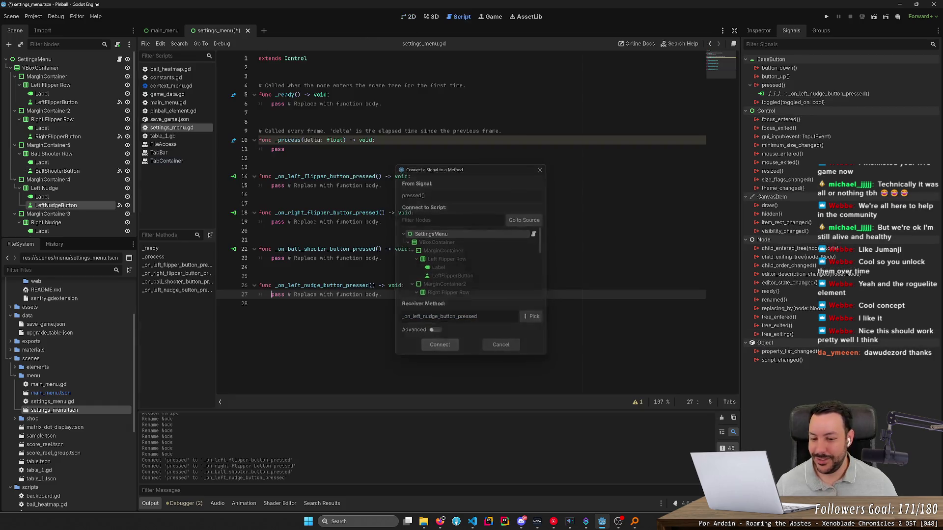
left_click(411, 18)
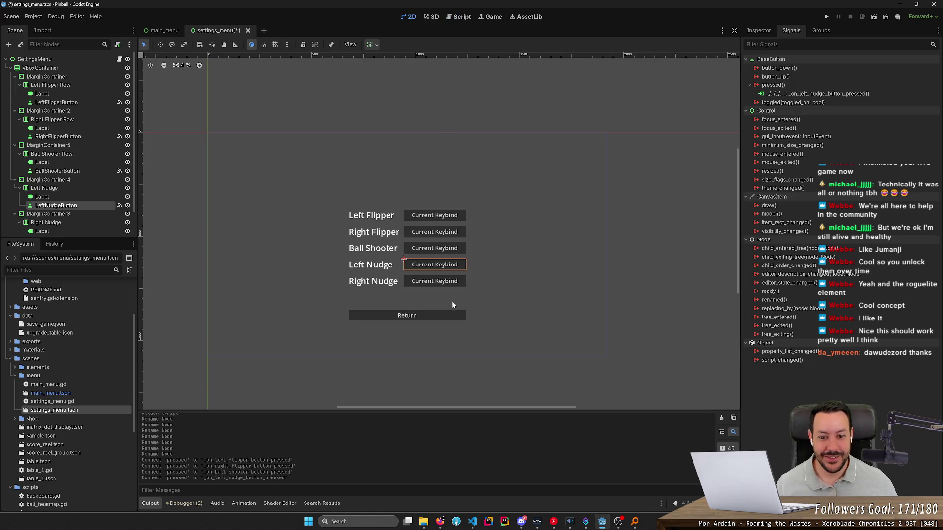
left_click(452, 281)
double_click(773, 85)
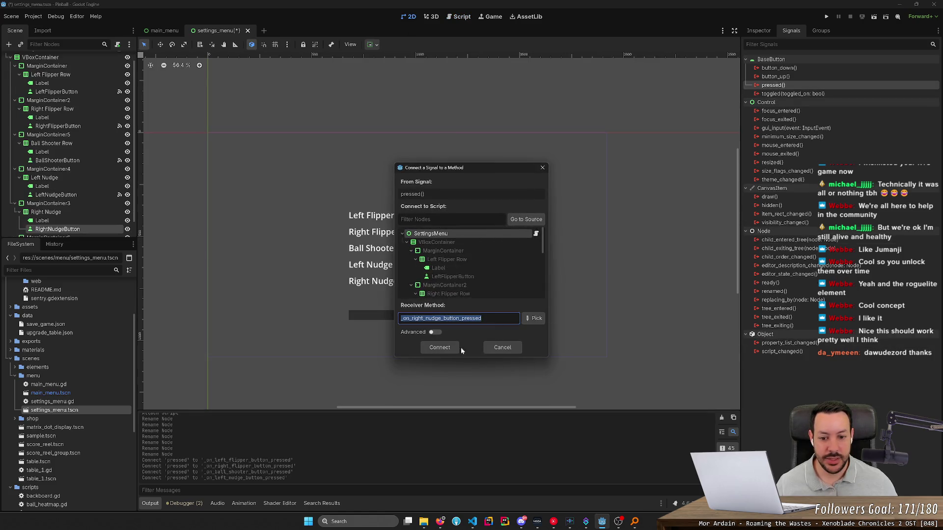
left_click(442, 348)
left_click(408, 18)
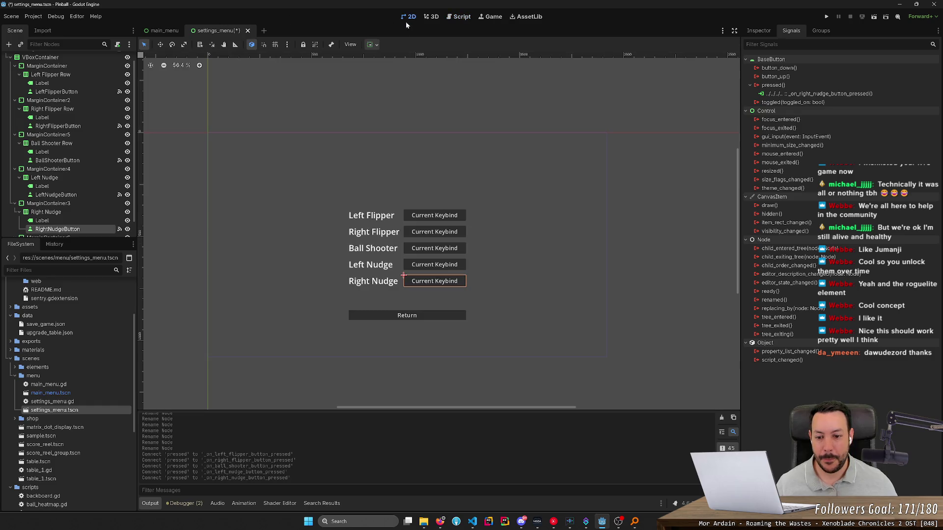
left_click(401, 316)
double_click(774, 85)
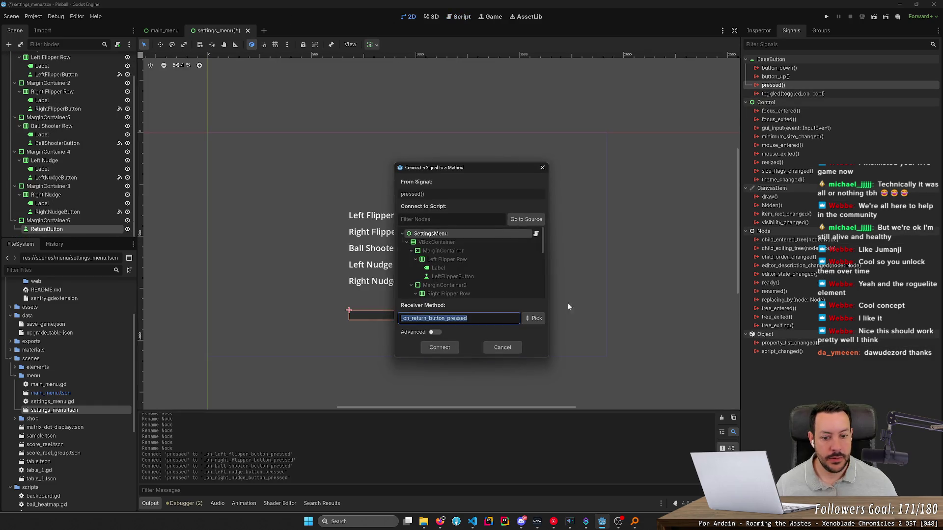
left_click(439, 348)
key("ctrl+s")
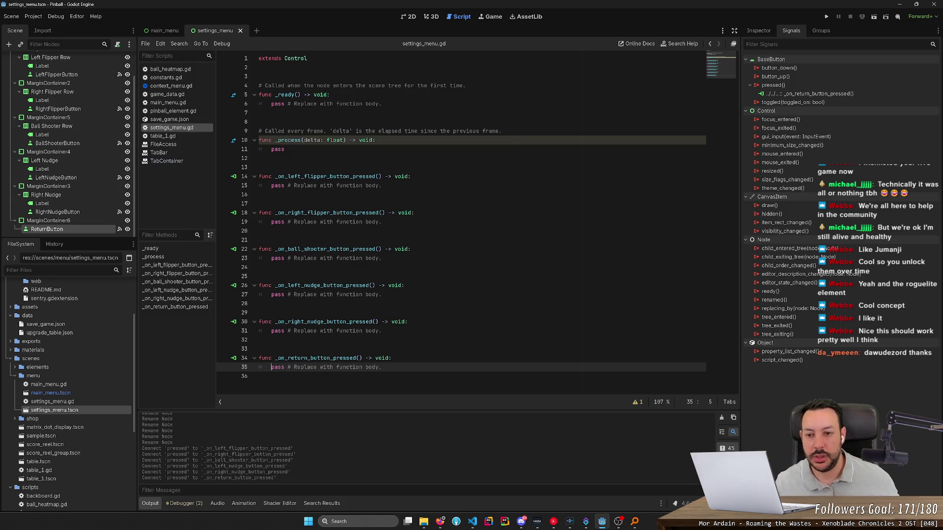
left_click(165, 30)
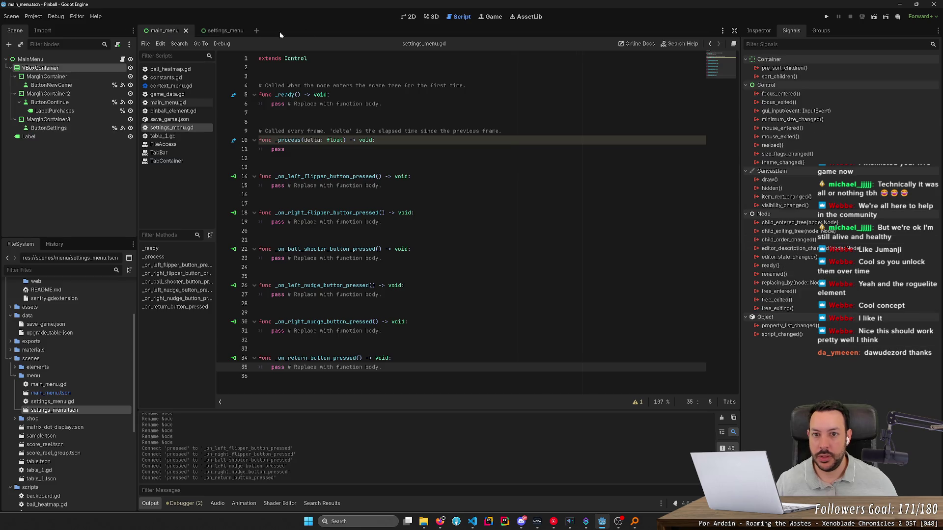
Step: Show the main_menu scene in the 2D workspace
left_click(432, 18)
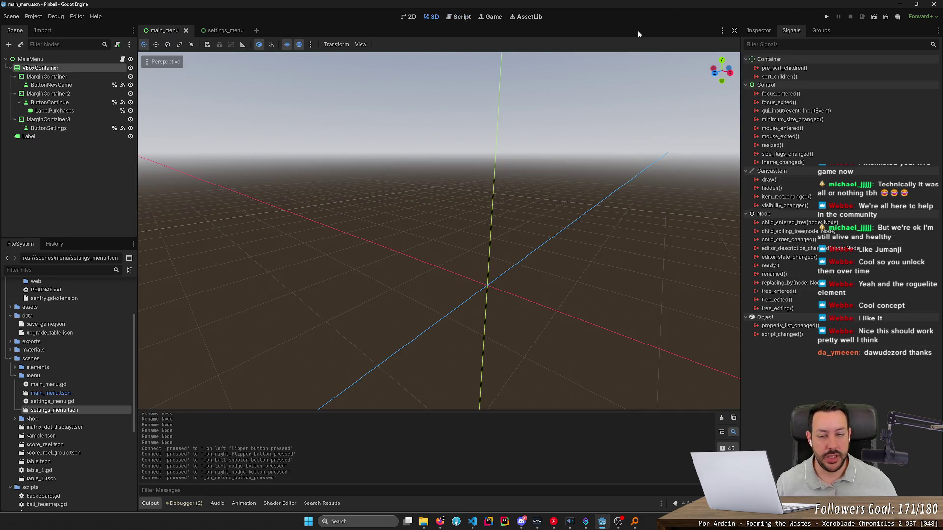
left_click(412, 17)
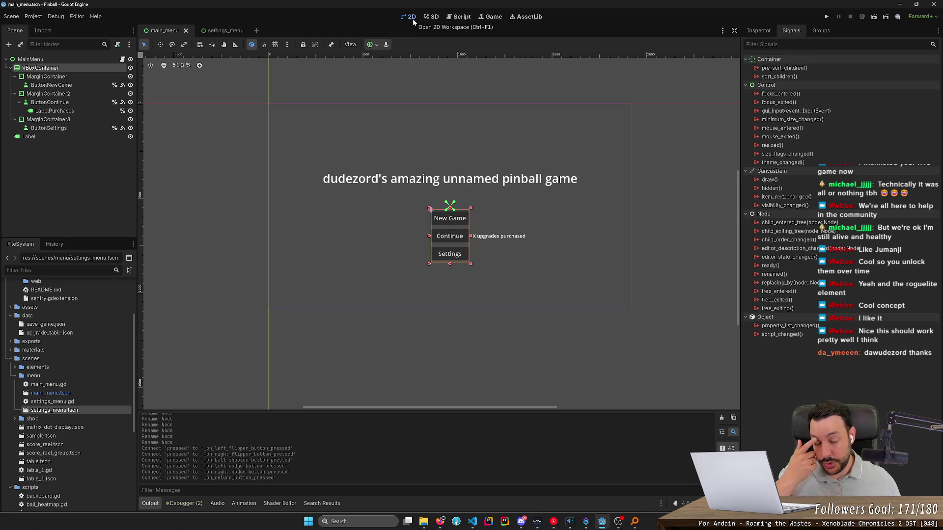
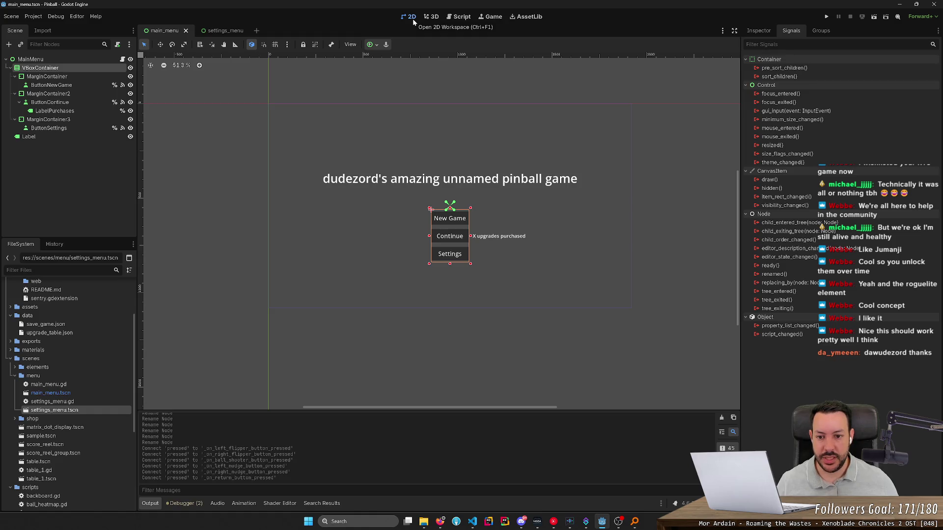
Step: In the docs browser, close the Saving games and SceneTree pages
left_click(440, 527)
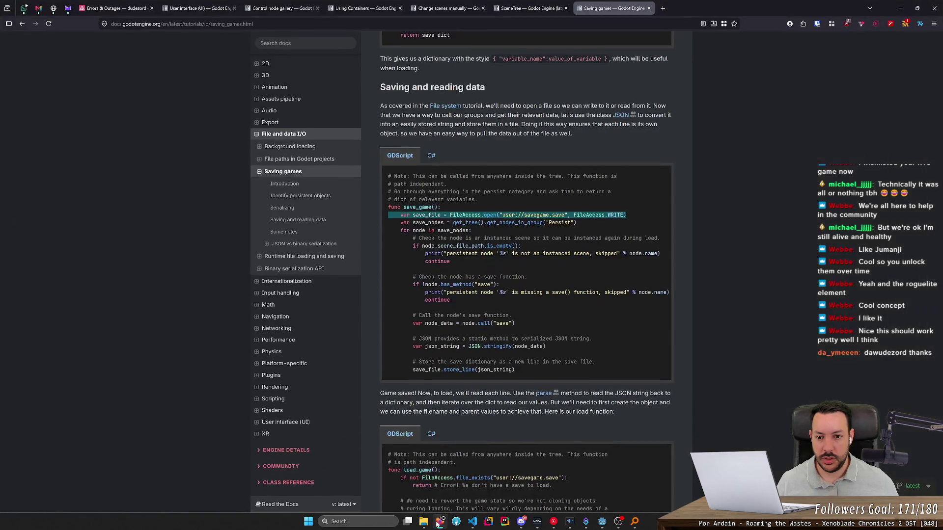
left_click(566, 9)
left_click(566, 8)
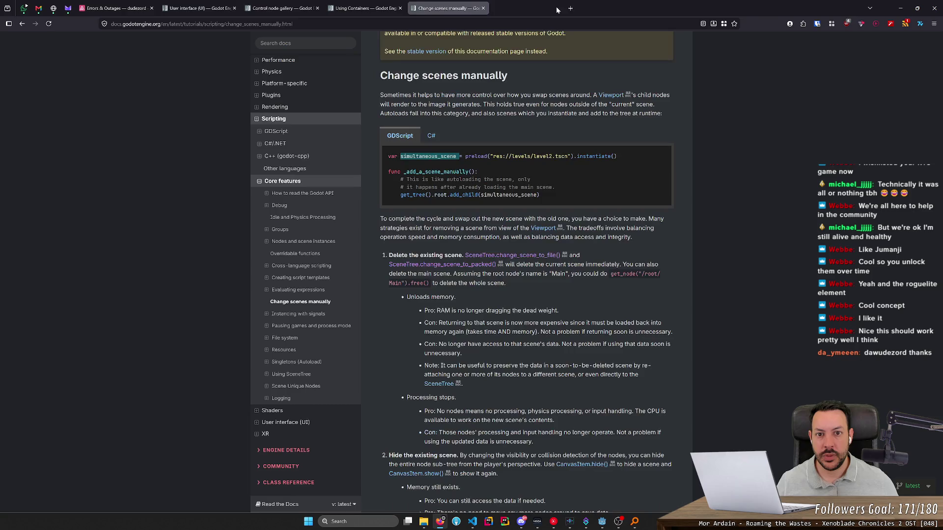
Step: Read through the 'Change scenes manually' guide, then return to the Godot editor
scroll(527, 273, "up", 1)
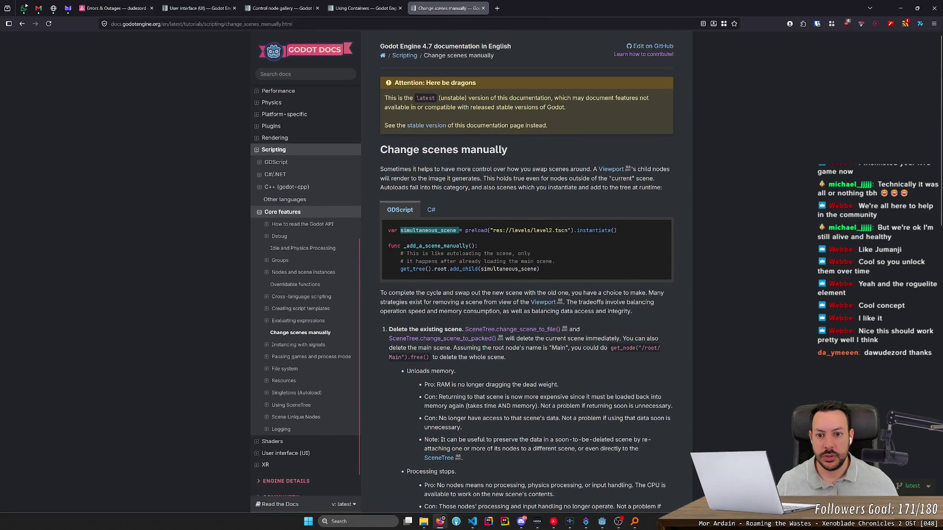
left_click(301, 334)
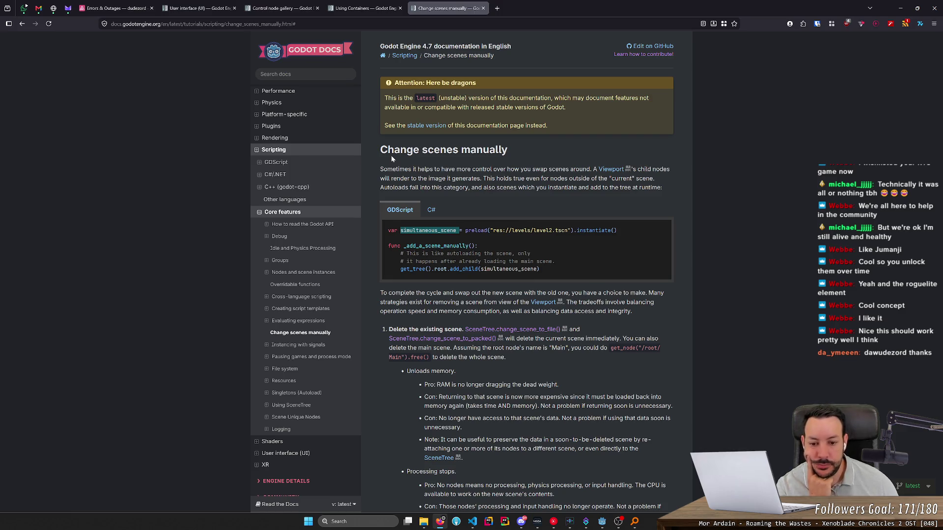
scroll(391, 156, "down", 3)
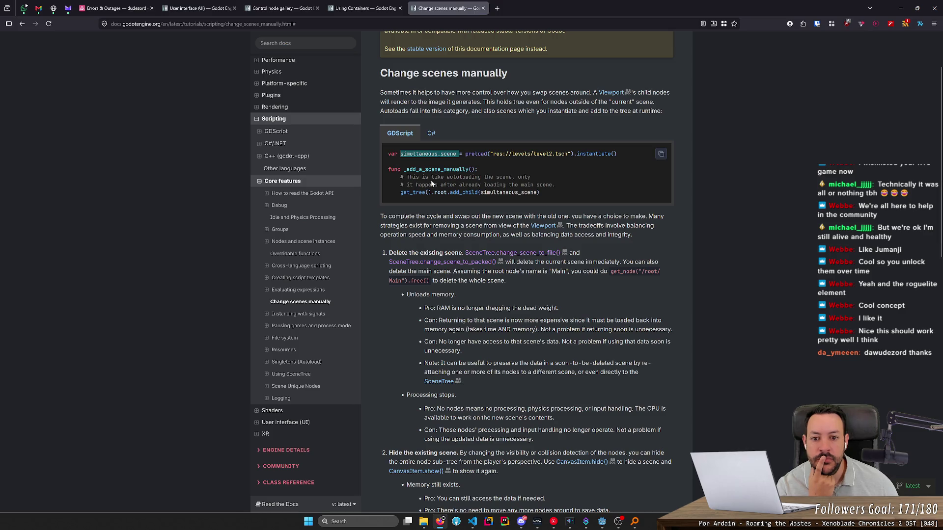
scroll(526, 270, "down", 7)
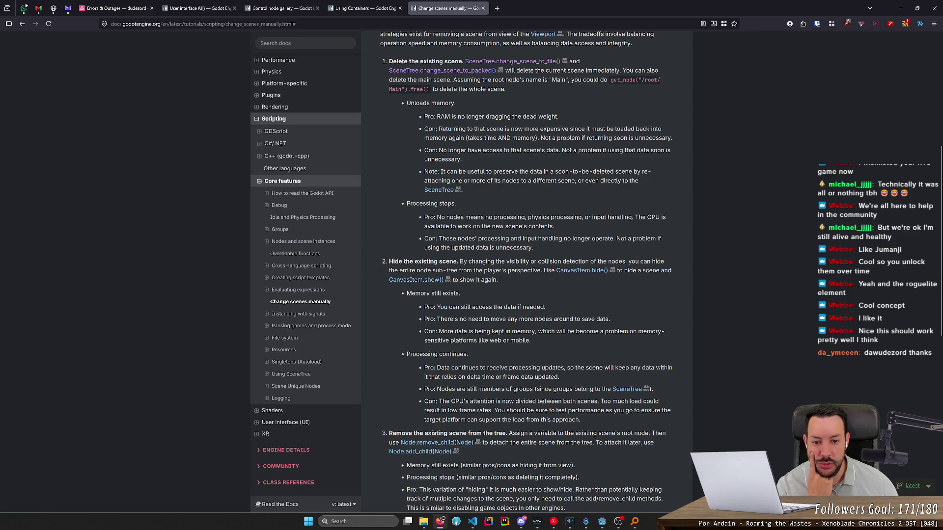
scroll(425, 179, "up", 12)
key("alt+Tab")
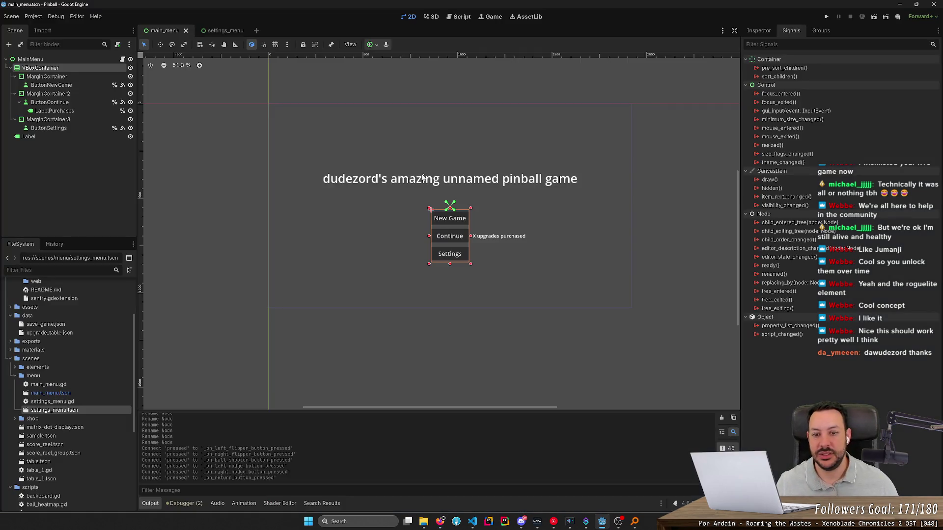
Step: Copy the continue handler's two scene-loading lines in main_menu.gd into the settings button handler
left_click(209, 30)
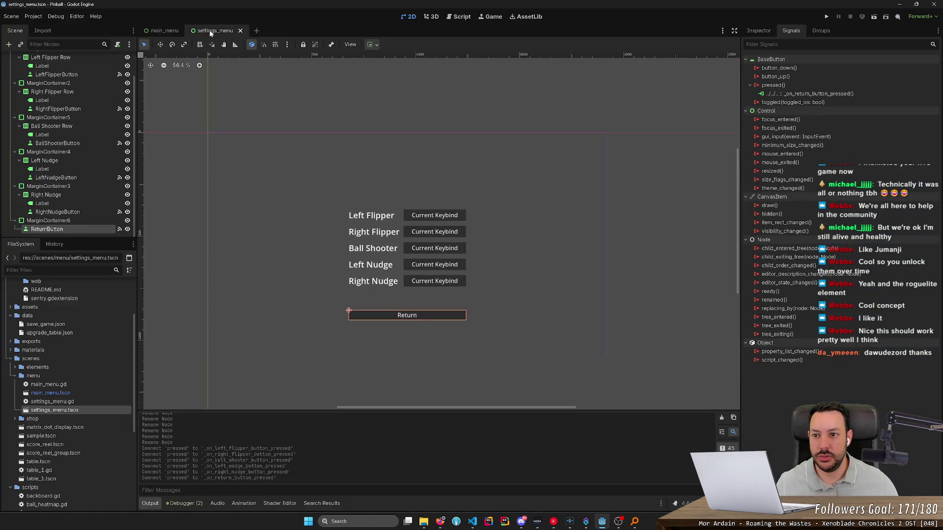
left_click(175, 32)
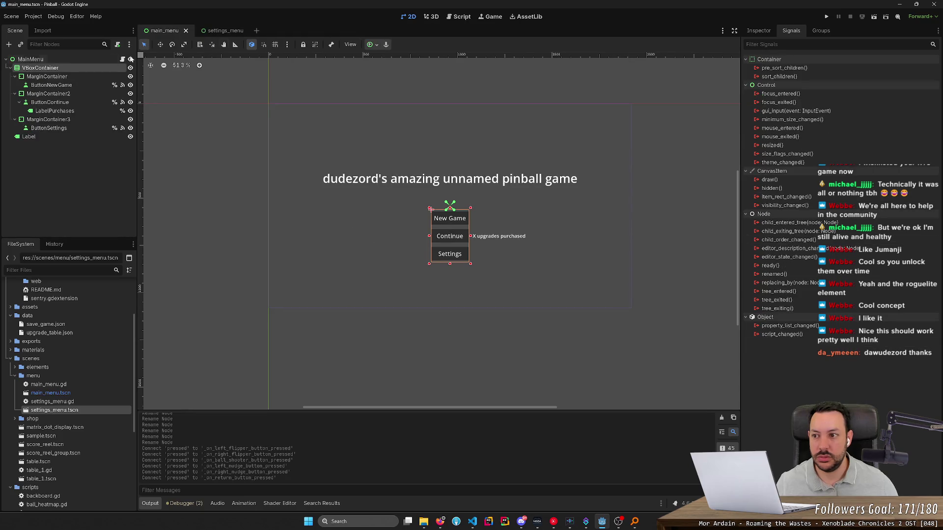
left_click(123, 59)
mouse_move(421, 295)
left_mouse_down()
mouse_move(258, 285)
mouse_move(383, 276)
left_mouse_up()
key("ctrl+c")
scroll(259, 285, "down", 2)
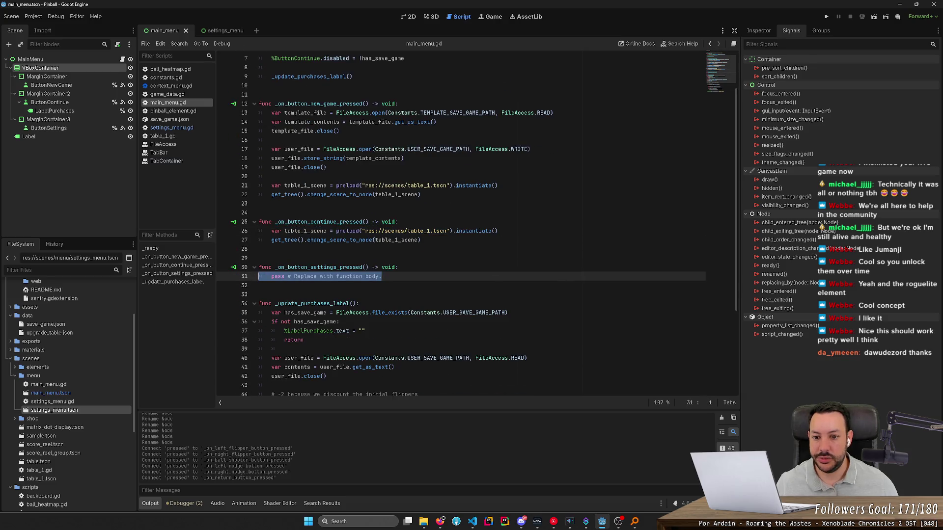
key("ctrl+v")
Step: Point the pasted preload path at settings_menu.tscn and save
double_click(418, 276)
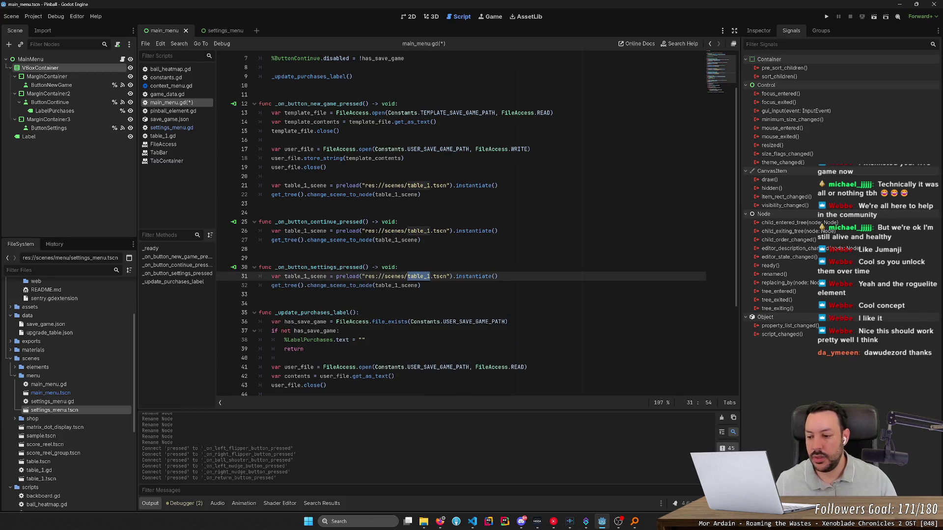
type("menu/")
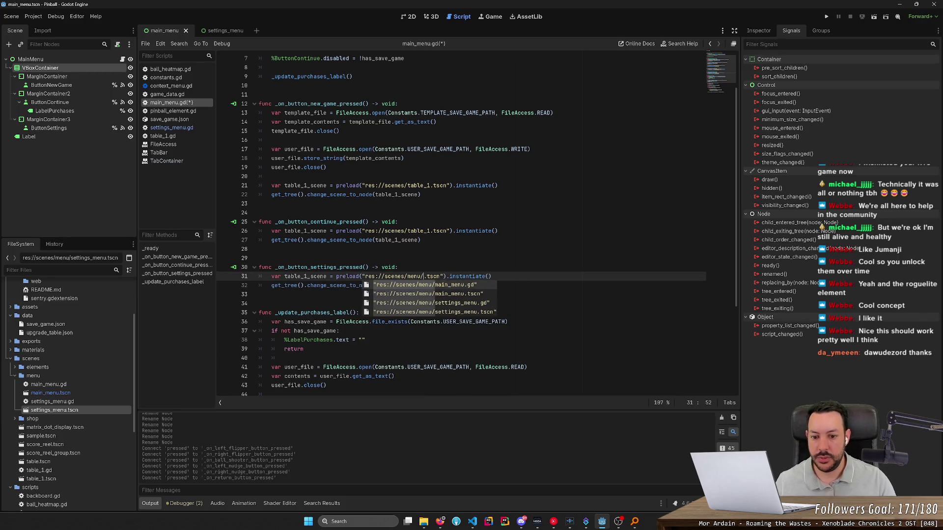
key("Down")
key("Down")
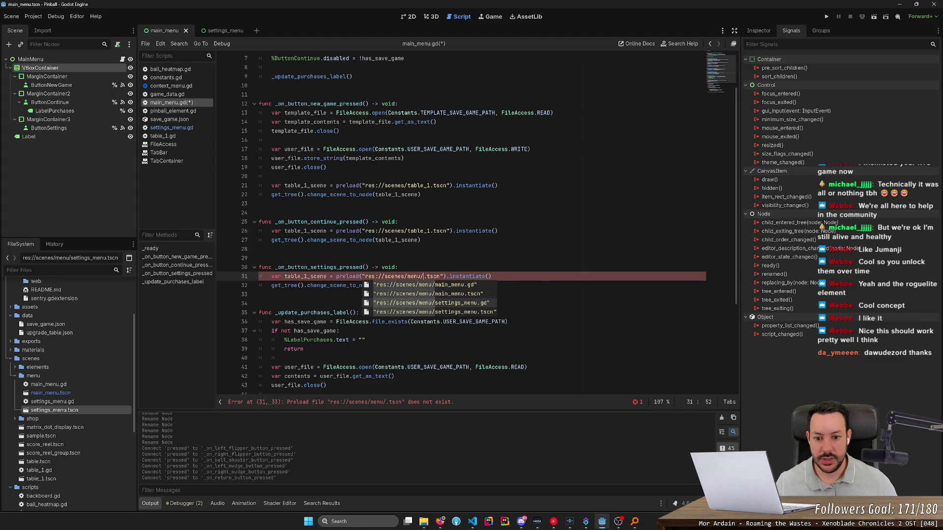
key("Return")
key("BackSpace")
key("BackSpace")
key("BackSpace")
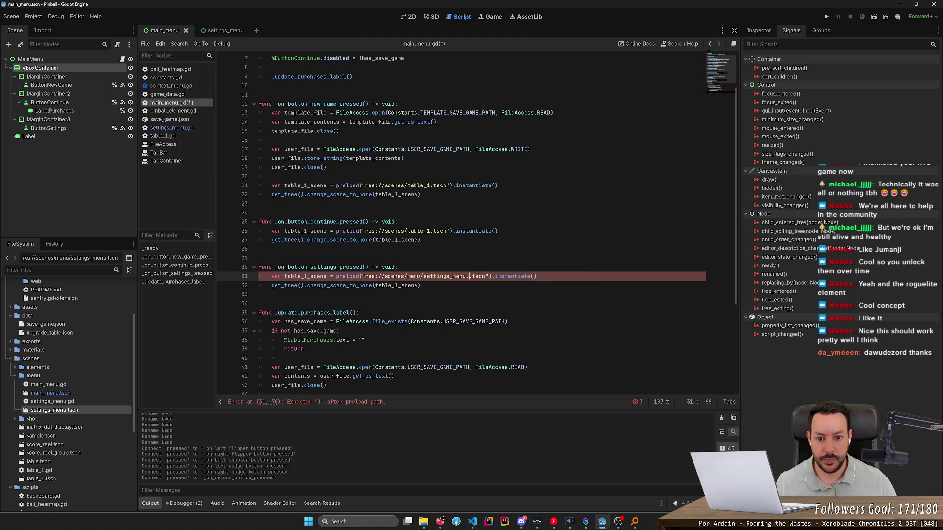
key("ctrl+s")
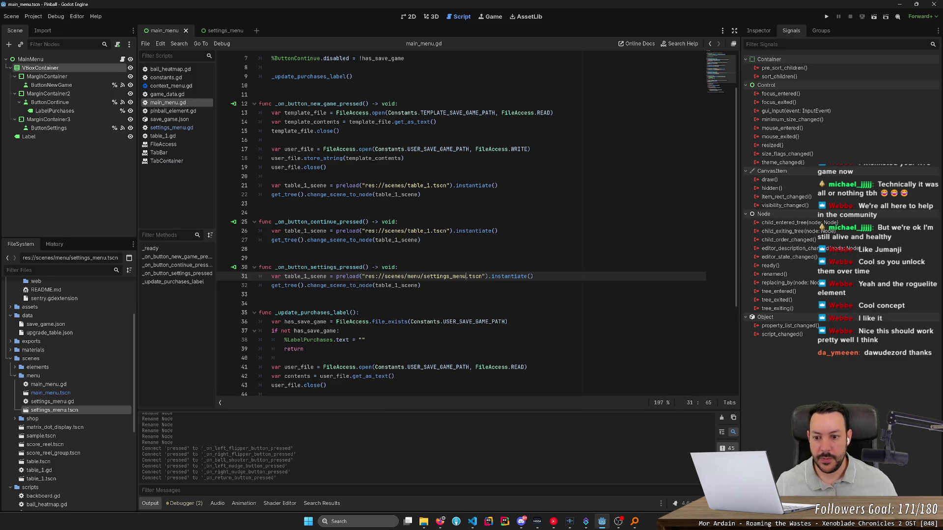
Step: Rename the handler's scene variable to settings_scene
type("settings")
double_click(397, 285)
type("settings_scene")
left_click_drag(424, 285, 259, 276)
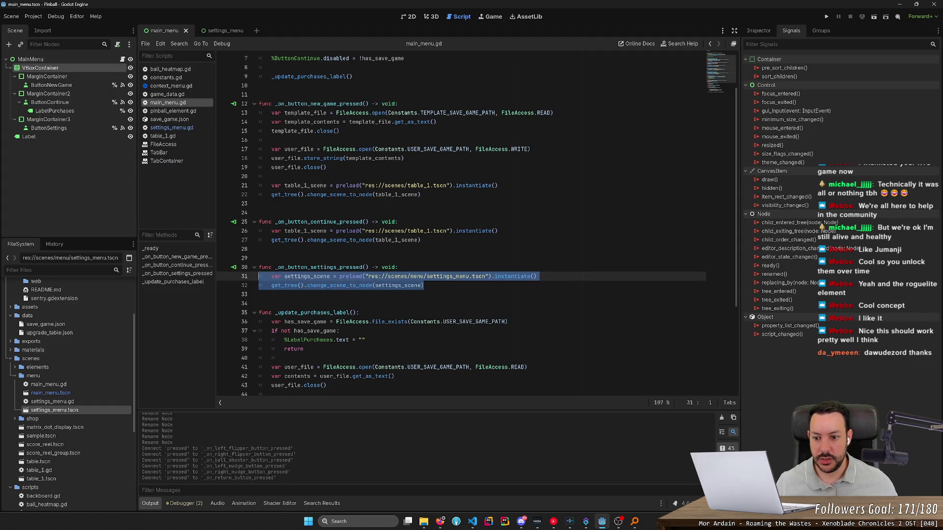
left_click(234, 34)
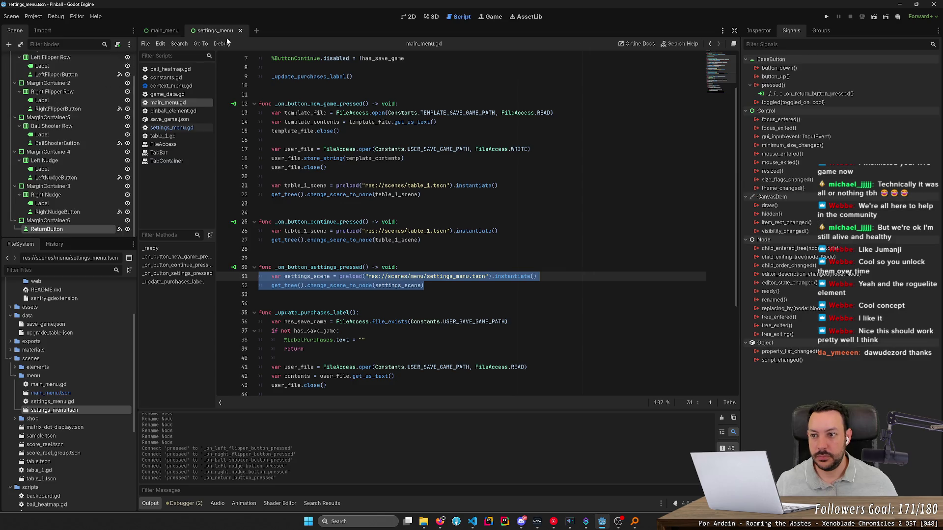
Step: Paste the scene-loading lines into settings_menu.gd's return handler and point the preload at main_menu.tscn
left_click(178, 129)
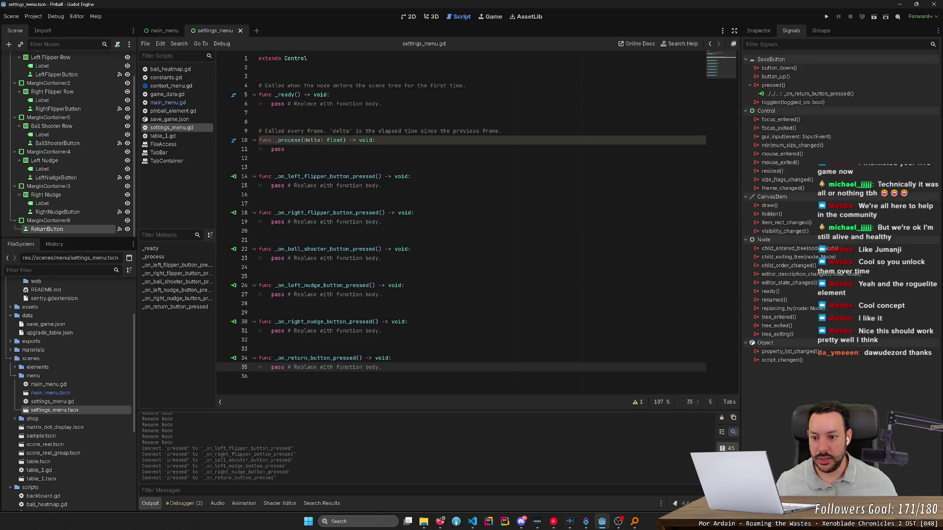
key("shift+End")
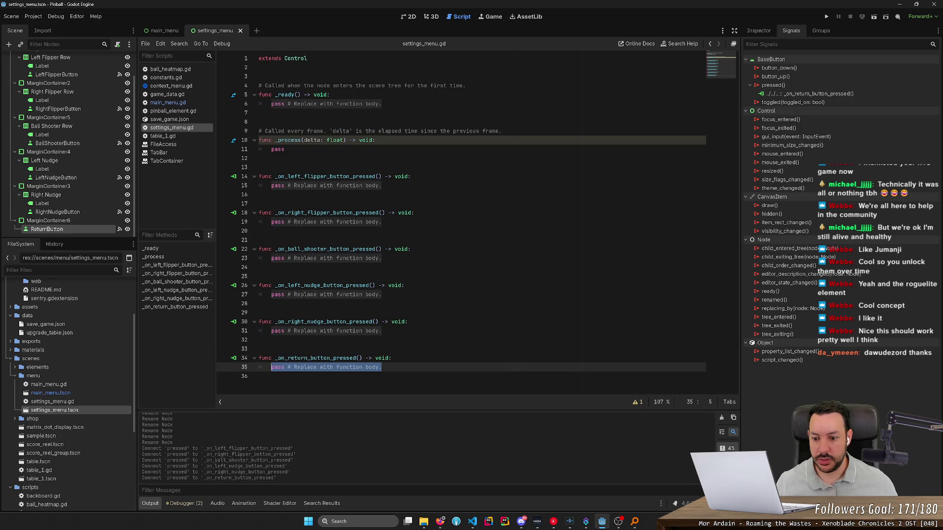
key("ctrl+v")
double_click(461, 367)
type("m")
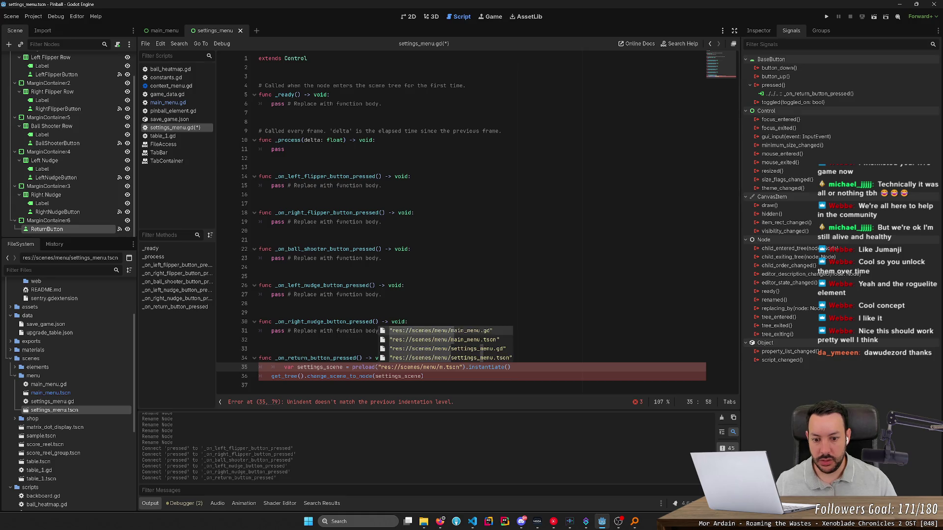
key("Return")
double_click(474, 368)
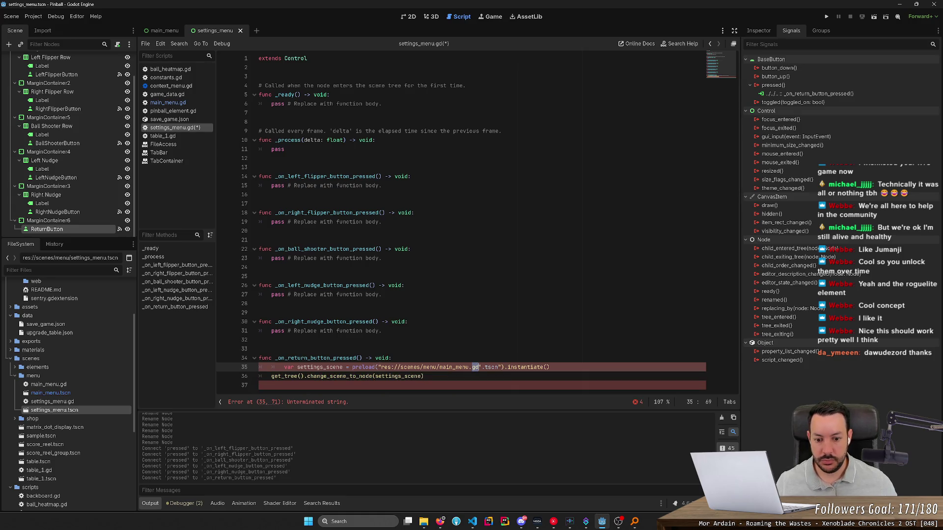
key("BackSpace")
key("BackSpace")
key("Delete")
key("Delete")
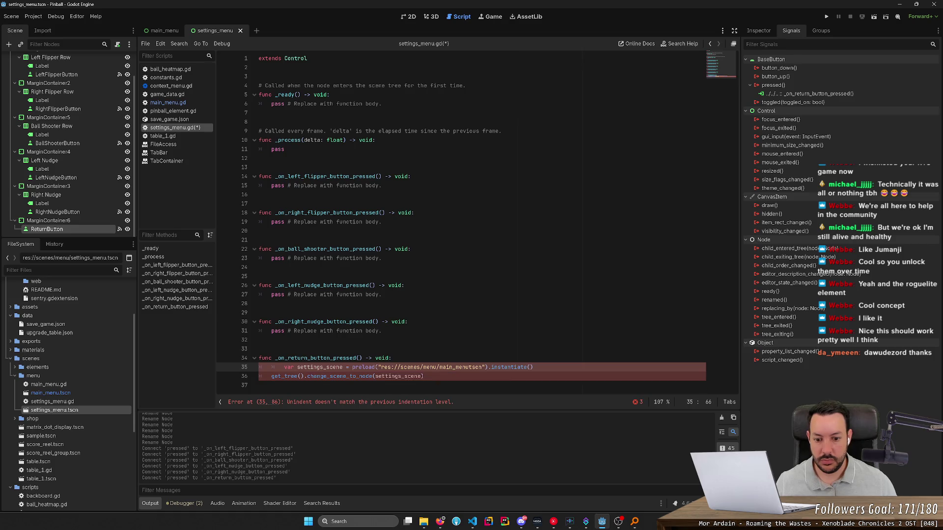
type(".")
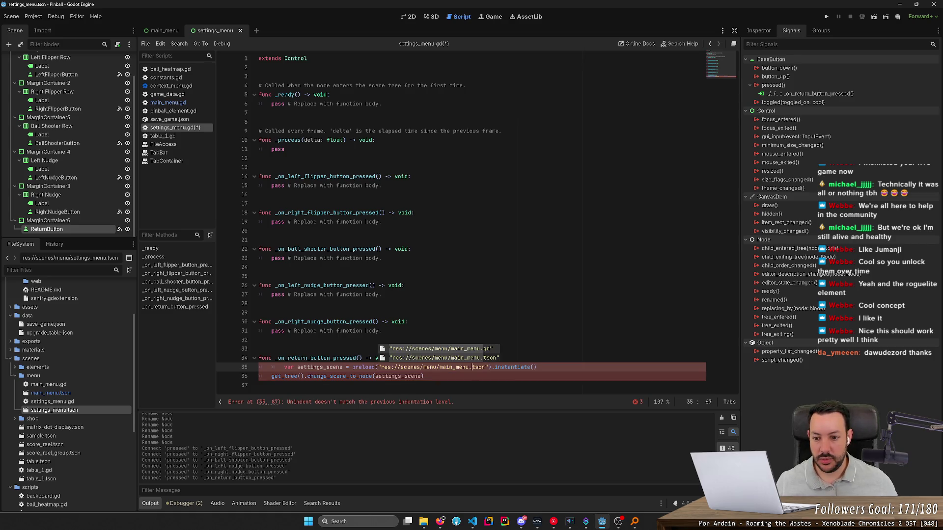
key("Escape")
Step: Rename the variable to main_menu_scene on both lines, fix the indent, and save
double_click(309, 367)
type("main")
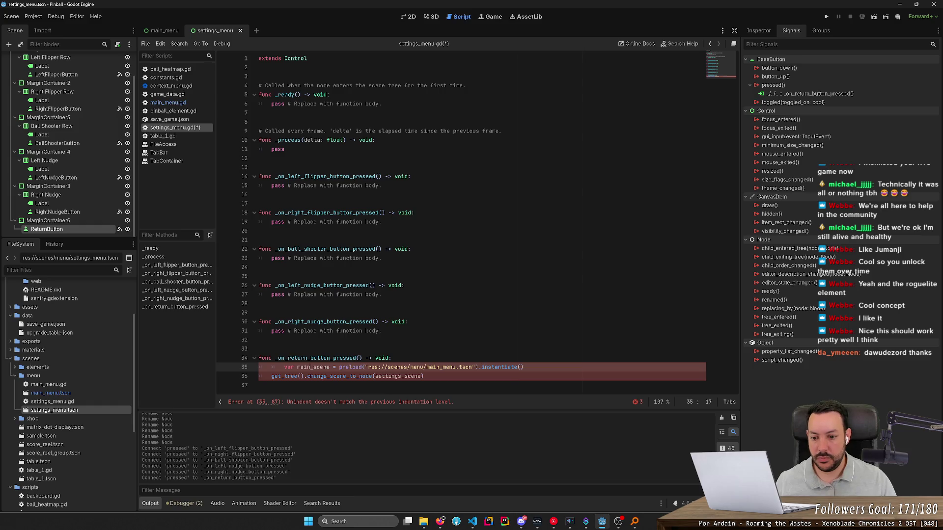
type("_menu")
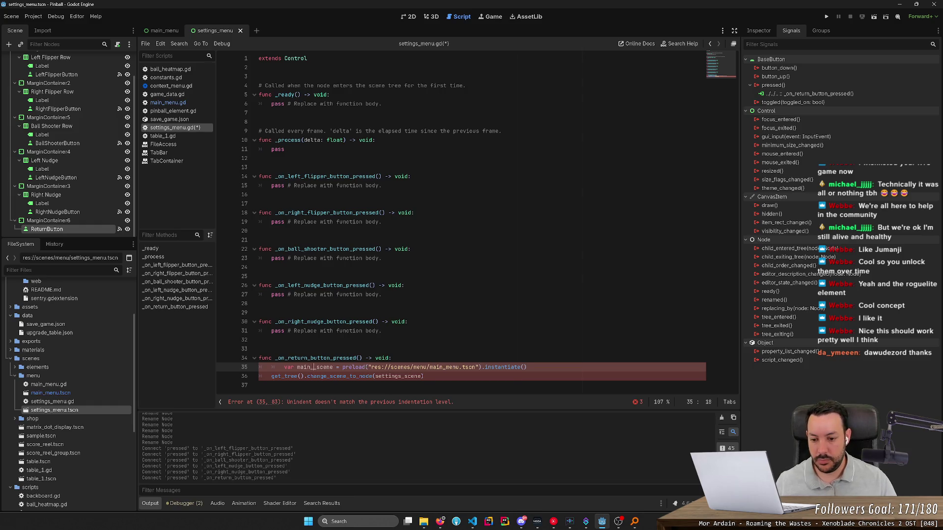
key("BackSpace")
type("uy")
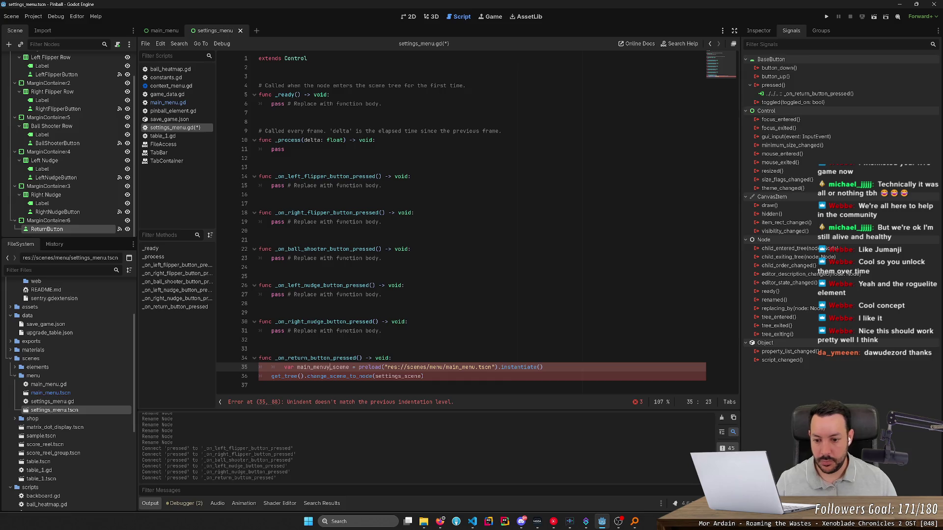
double_click(321, 368)
key("ctrl+c")
double_click(398, 376)
key("ctrl+v")
left_click(284, 367)
key("BackSpace")
key("ctrl+s")
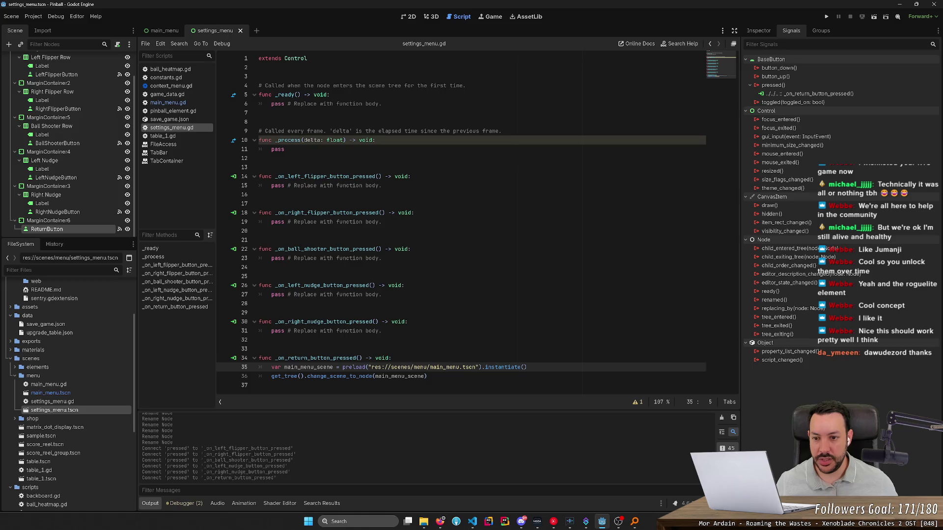
Step: Delete the unused _process function and its comment, keeping _ready, and save
mouse_move(259, 159)
left_mouse_down()
mouse_move(379, 104)
mouse_move(259, 86)
left_mouse_up()
key("BackSpace")
key("Delete")
key("Delete")
key("Up")
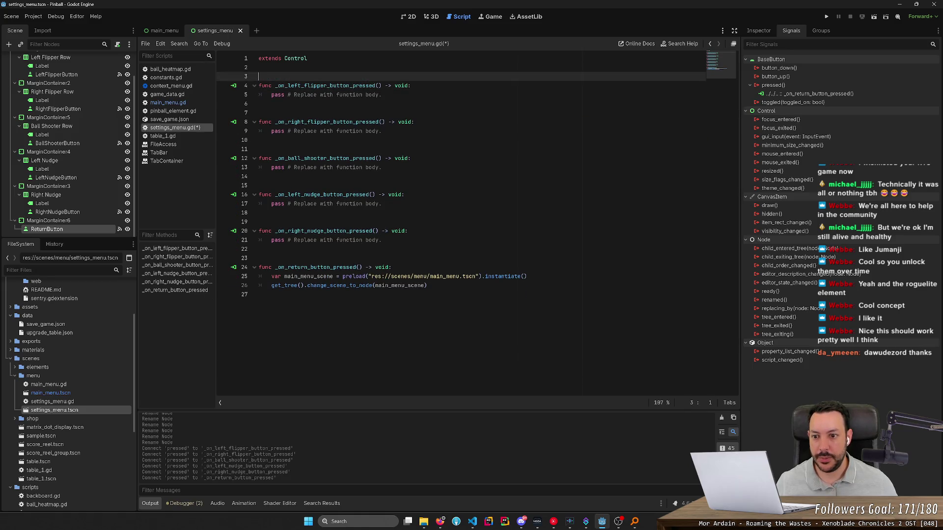
key("ctrl+z")
key("ctrl+z")
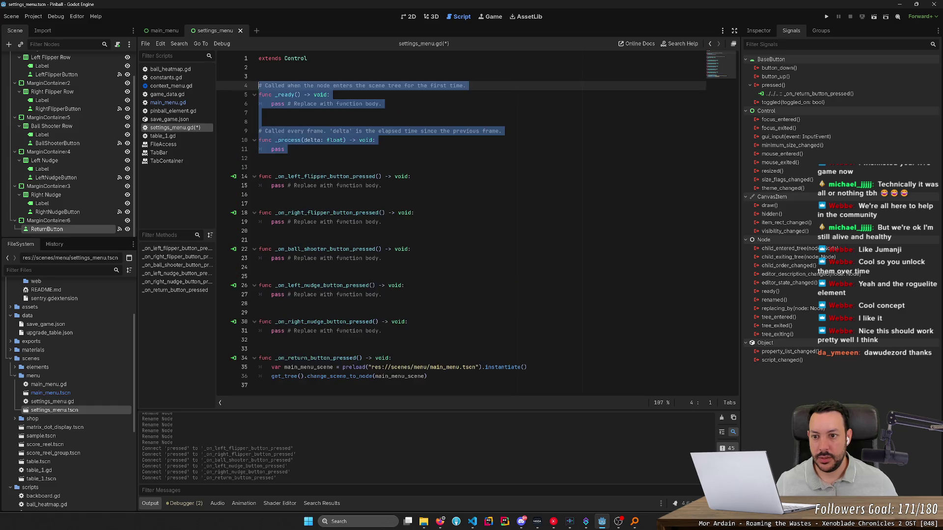
left_click(258, 131)
key("shift+Down")
key("shift+Down")
key("shift+Down")
key("Delete")
key("ctrl+s")
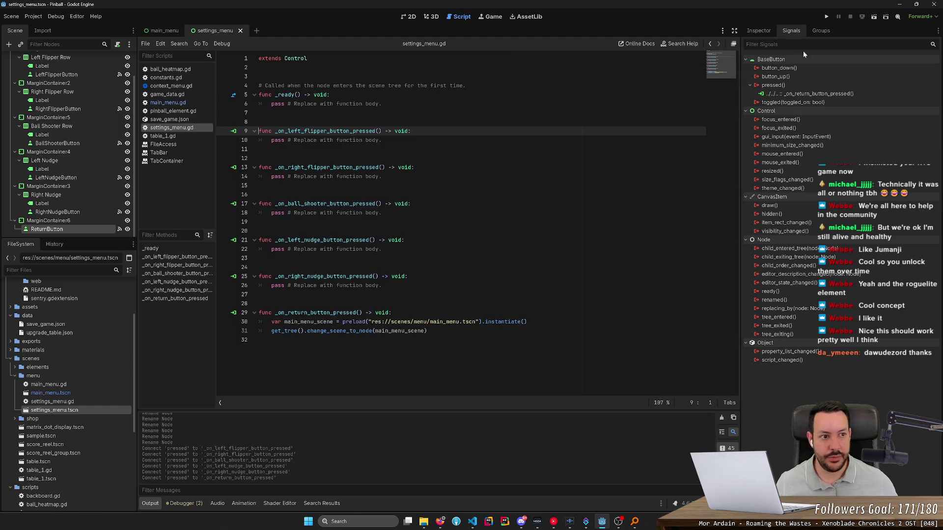
Step: Run the game, press Settings then Return, check the Debugger Errors list, and stop
left_click(827, 17)
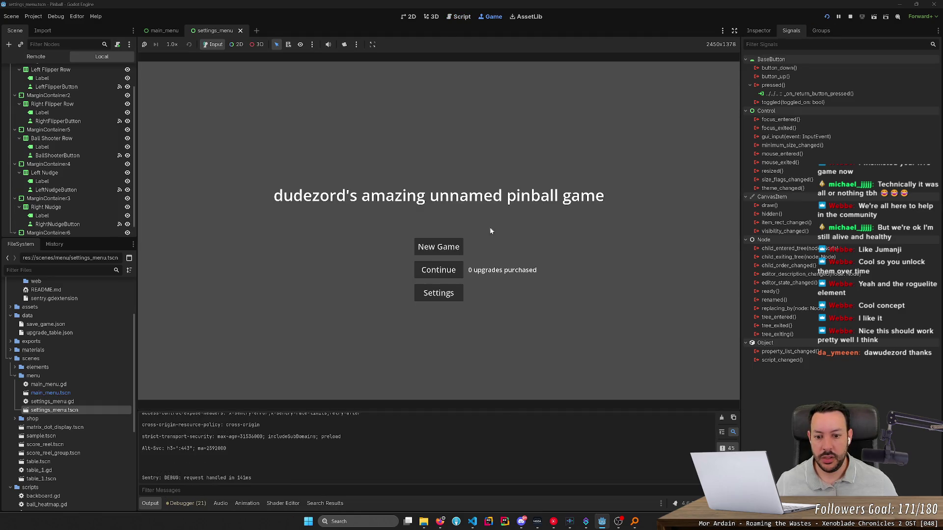
left_click(442, 295)
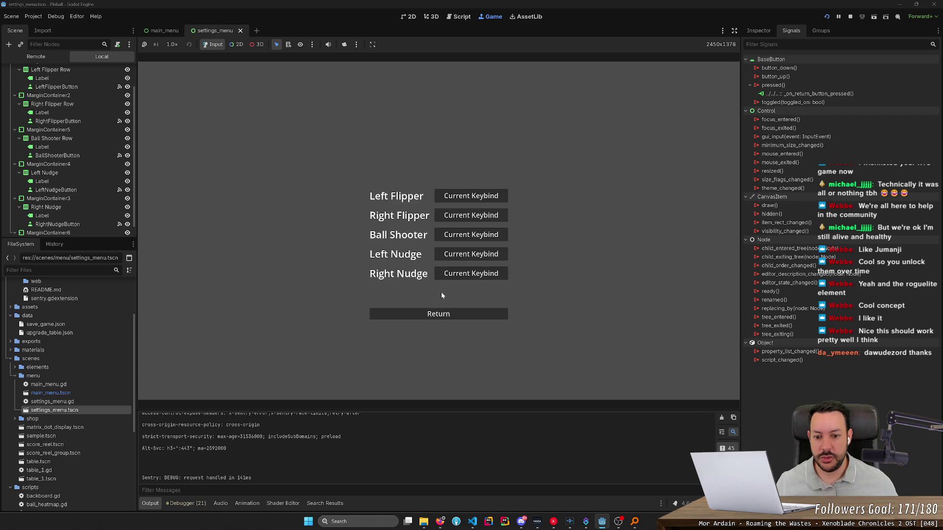
left_click(440, 318)
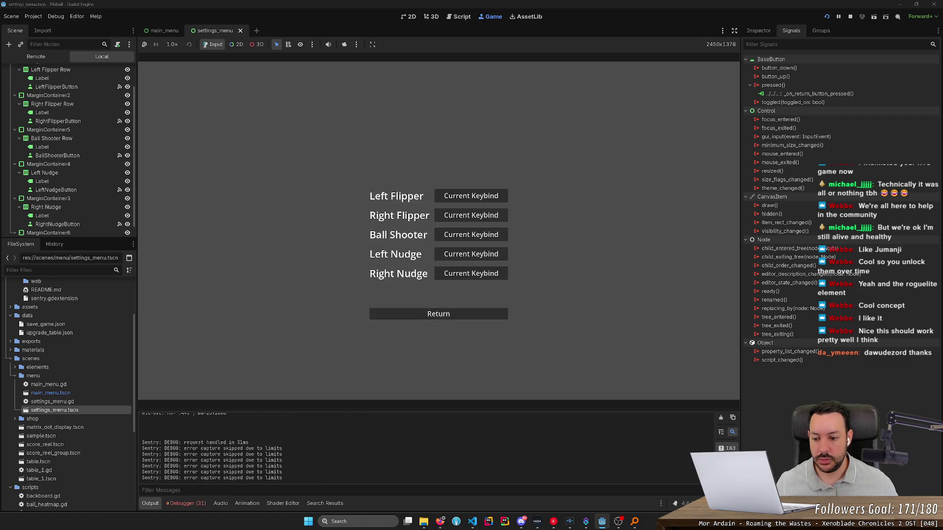
left_click(191, 505)
left_click(210, 336)
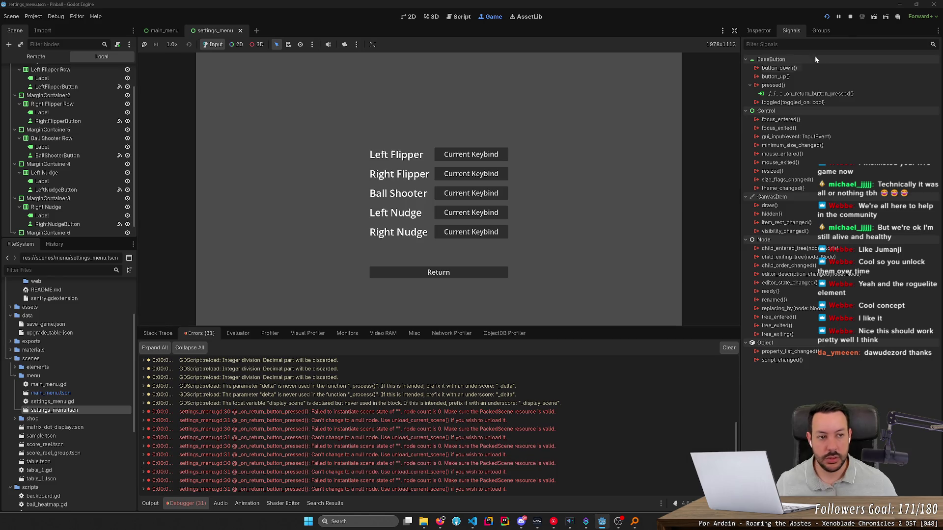
left_click(850, 18)
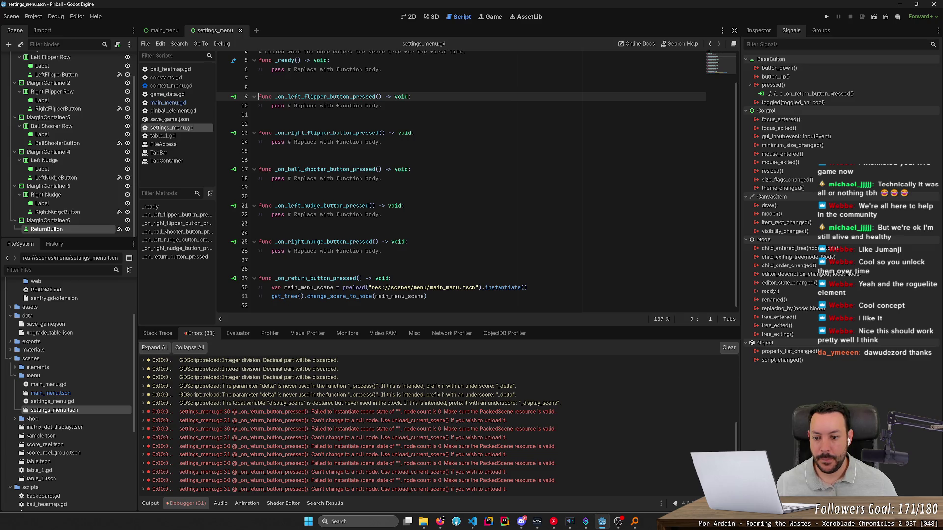
Step: Relaunch the project
mouse_move(417, 288)
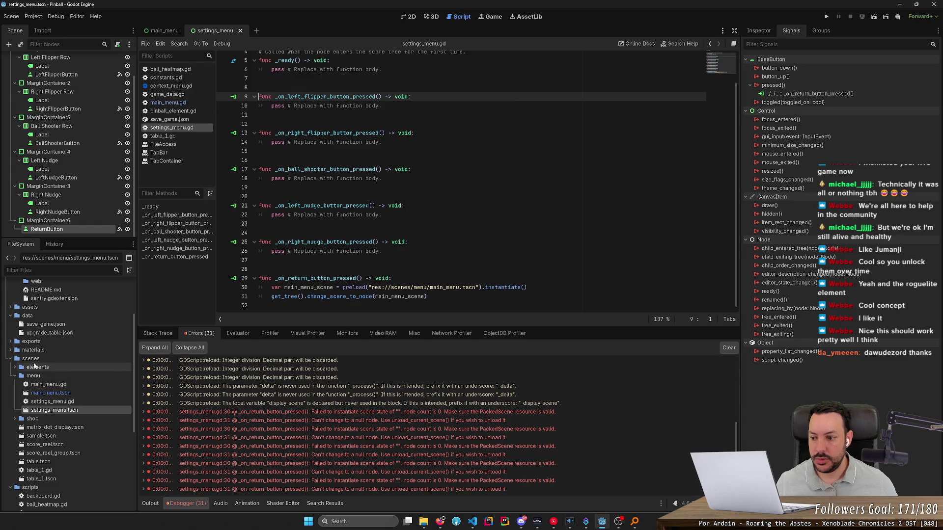
mouse_move(53, 399)
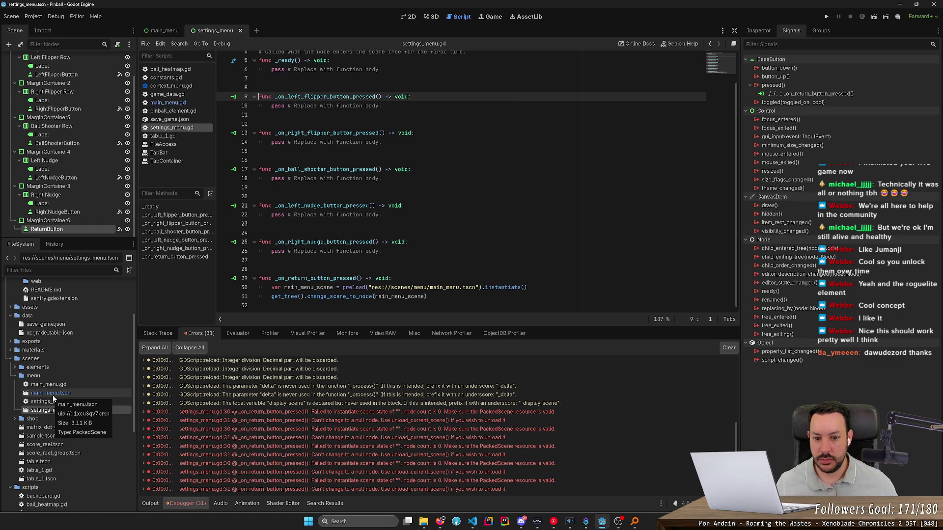
mouse_move(285, 296)
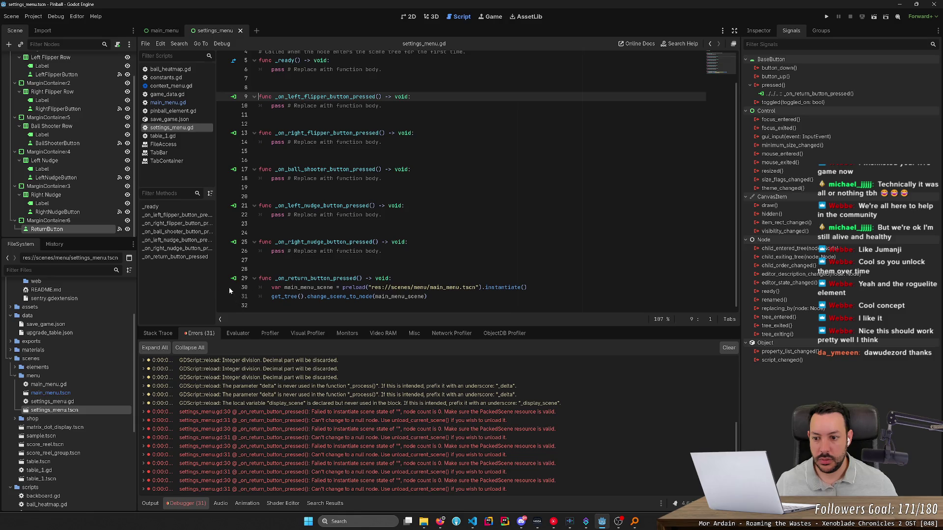
left_click(826, 16)
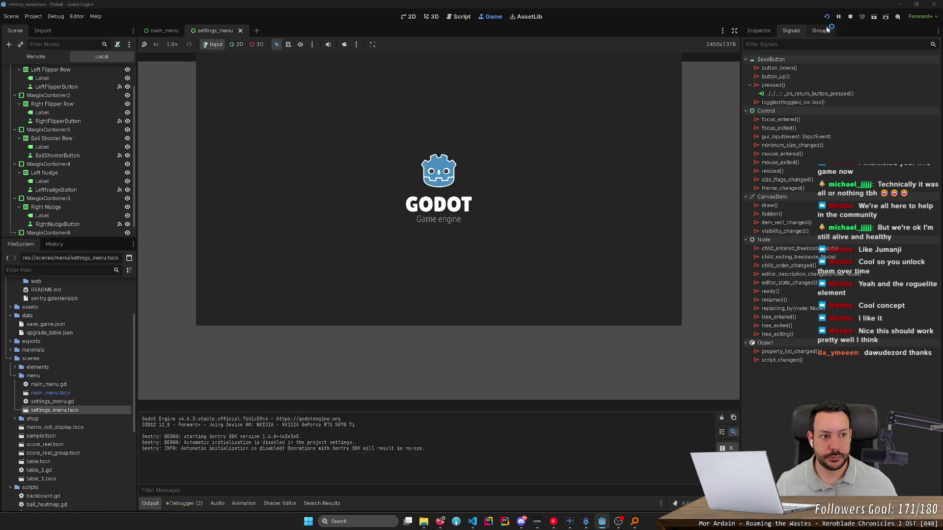
Step: Trigger the Return handler's line-30 breakpoint, step over once, then stop debugging
left_click(452, 294)
left_click(444, 314)
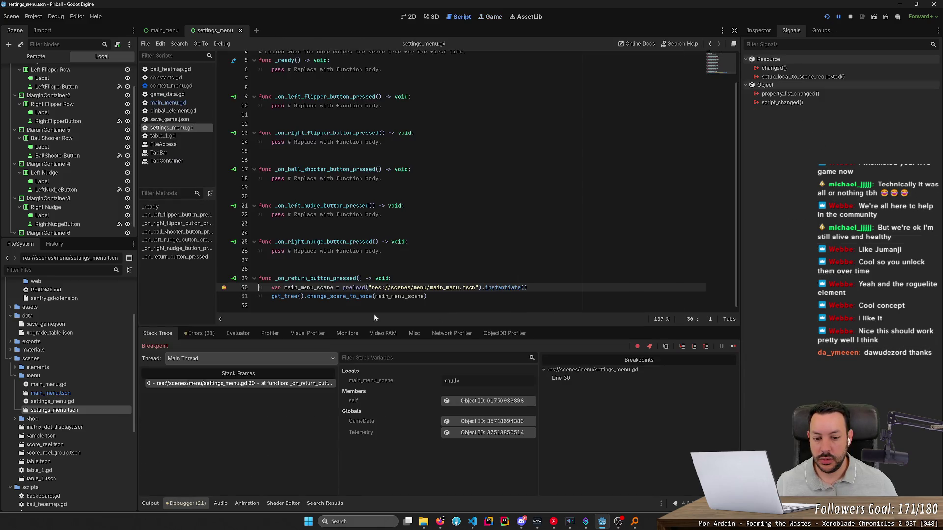
left_click(693, 347)
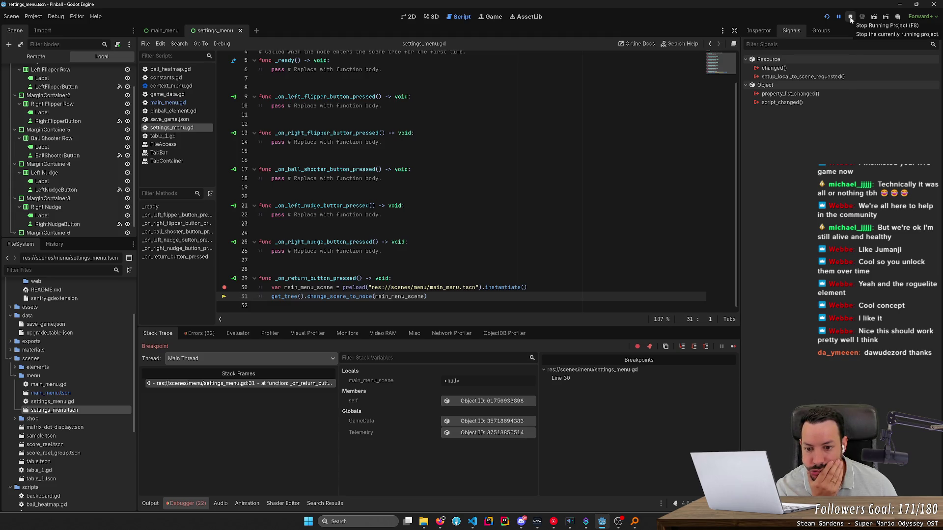
left_click(851, 17)
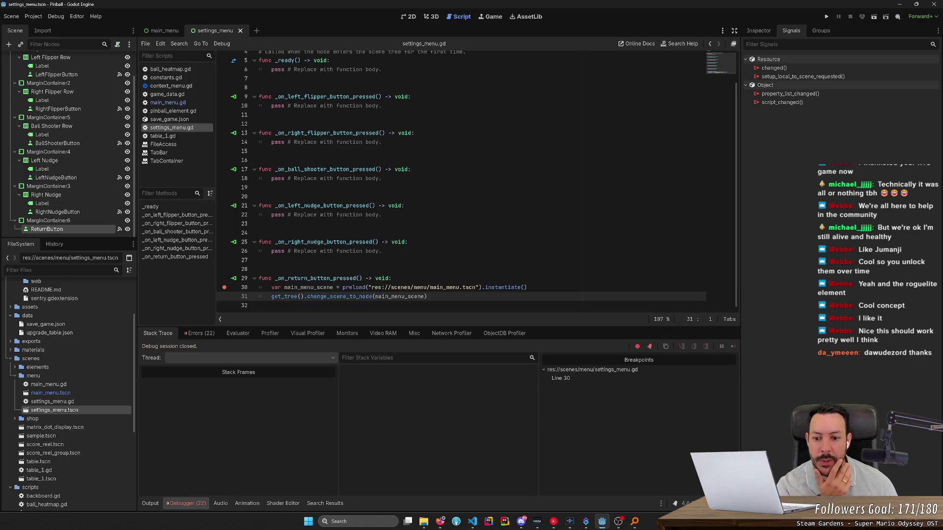
Step: Retype line 30 as preload of the main_menu.tscn path followed by .instantiate()
left_click_drag(371, 287, 527, 287)
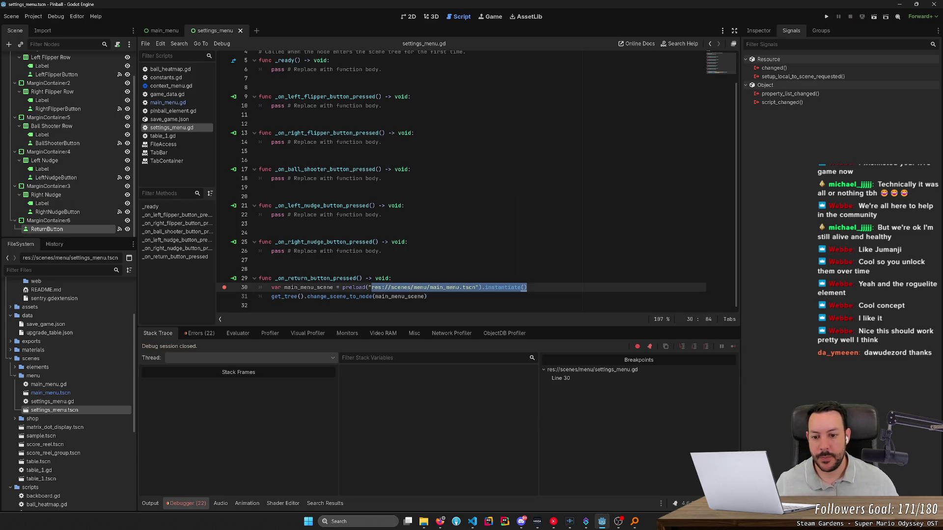
key("BackSpace")
type("\"res://mainmen")
key("Down")
key("Return")
type(").")
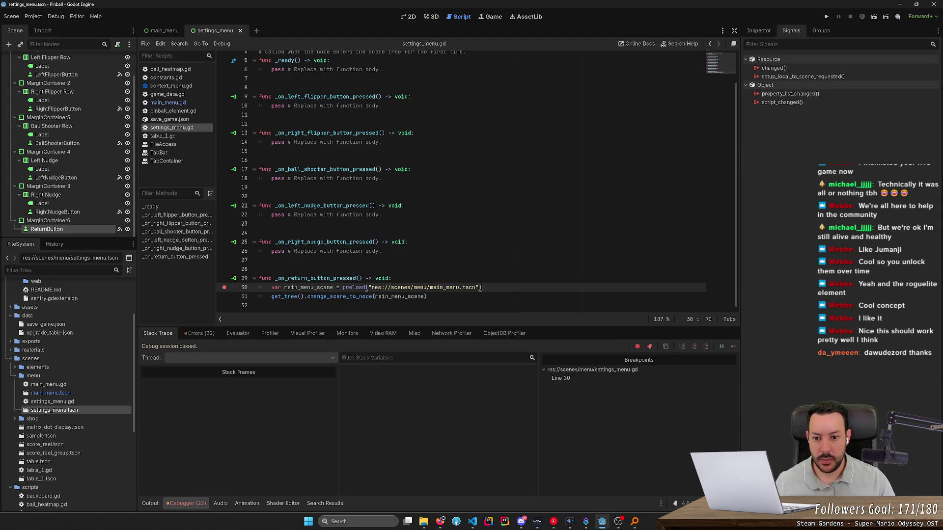
type("instantiate()")
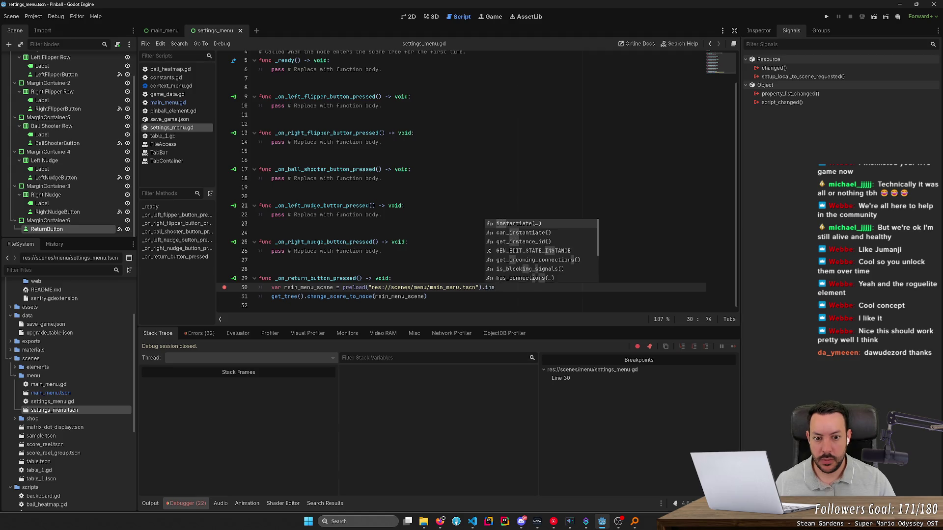
key("Return")
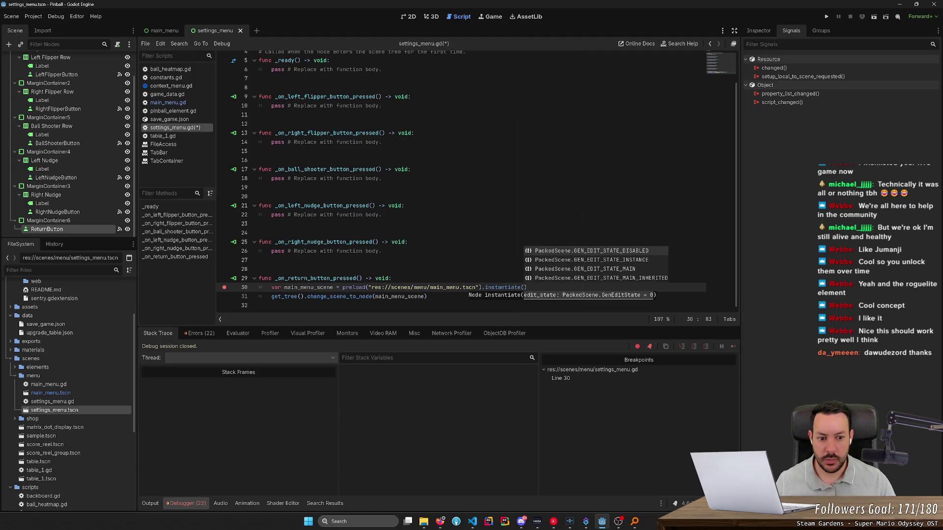
Step: Save the script, run the game, hit the Return breakpoint, step into it, then stop
key("Escape")
key("ctrl+s")
key("Up")
key("Up")
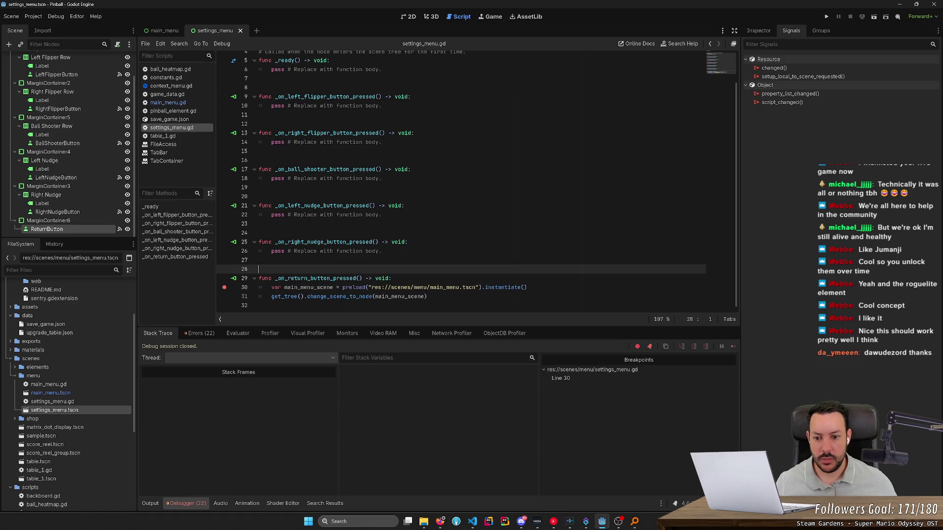
left_click(826, 16)
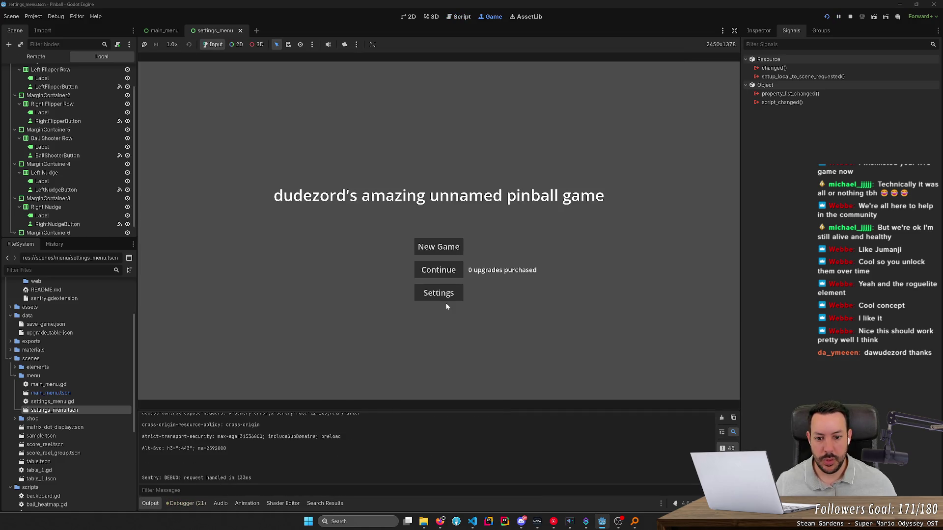
left_click(444, 297)
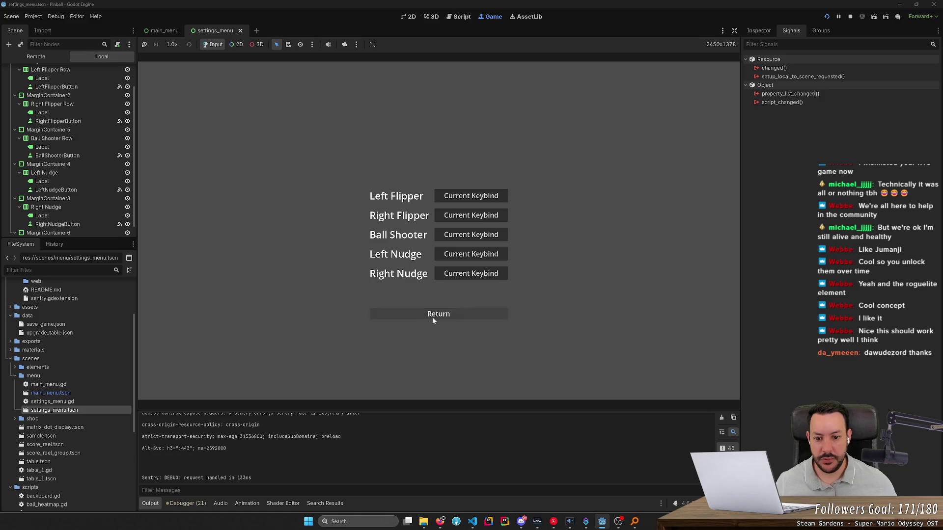
left_click(432, 318)
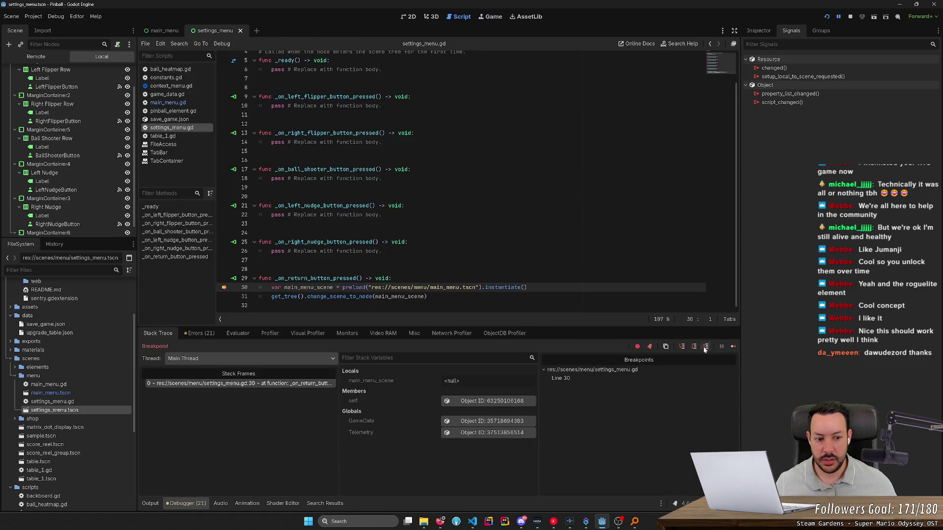
left_click(681, 347)
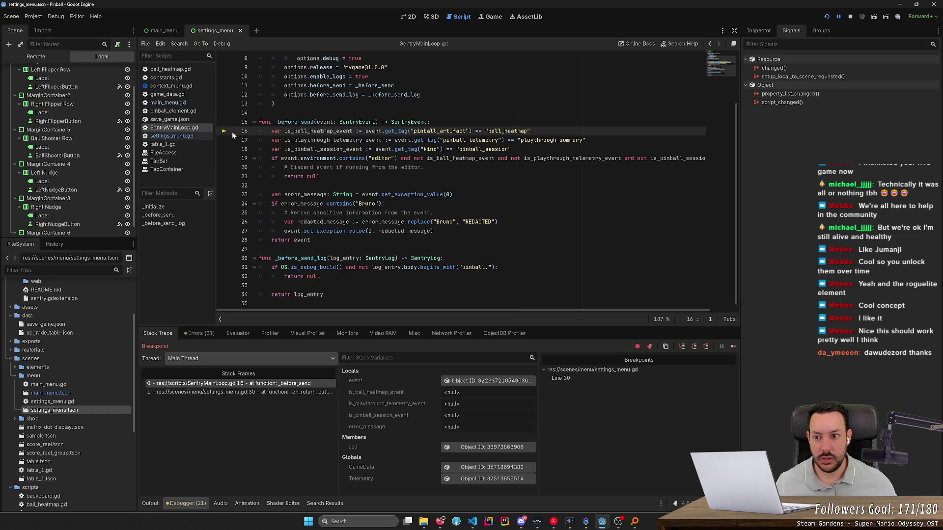
left_click(849, 17)
Step: Relaunch, hit the Return breakpoint, and step over to line 31, seeing main_menu_scene is null
left_click(826, 17)
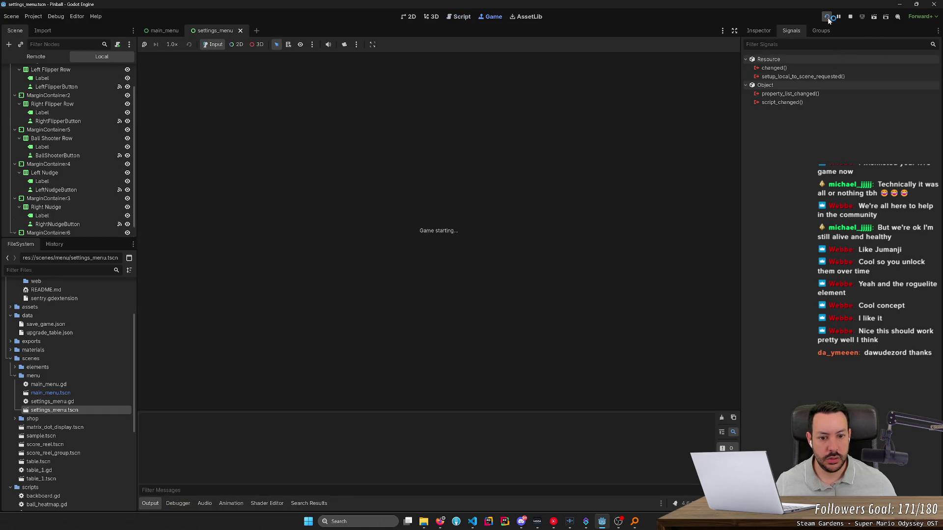
left_click(440, 293)
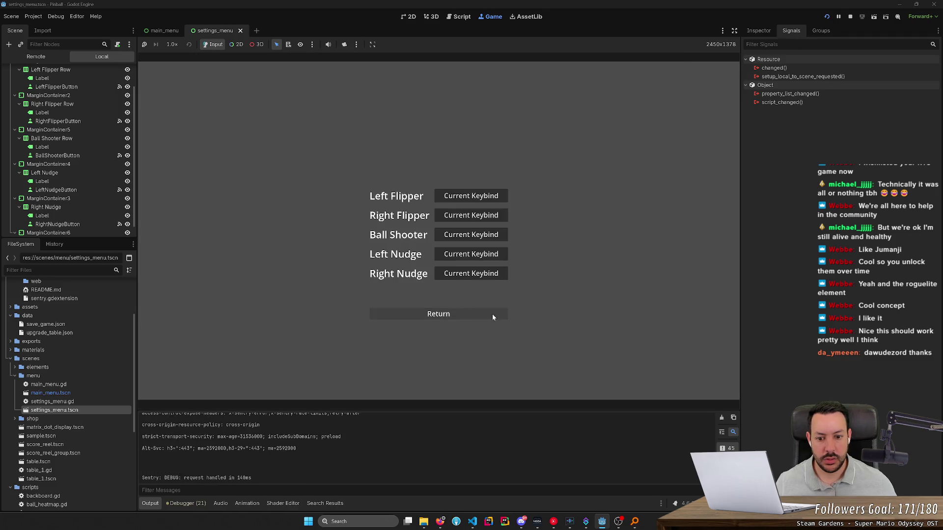
left_click(473, 312)
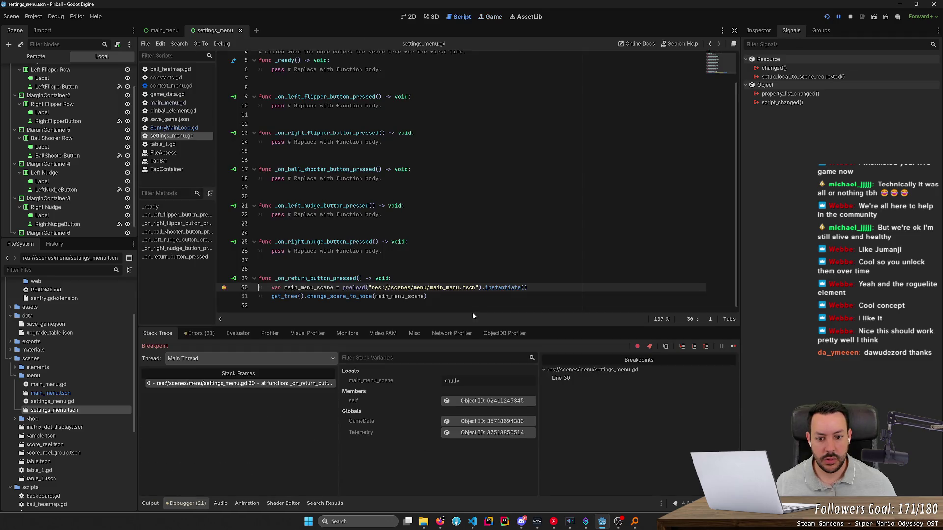
left_click(694, 346)
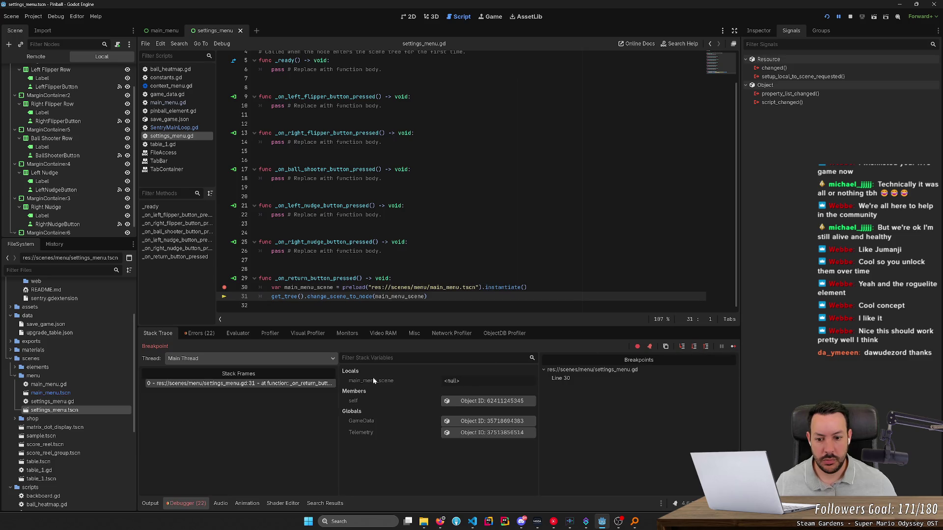
mouse_move(397, 288)
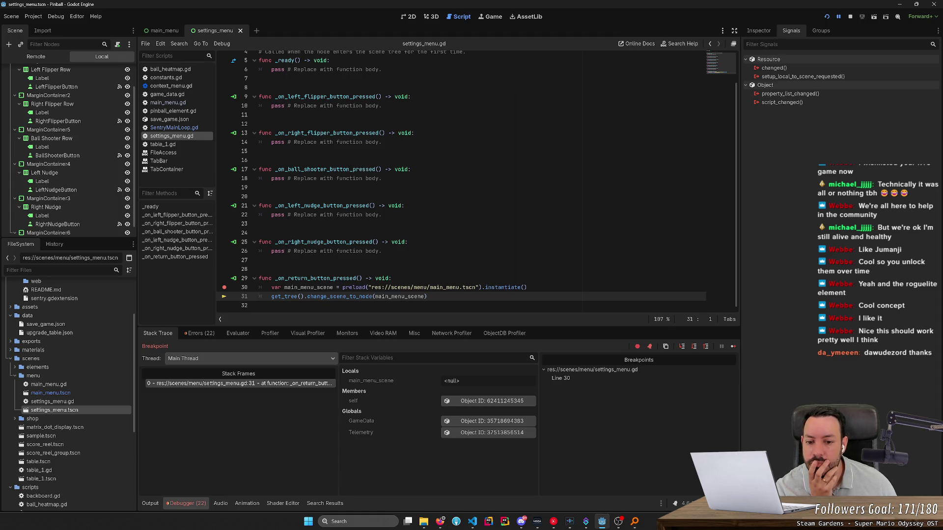
Step: Read the documentation for preload()
mouse_move(454, 288)
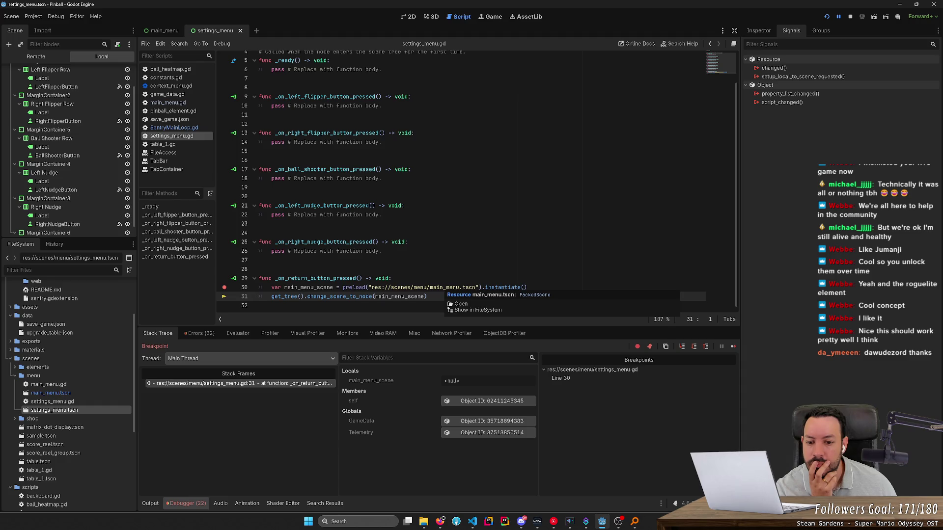
mouse_move(359, 287)
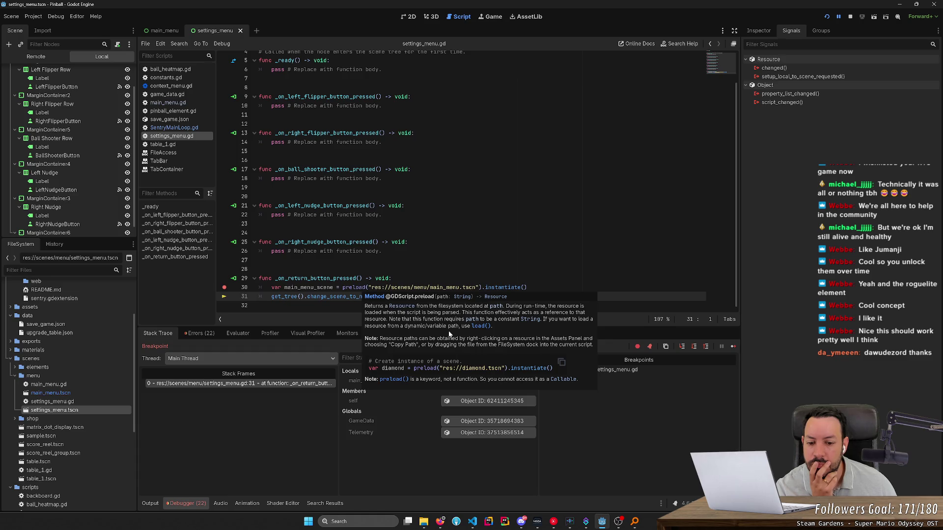
left_click(357, 292)
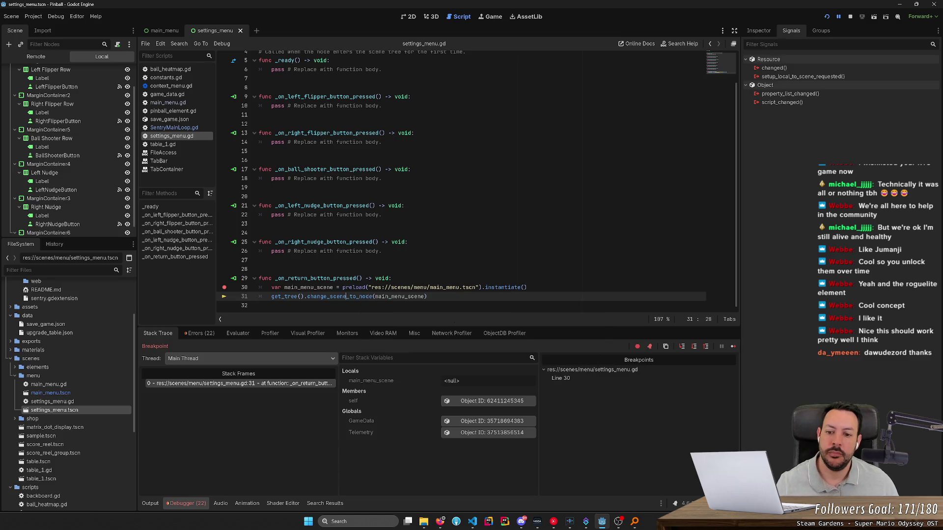
left_click(356, 289, "ctrl")
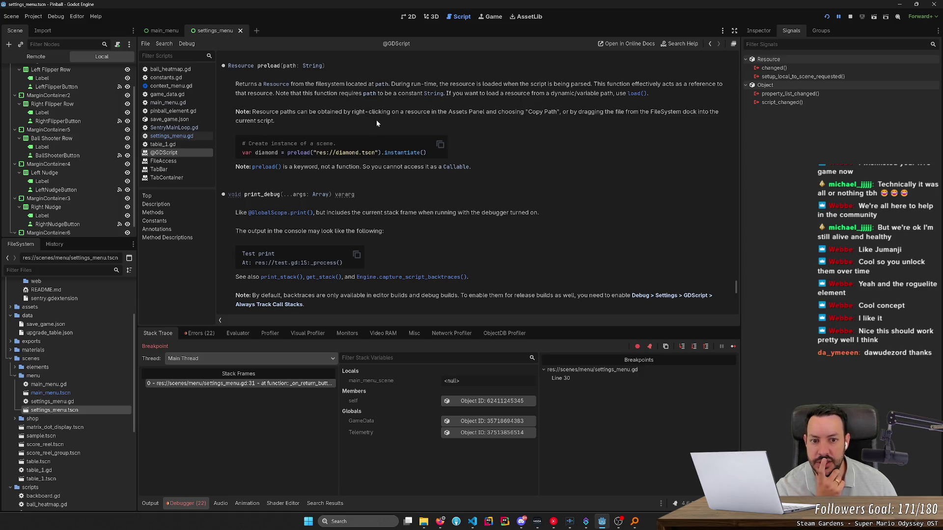
Step: Copy main_menu.tscn's path from FileSystem and paste it on a new line in the return handler
right_click(57, 394)
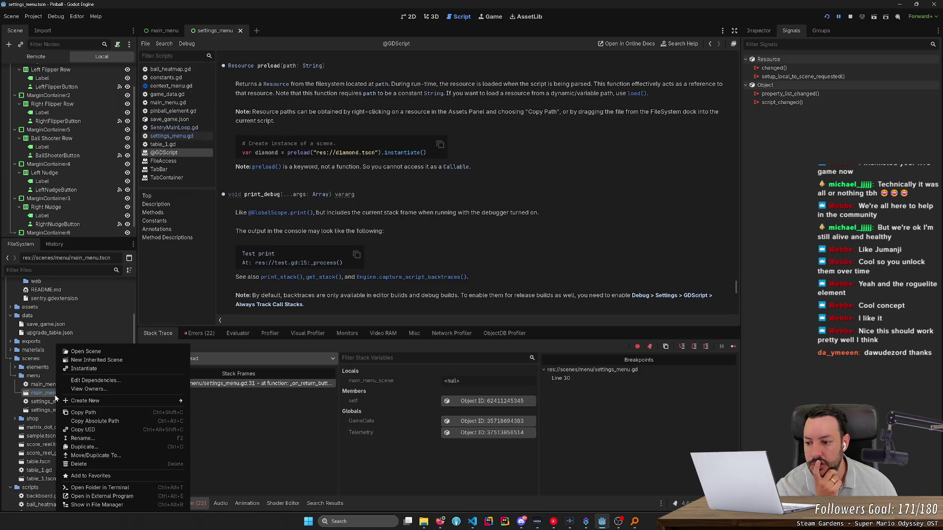
left_click(101, 414)
left_click(172, 136)
left_click(391, 285)
key("Return")
key("ctrl+v")
key("shift+Home")
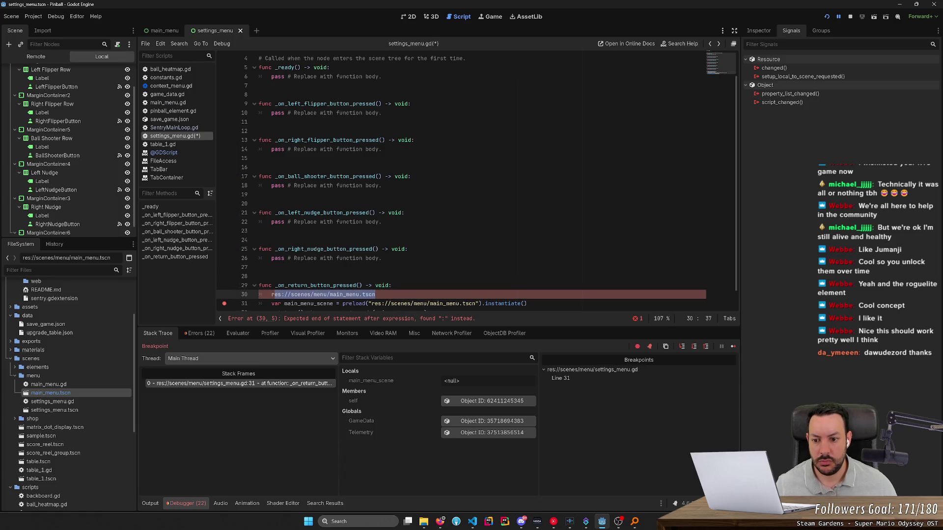
Step: Undo the stray pasted main_menu.tscn path line
left_click_drag(371, 303, 476, 303)
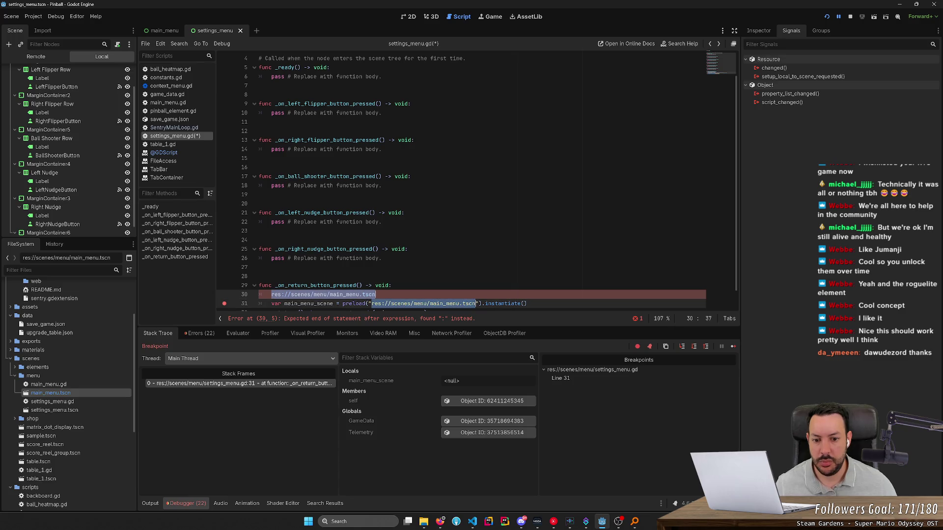
scroll(475, 197, "down", 1)
key("Escape")
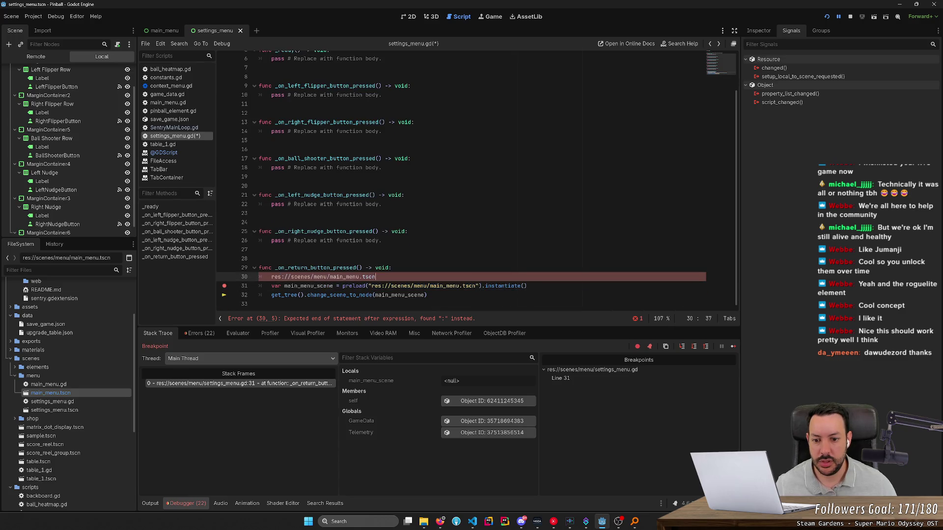
key("ctrl+z")
key("ctrl+z")
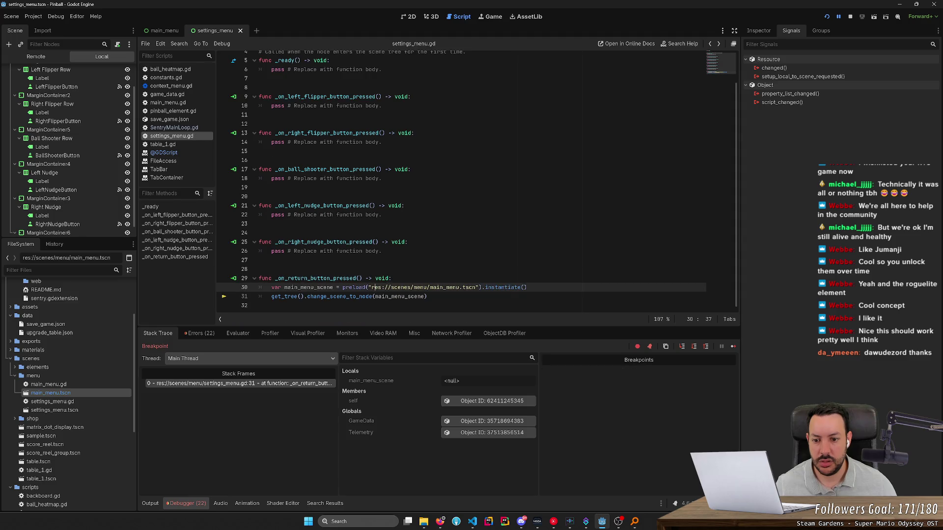
Step: Replace the change_scene_to_node call with get_tree().unload_current_scene()
left_click_drag(307, 297, 428, 296)
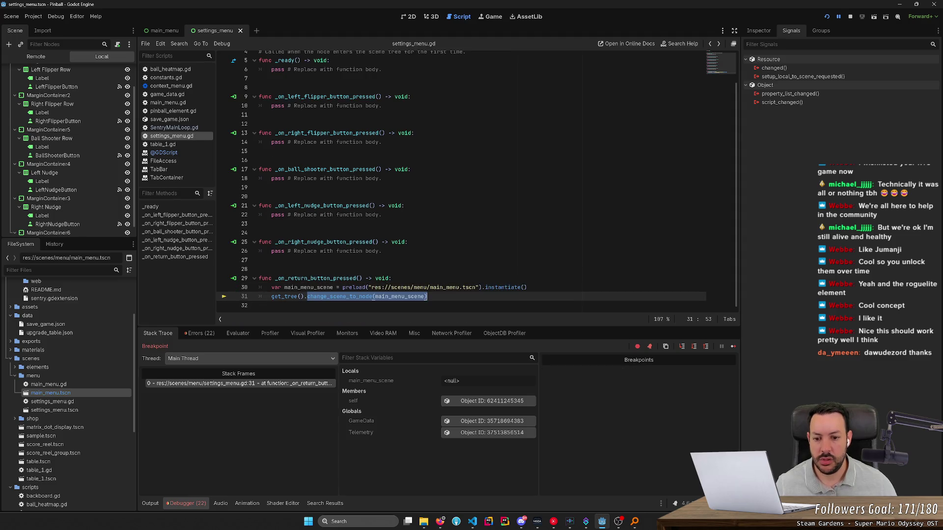
type("hide")
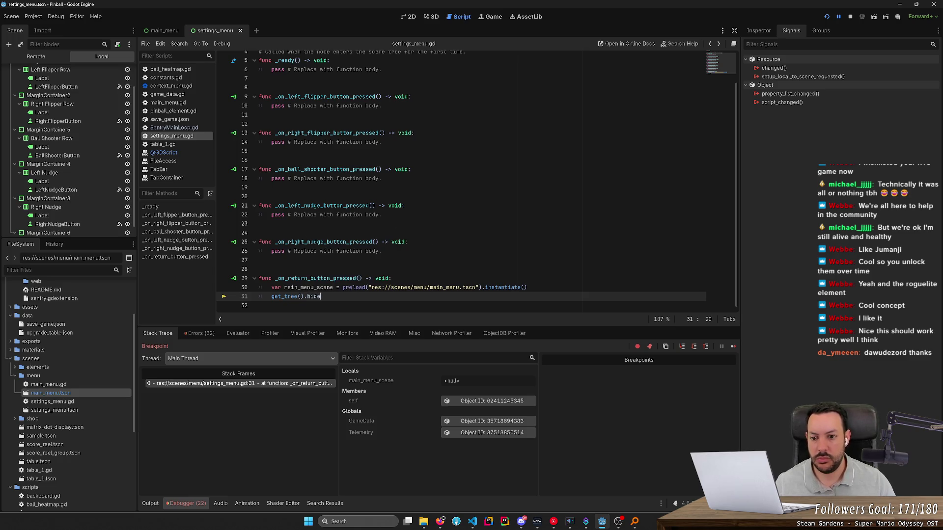
key("BackSpace")
key("BackSpace")
key("BackSpace")
type("un")
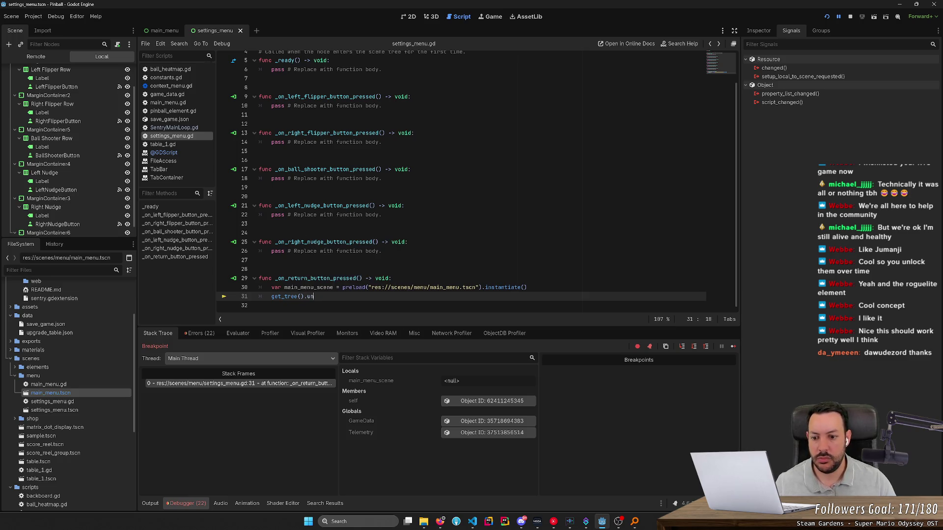
type("lo")
key("Return")
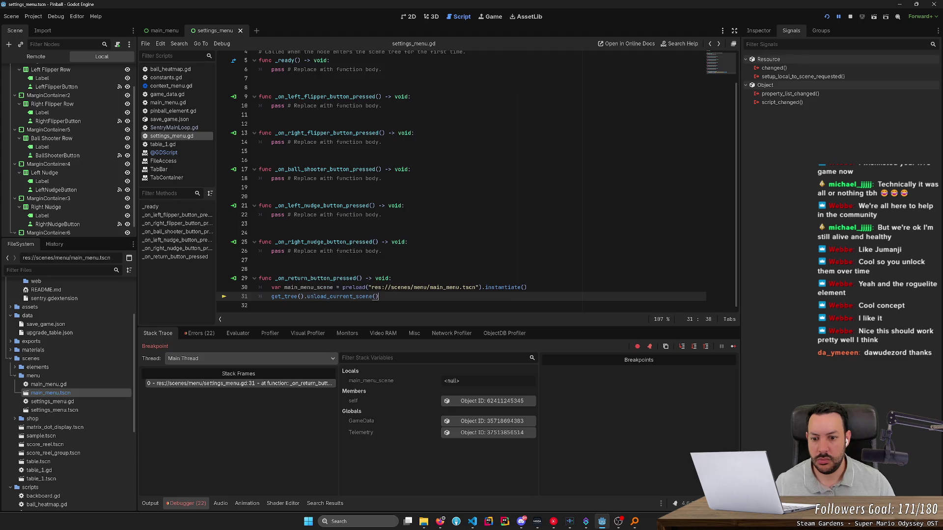
Step: Check the unload_current_scene docs, then delete the preload line and save
left_click_drag(343, 297, 343, 295)
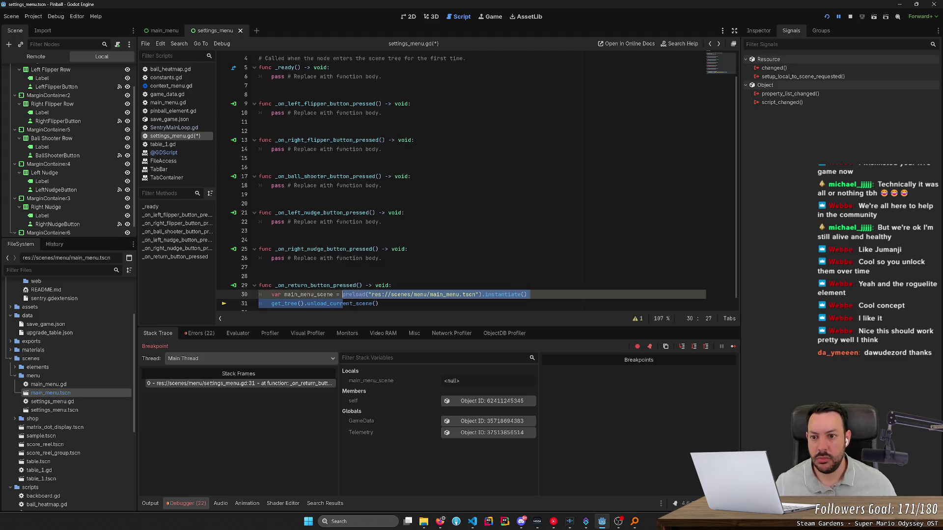
left_click(342, 303, "ctrl")
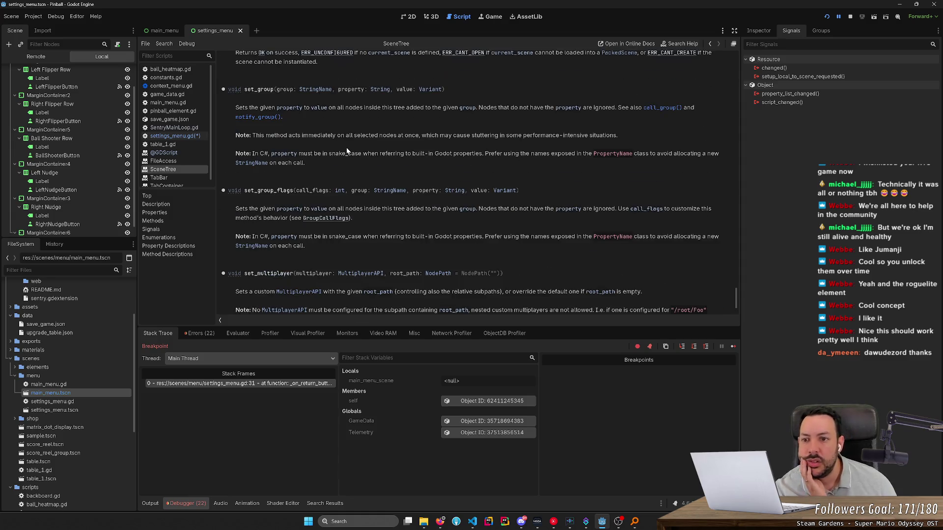
scroll(346, 150, "down", 3)
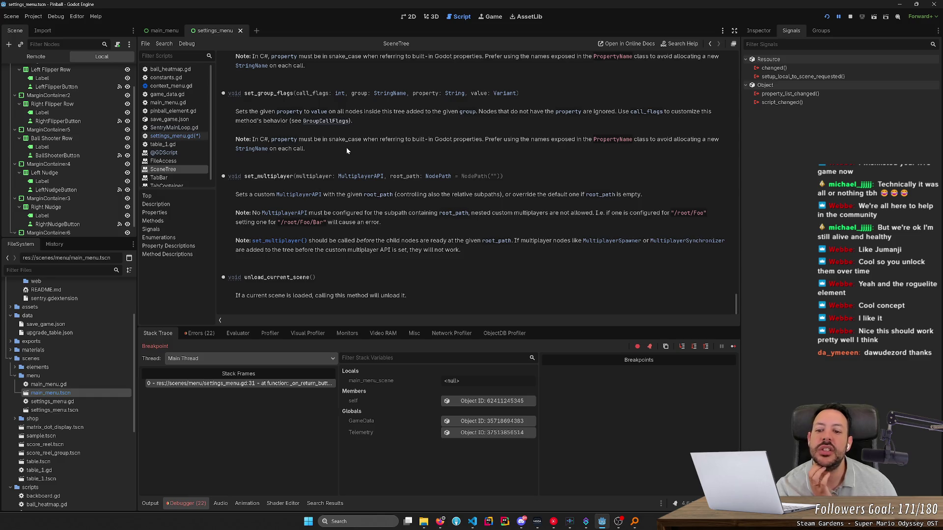
key("alt+Left")
left_click(527, 294)
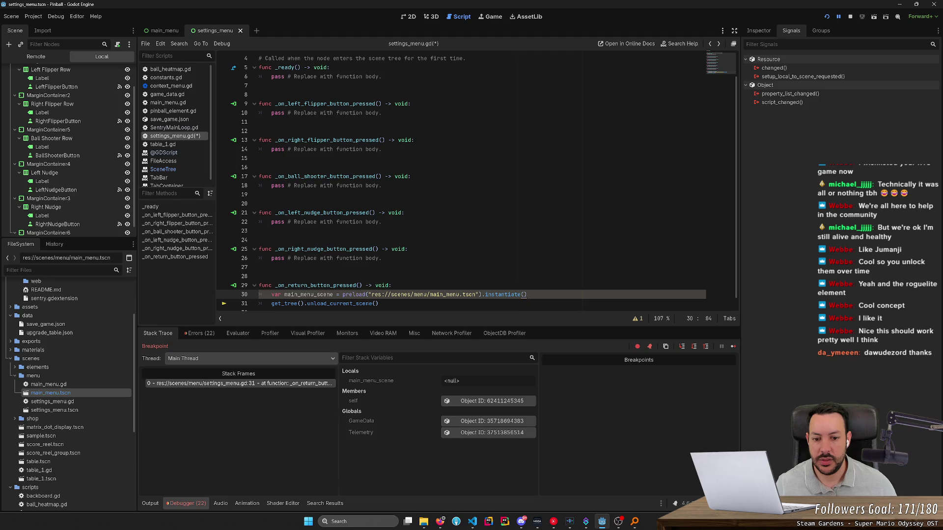
key("ctrl+shift+k")
key("ctrl+s")
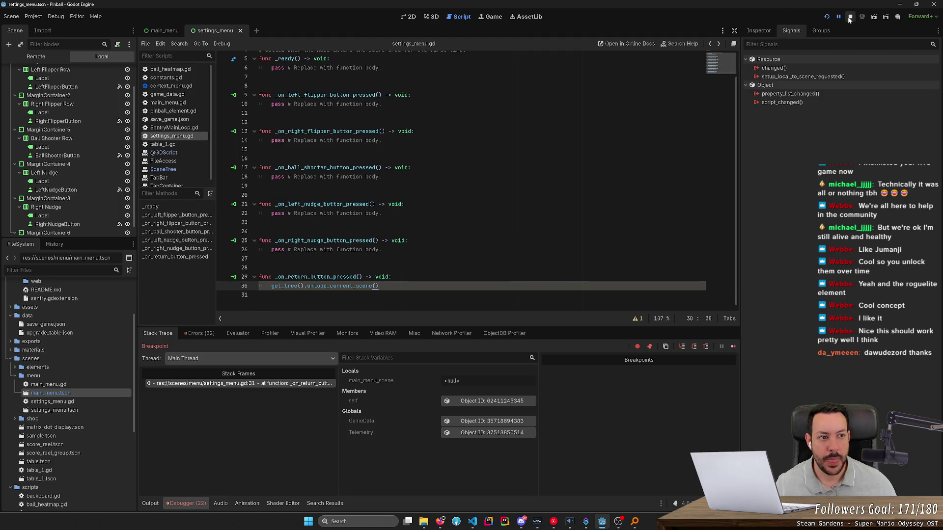
Step: Restart the game, press Settings then Return, read the object-freed-during-signal error, and stop
left_click(846, 16)
left_click(826, 17)
left_click(433, 293)
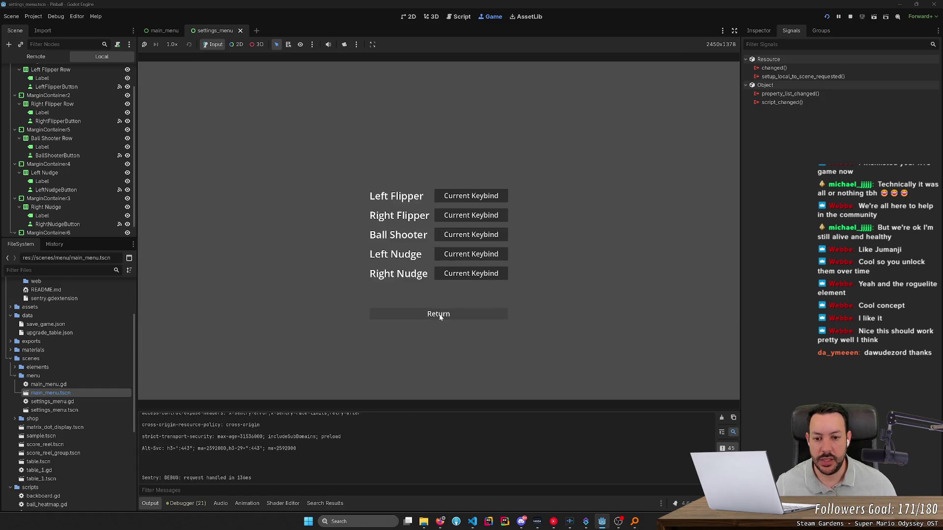
left_click(440, 317)
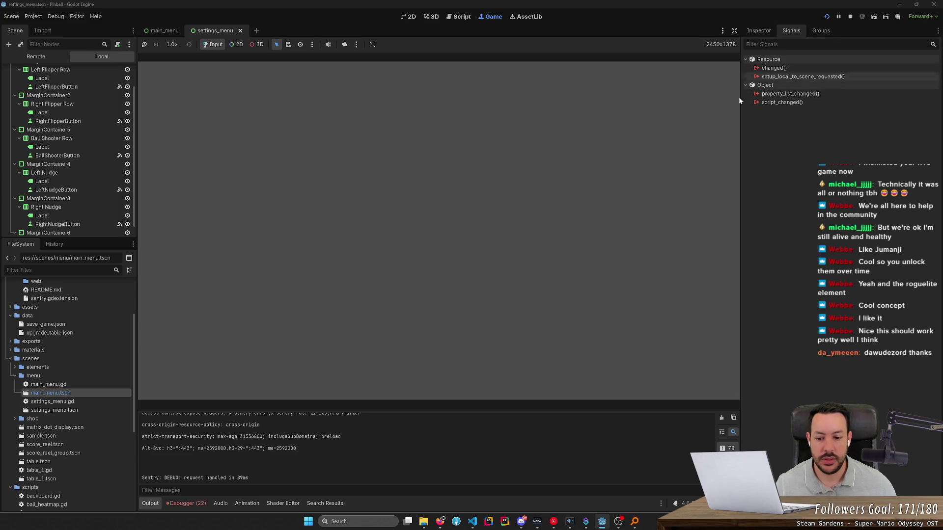
left_click(200, 501)
left_click(198, 333)
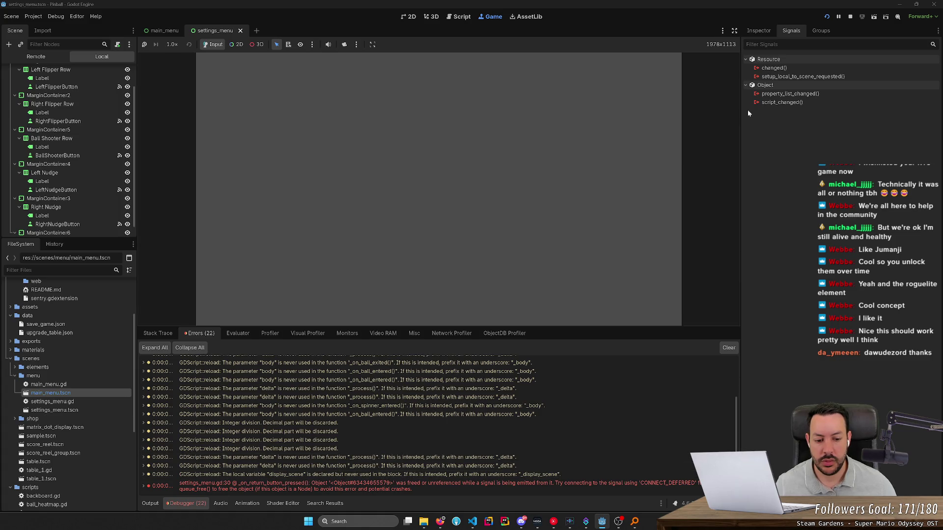
left_click(850, 19)
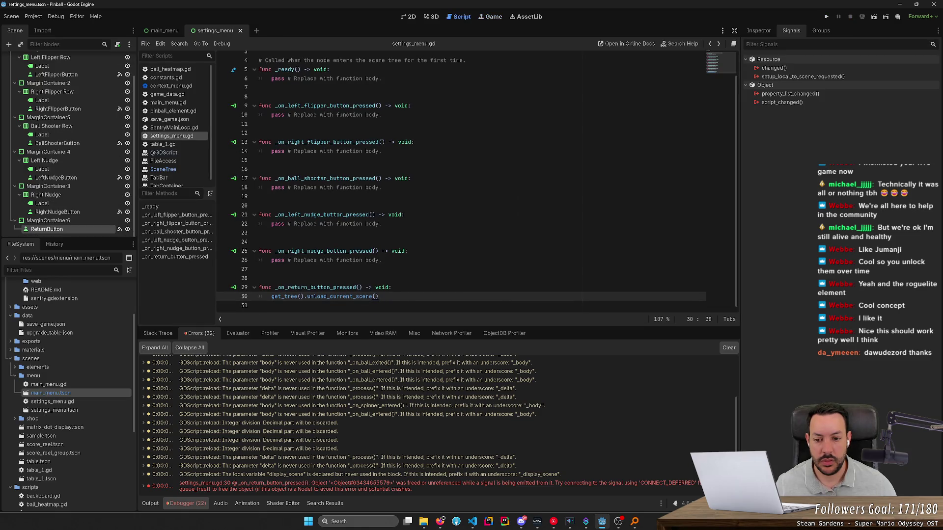
Step: Change line 30's preload call to load and save settings_menu.gd
key("ctrl+z")
key("ctrl+z")
key("ctrl+z")
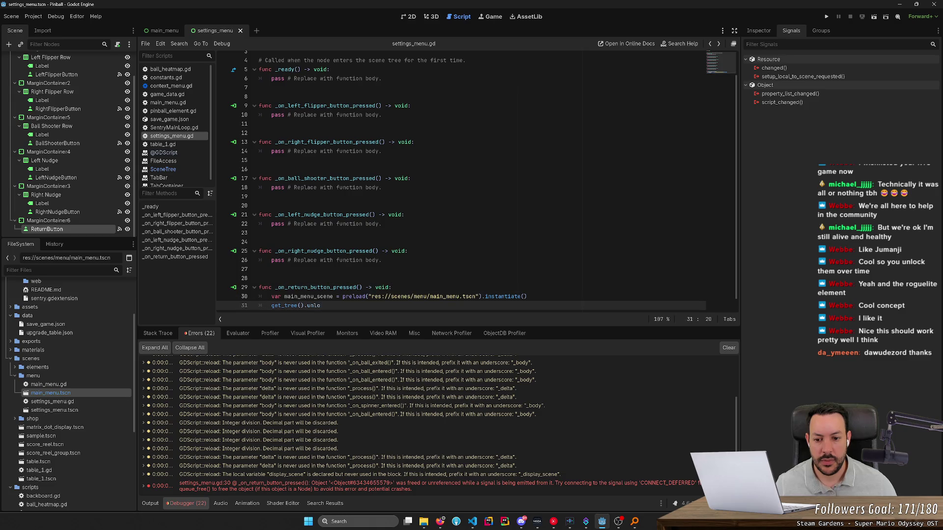
key("ctrl+z")
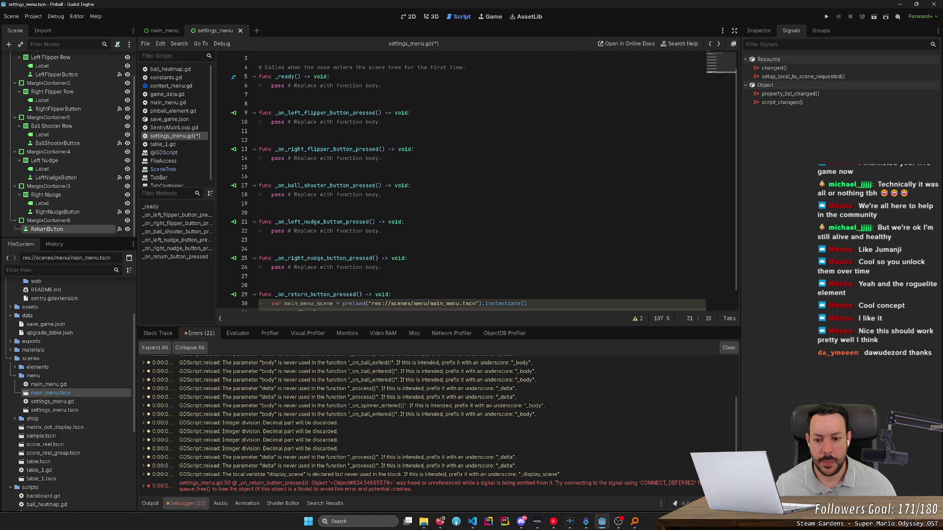
double_click(351, 304)
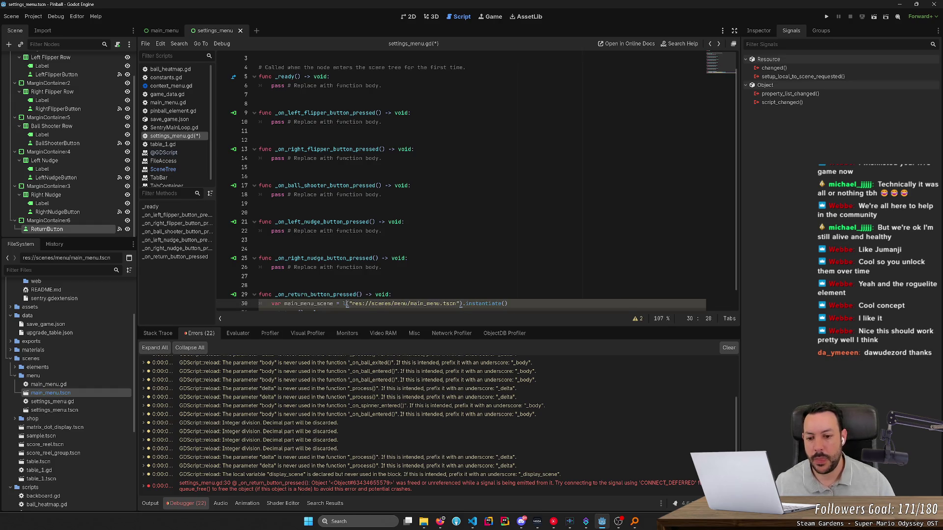
type("load")
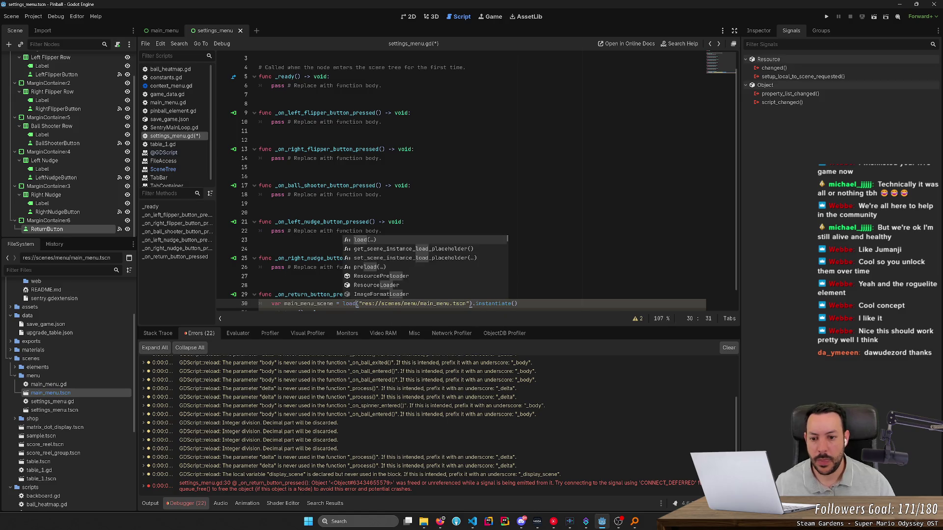
left_click(261, 239)
scroll(462, 182, "down", 1)
left_click(322, 294)
key("ctrl+z")
key("ctrl+z")
key("ctrl+z")
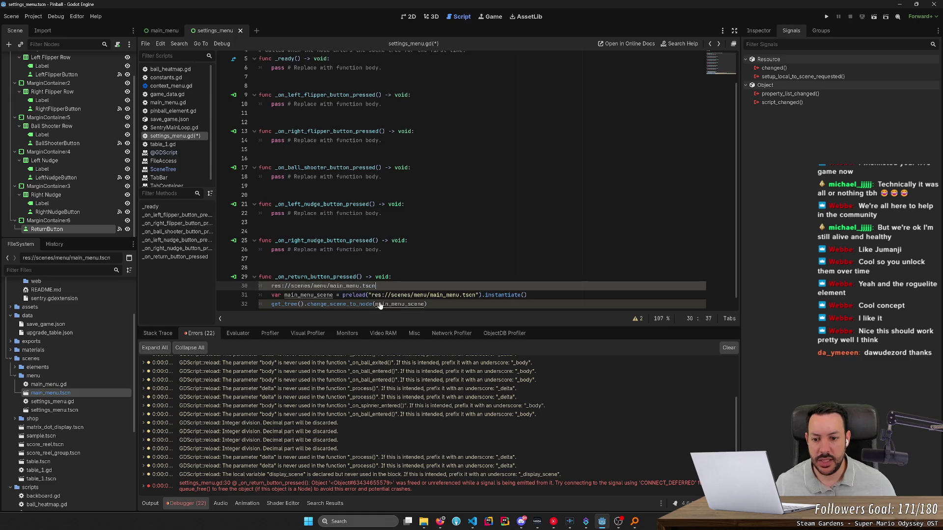
key("ctrl+z")
key("ctrl+z")
key("ctrl+z")
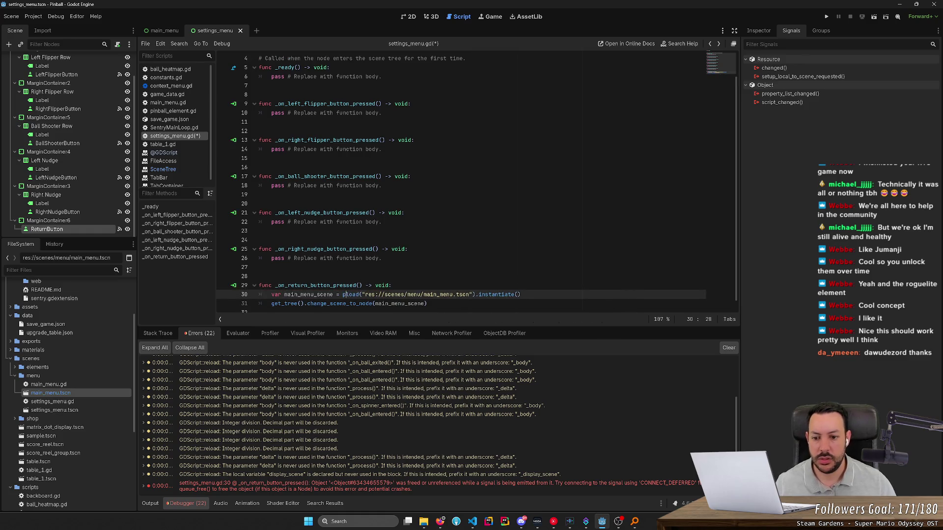
key("BackSpace")
key("BackSpace")
key("BackSpace")
left_click(349, 240)
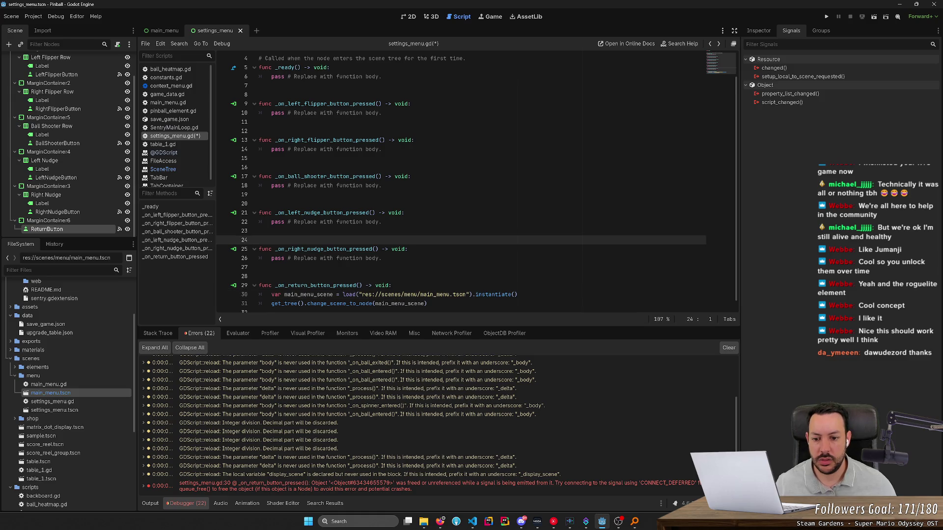
key("ctrl+s")
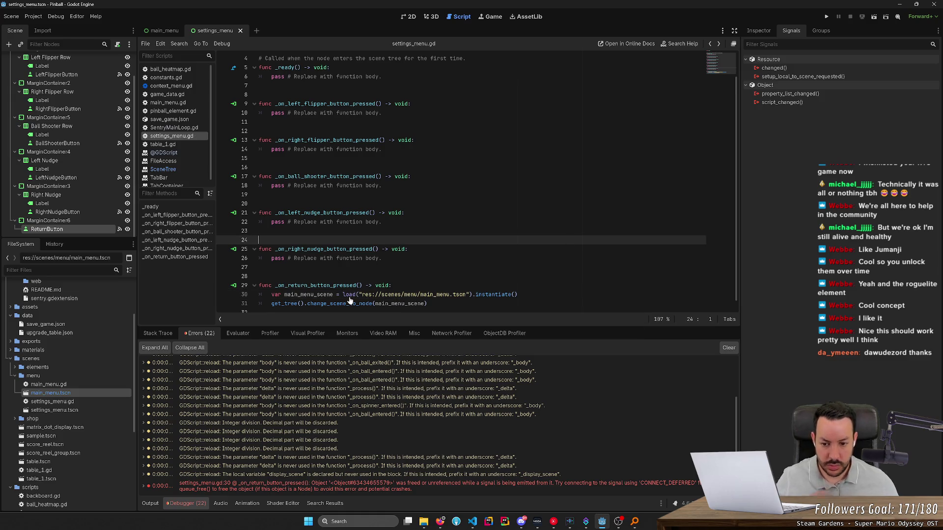
Step: Set a breakpoint on line 30, run the game, and step through Settings → Return
mouse_move(349, 296)
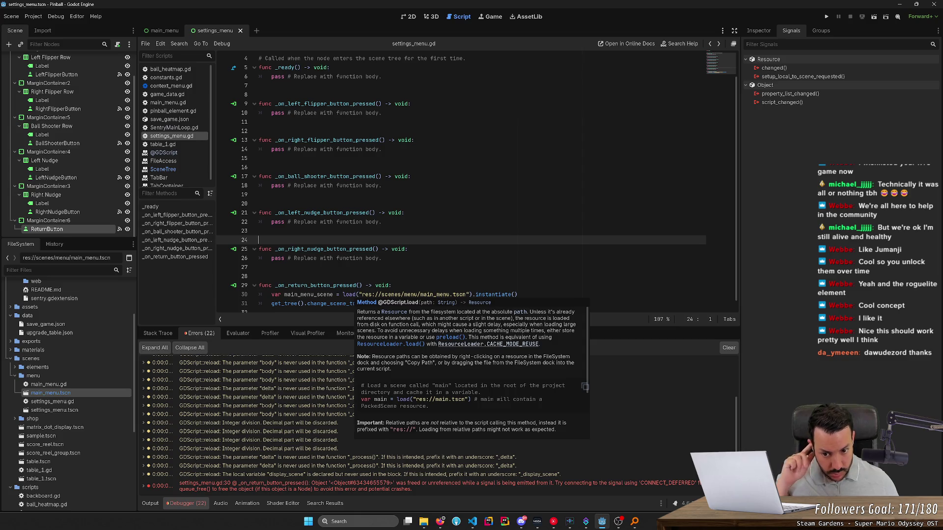
left_click(227, 294)
left_click(827, 17)
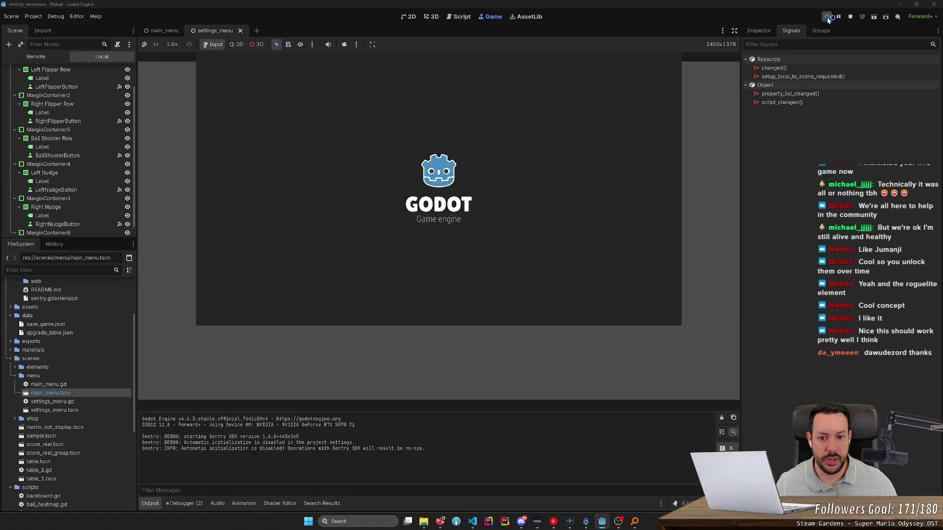
left_click(434, 297)
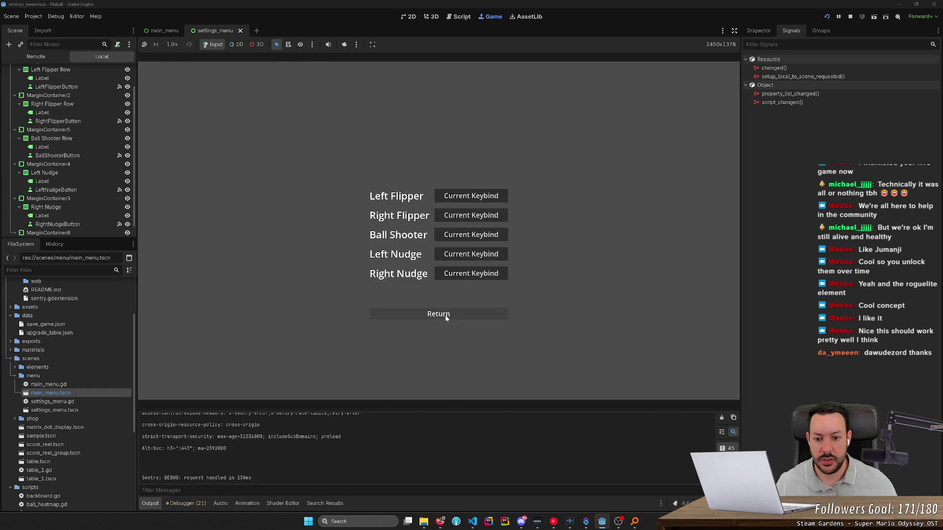
left_click(445, 314)
left_click(694, 347)
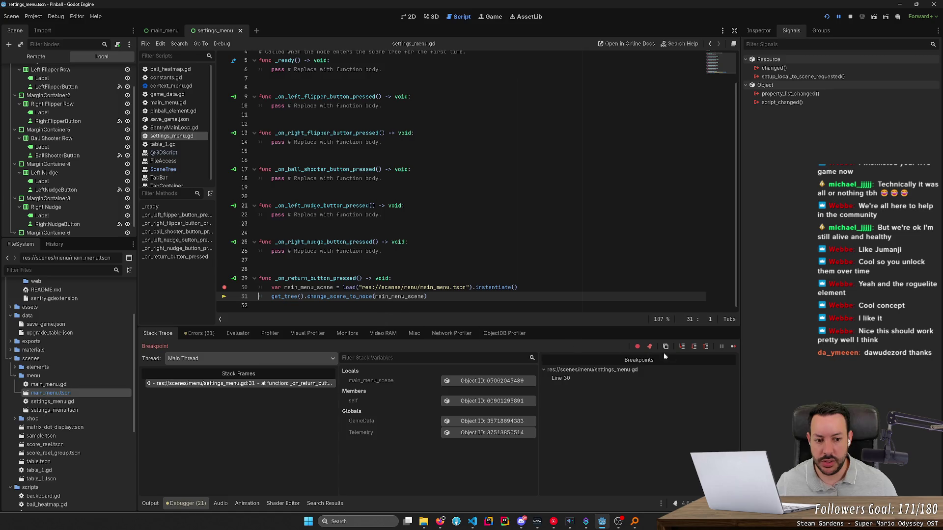
left_click(732, 346)
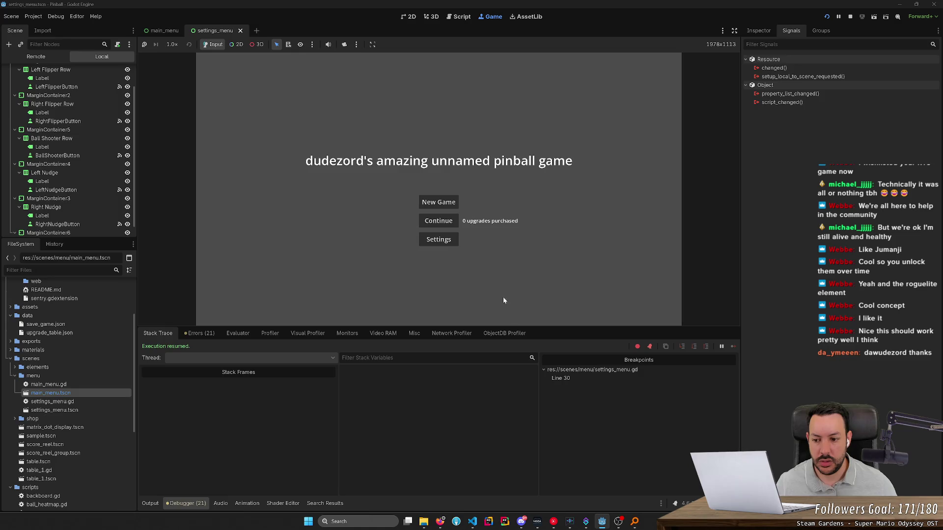
left_click(201, 334)
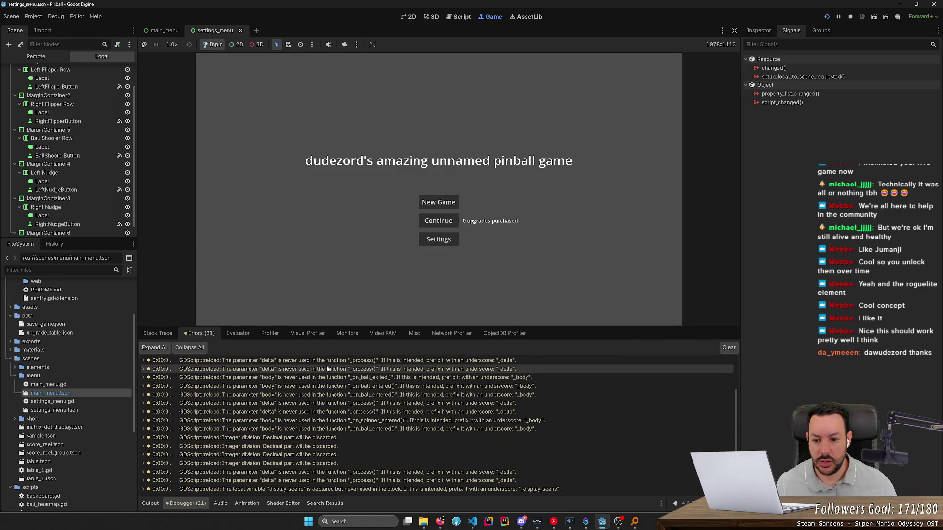
mouse_move(326, 369)
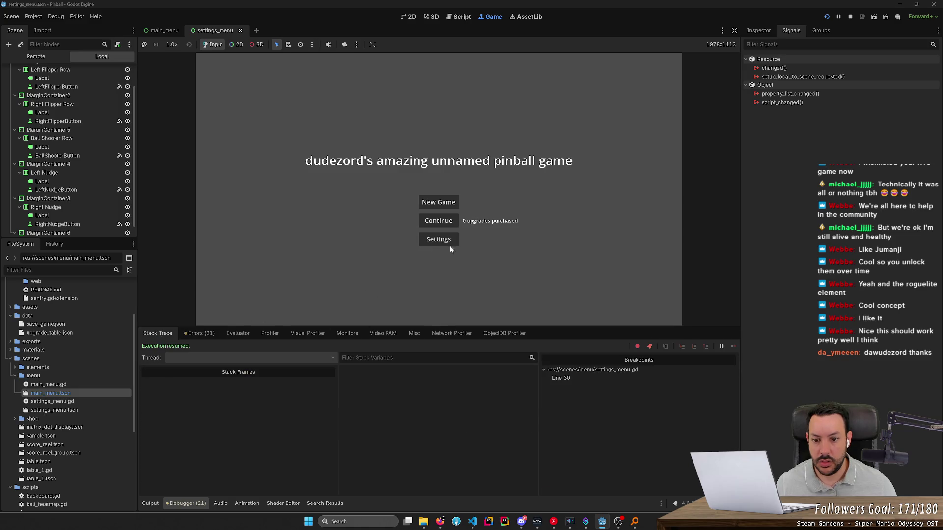
Step: Restart the game, return from Settings to hit the breakpoint again, and resume
left_click(827, 16)
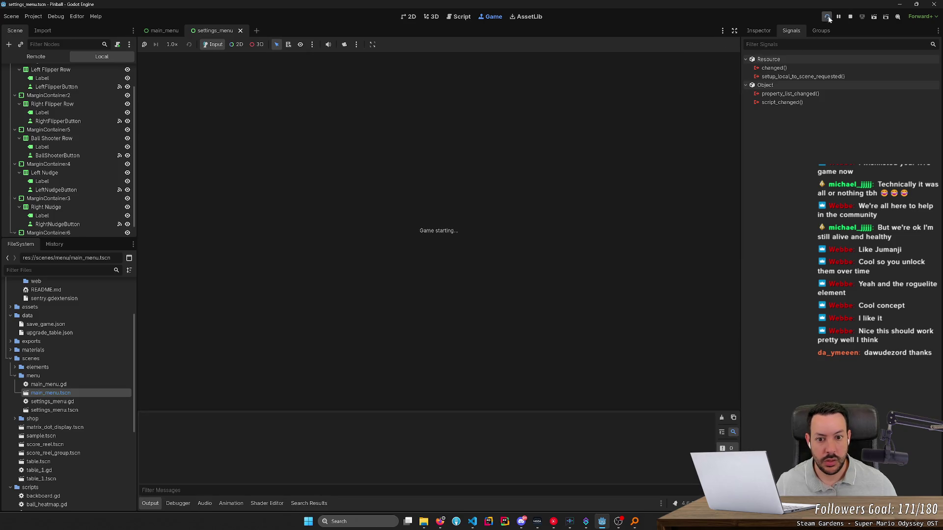
left_click(440, 296)
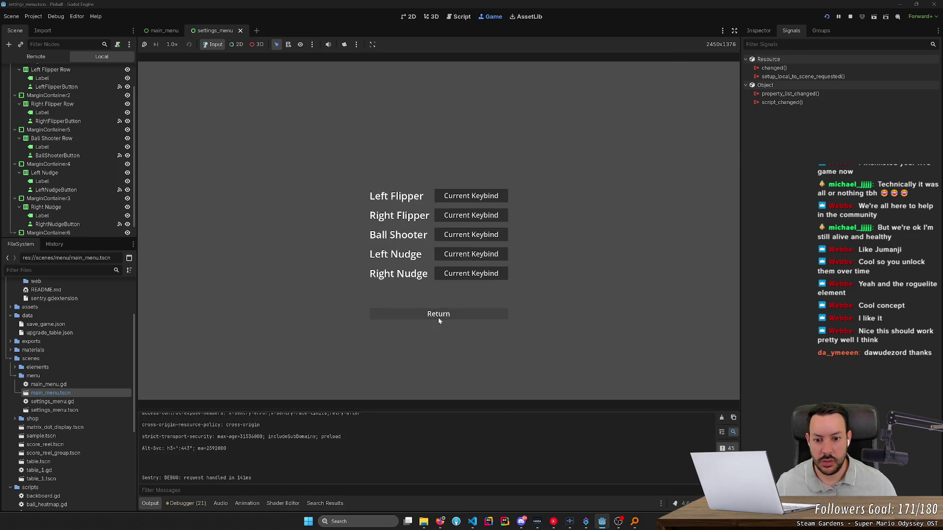
left_click(439, 317)
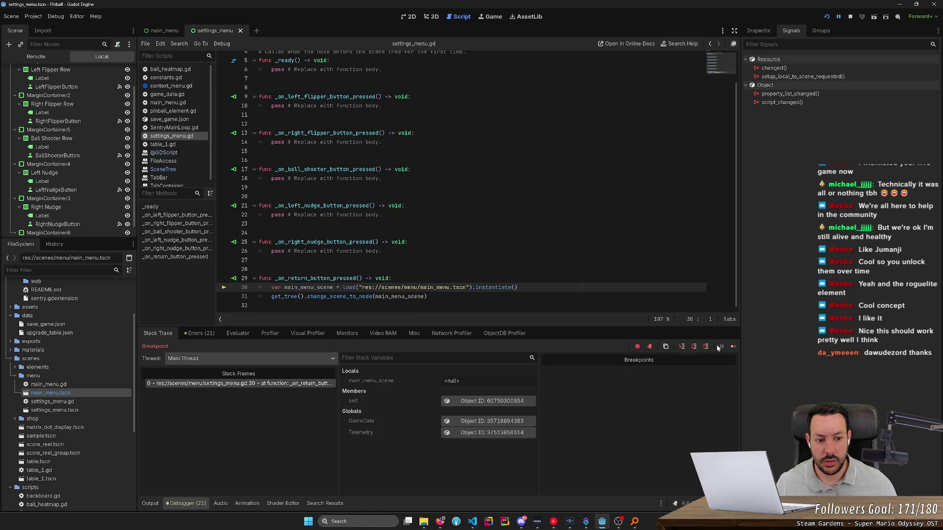
left_click(733, 347)
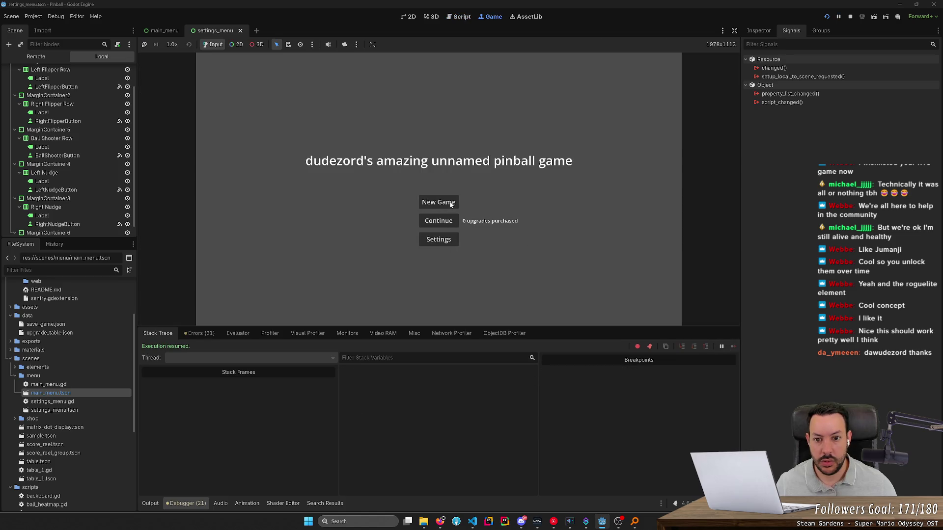
Step: Restart, switch between Settings and the main menu six times, then stop the game
left_click(826, 16)
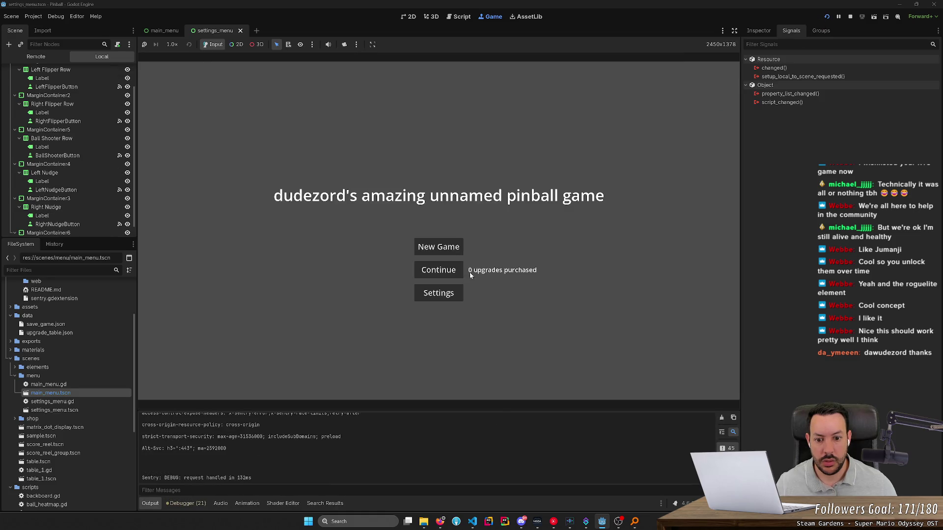
left_click(438, 294)
left_click(438, 314)
left_click(443, 296)
left_click(440, 316)
left_click(446, 299)
left_click(446, 318)
left_click(455, 296)
left_click(452, 315)
left_click(459, 294)
left_click(459, 314)
left_click(459, 296)
left_click(461, 318)
left_click(850, 16)
left_click(366, 140)
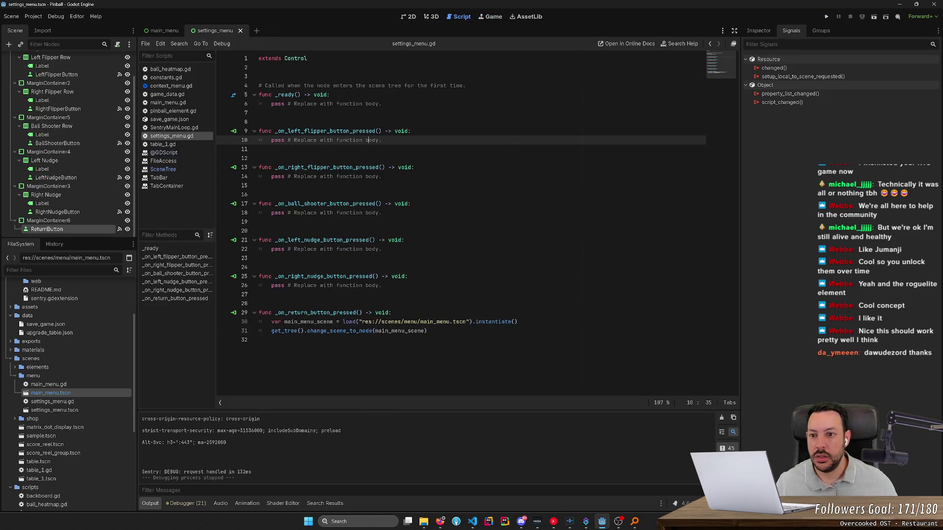
Step: Select LeftFlipperButton to show its pressed signal, and place the caret in _ready's body
left_click(349, 321)
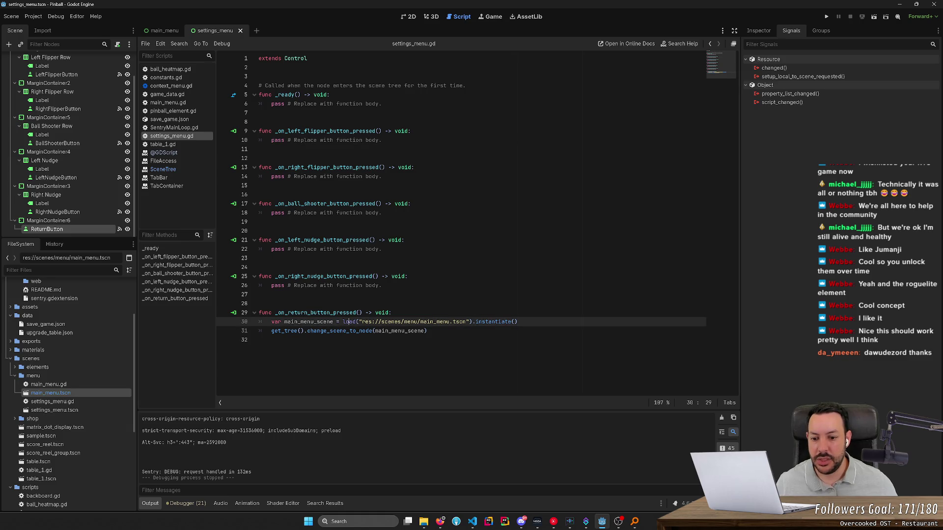
left_click(162, 30)
left_click(216, 30)
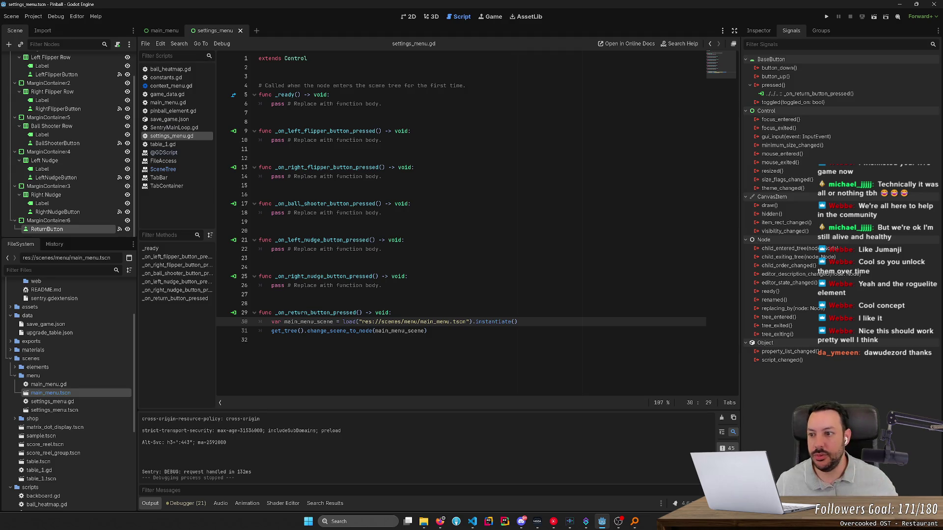
scroll(88, 120, "up", 2)
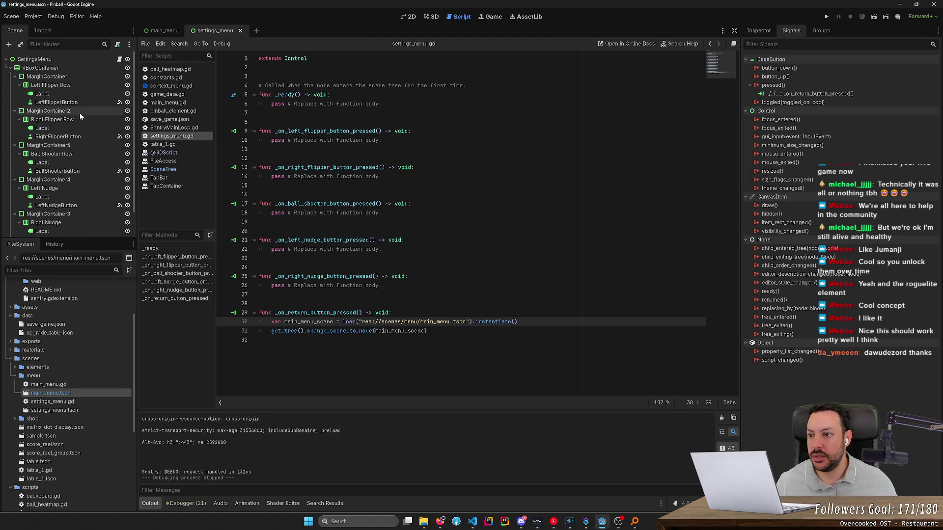
left_click(56, 102)
left_click(382, 104)
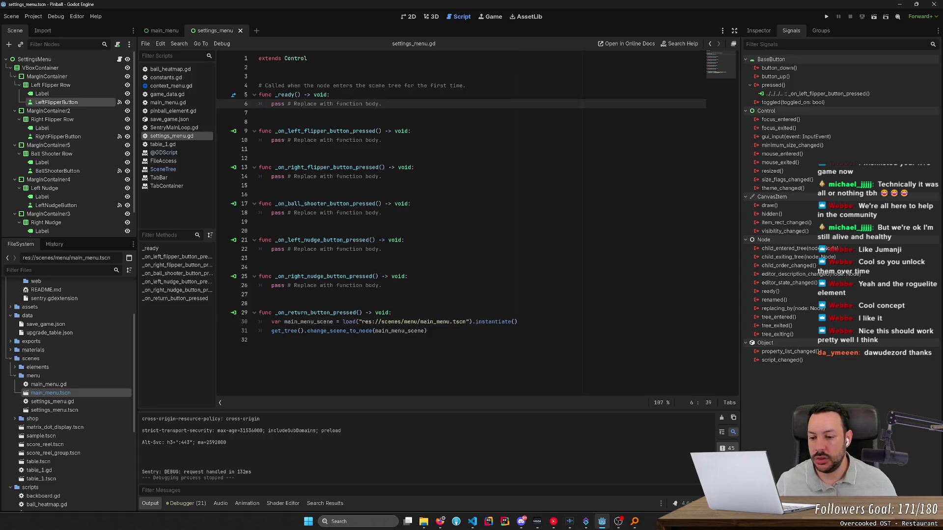
left_click(33, 16)
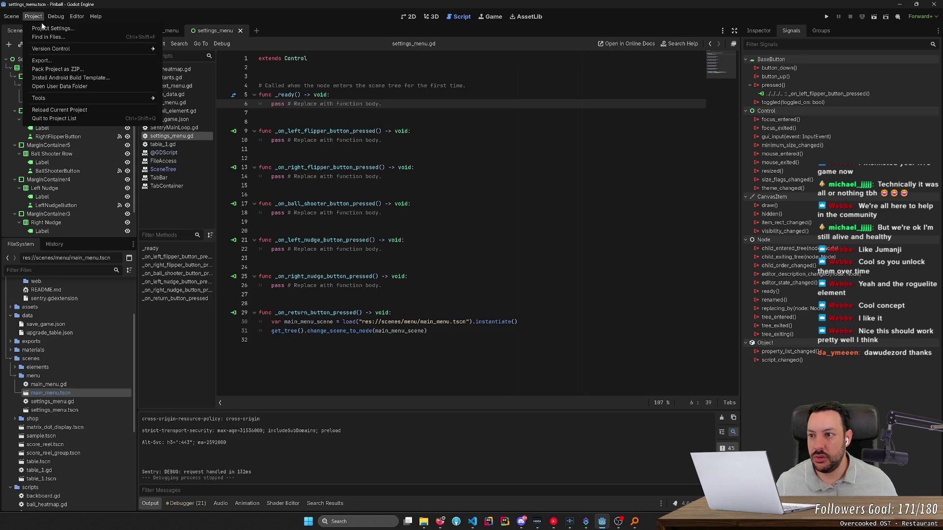
Step: Confirm in the Input Map that left_flipper uses Shift (Physical left), then close Project Settings
left_click(44, 28)
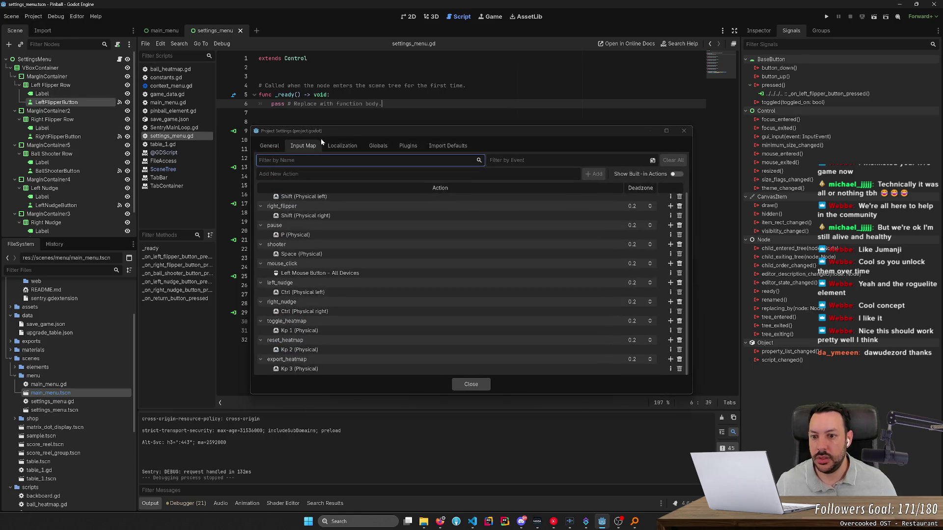
scroll(378, 238, "up", 1)
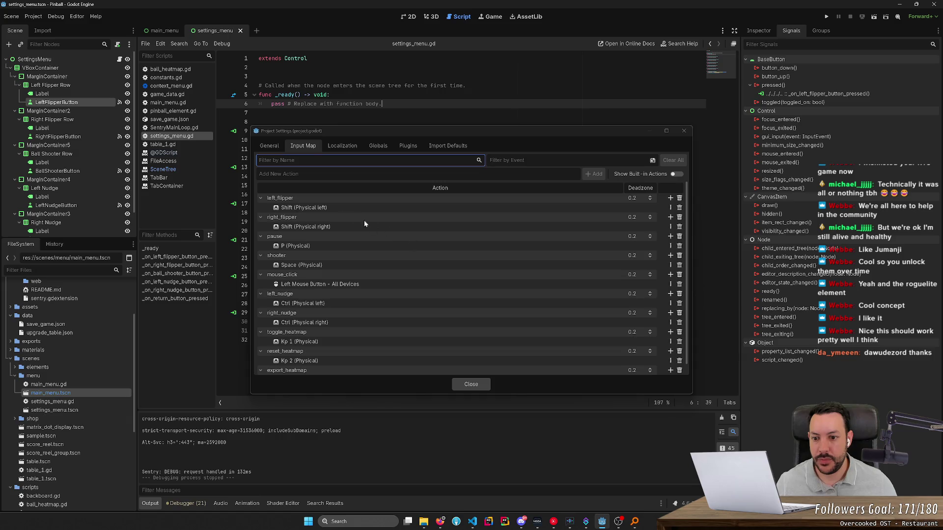
left_click(292, 209)
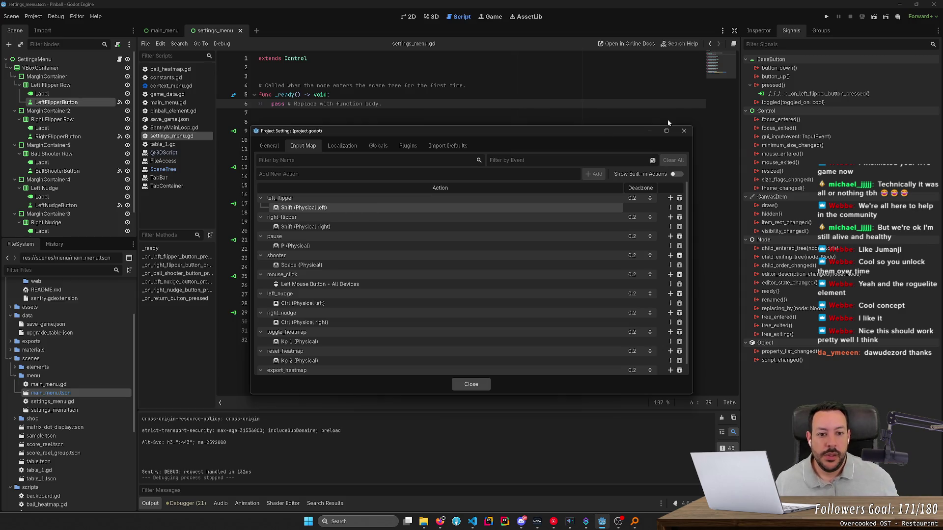
left_click(684, 131)
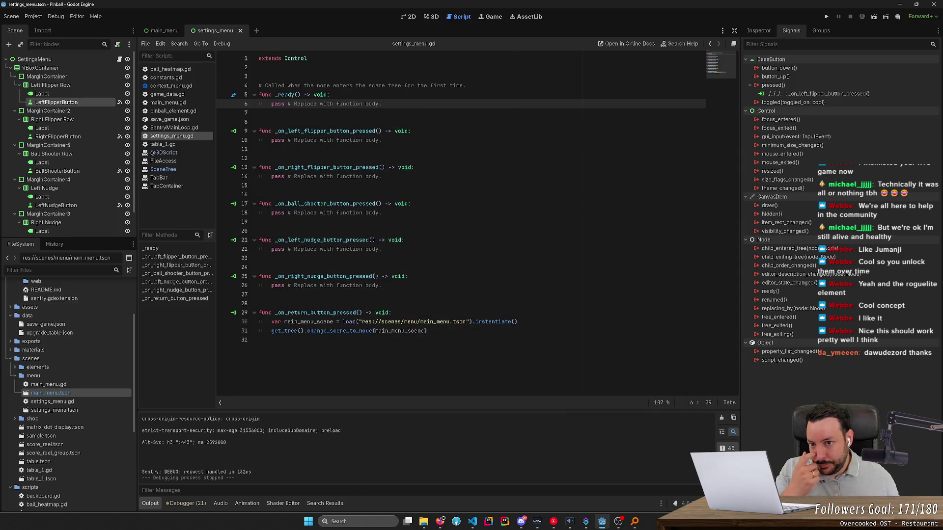
left_click(440, 521)
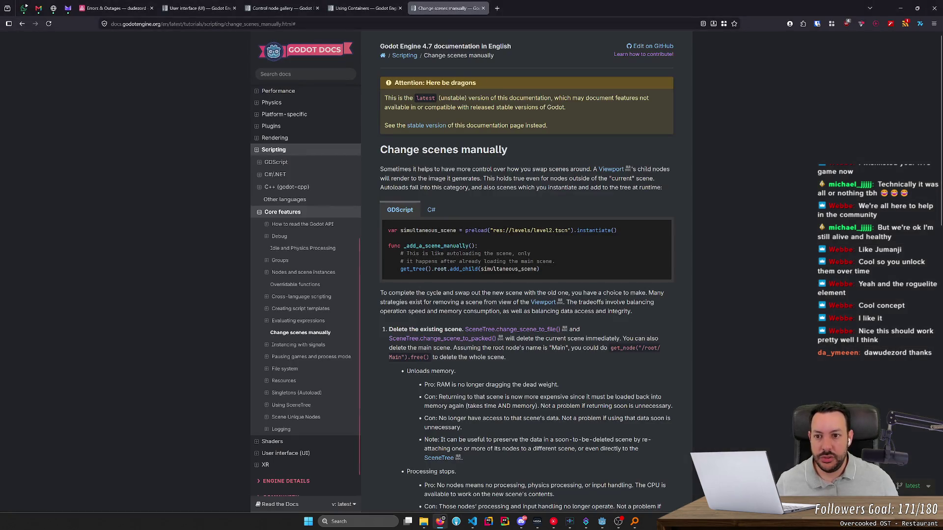
Step: Search the docs for 'input map' and read the Creating input actions section
key("/")
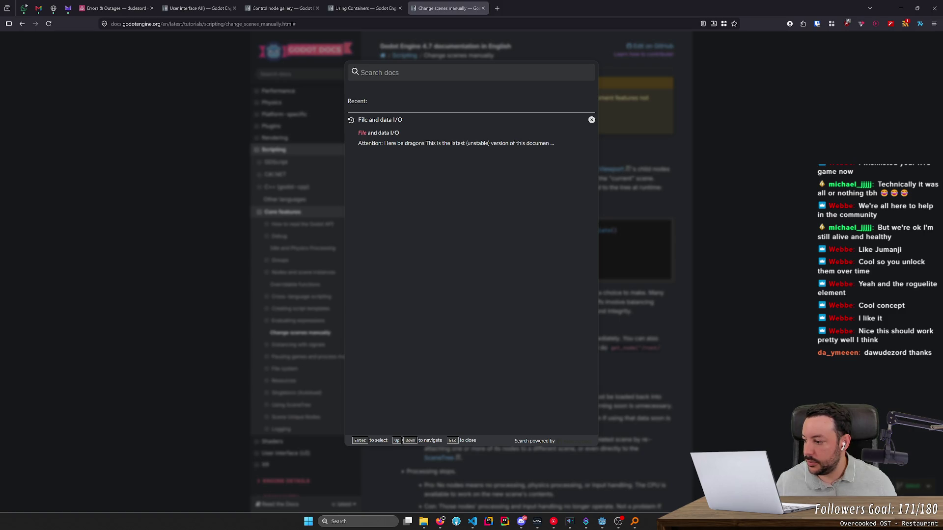
left_click(378, 98)
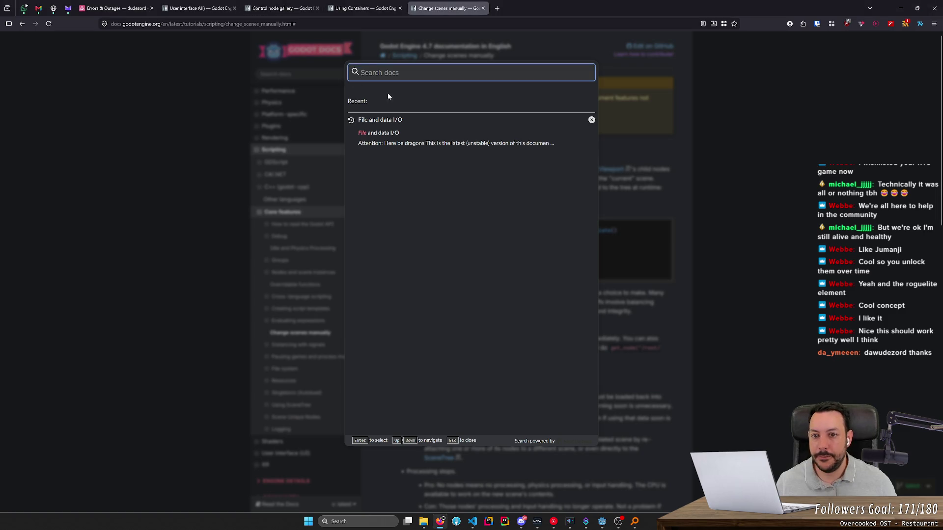
type("input map")
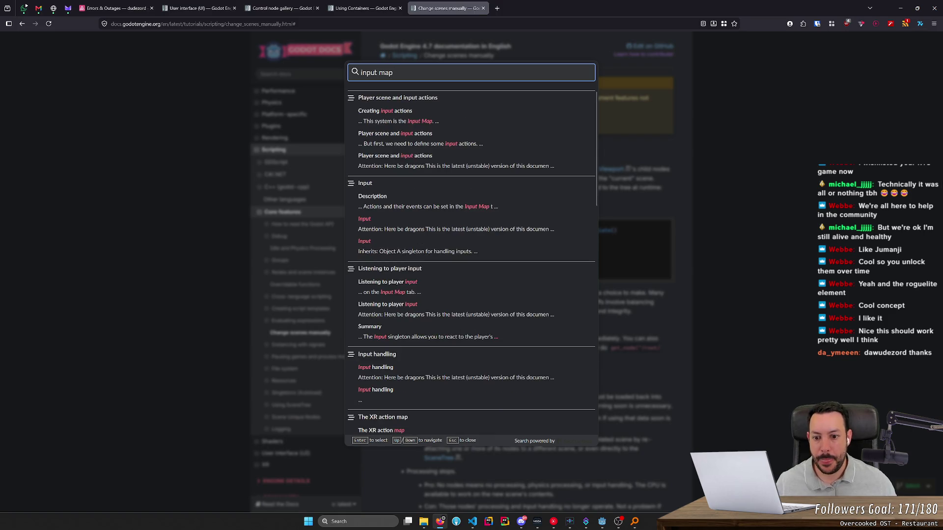
left_click(425, 111)
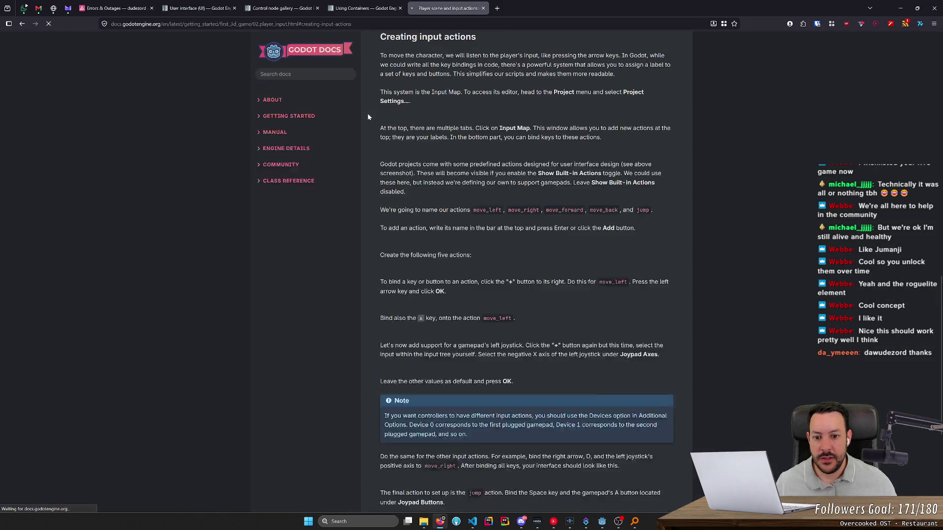
scroll(367, 113, "down", 10)
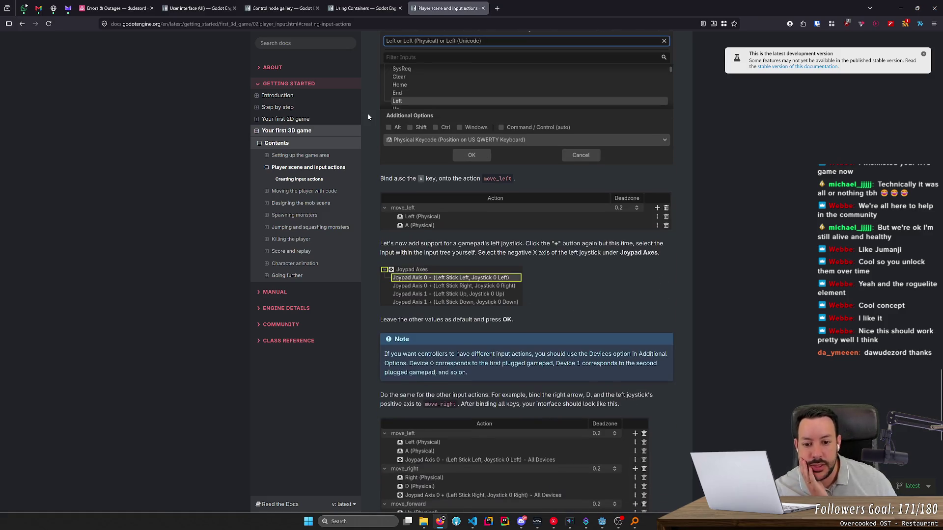
scroll(368, 115, "down", 5)
scroll(367, 116, "down", 3)
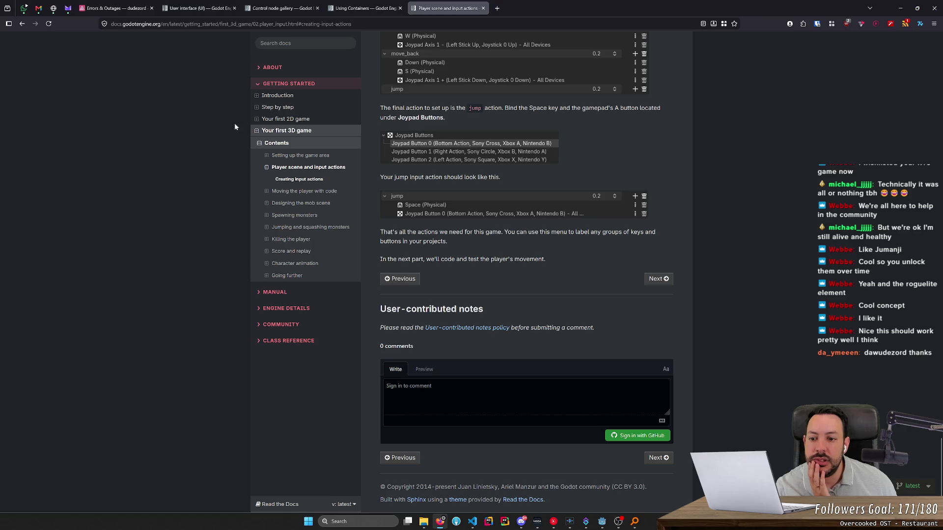
scroll(234, 126, "up", 5)
Step: Search 'input map' again and read the Input examples page's Input events section
left_click(307, 44)
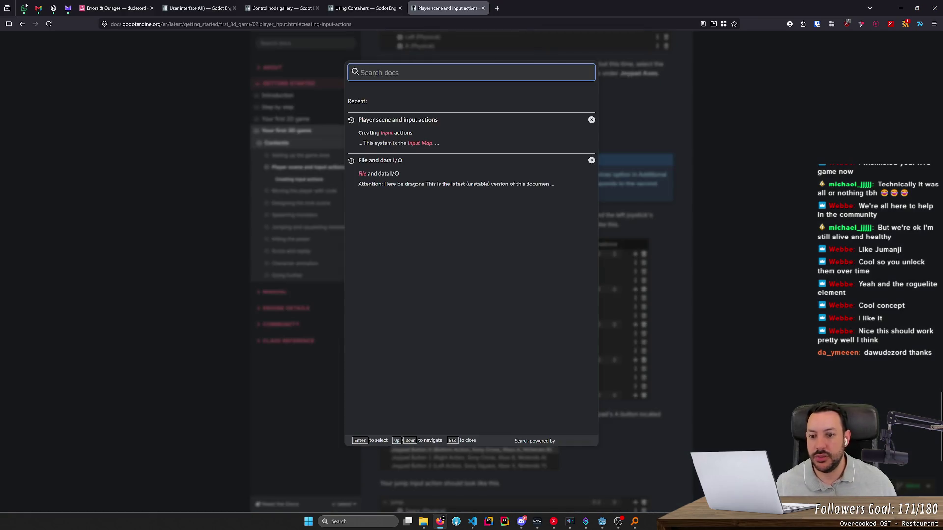
type("input map")
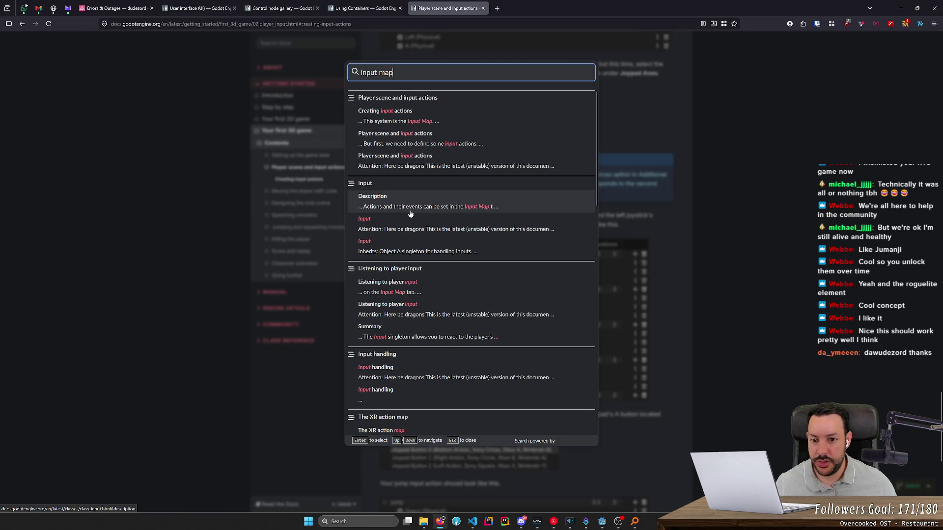
scroll(416, 320, "down", 2)
scroll(416, 320, "down", 4)
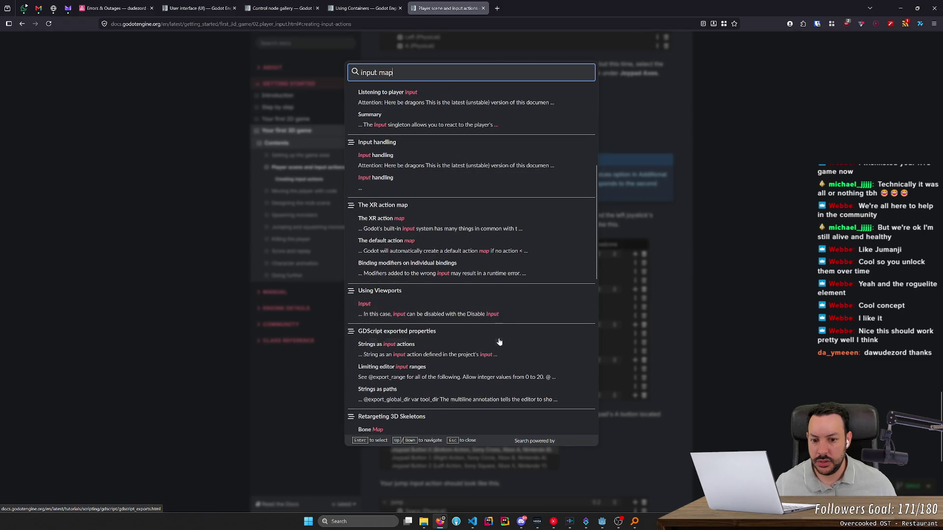
scroll(494, 352, "down", 4)
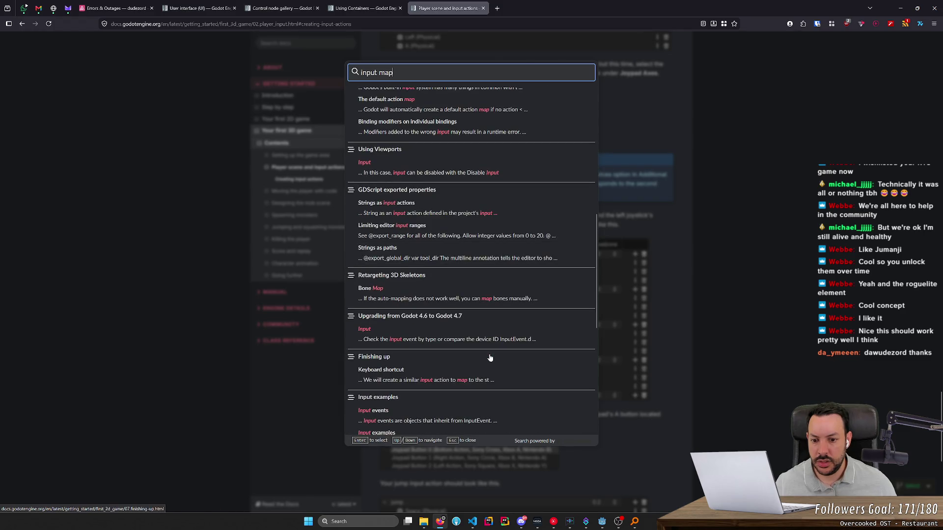
scroll(490, 357, "down", 4)
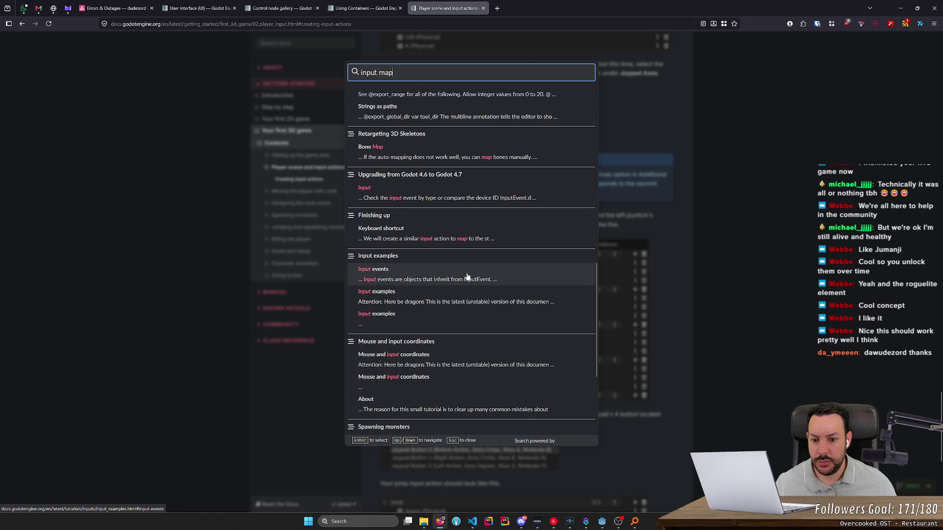
middle_click(447, 307)
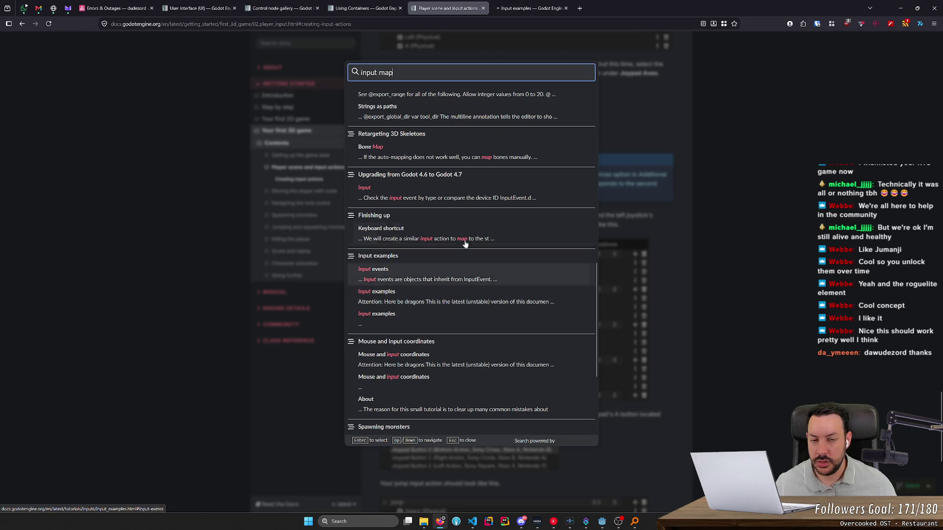
left_click(537, 7)
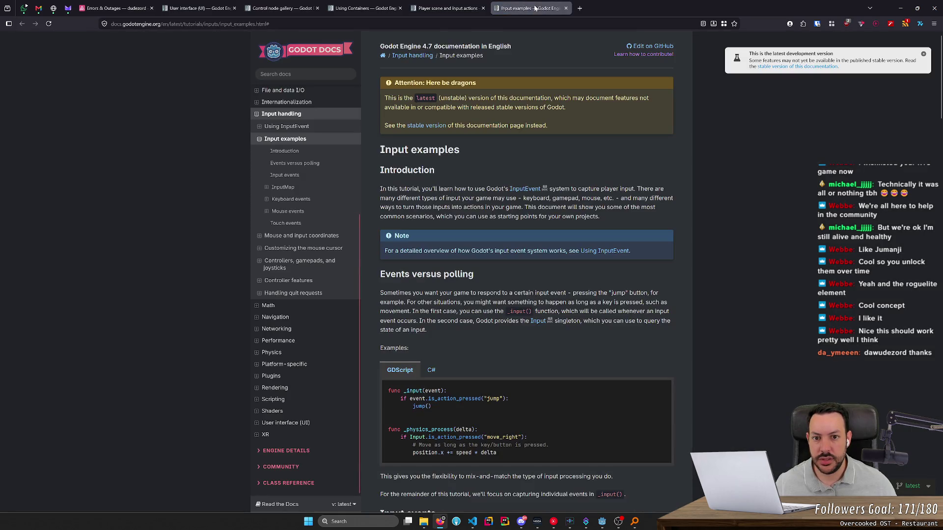
scroll(508, 166, "down", 8)
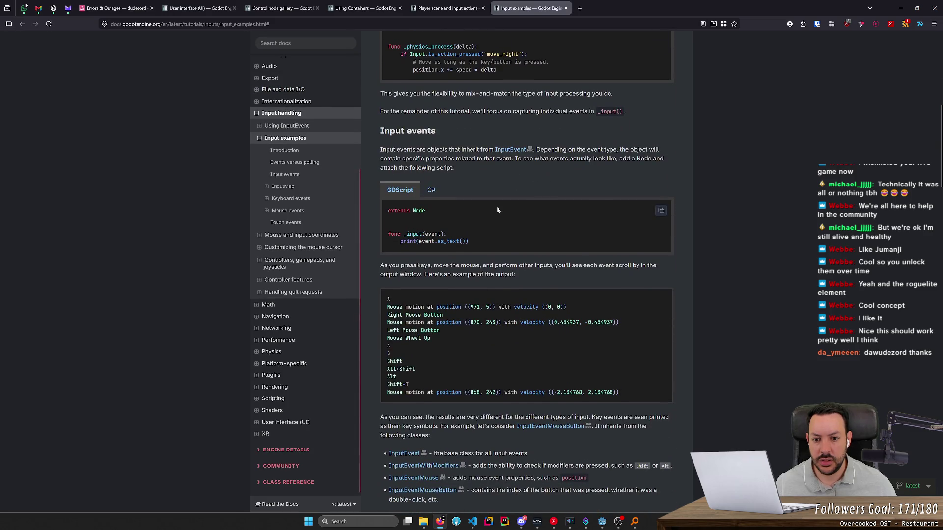
scroll(494, 208, "up", 1)
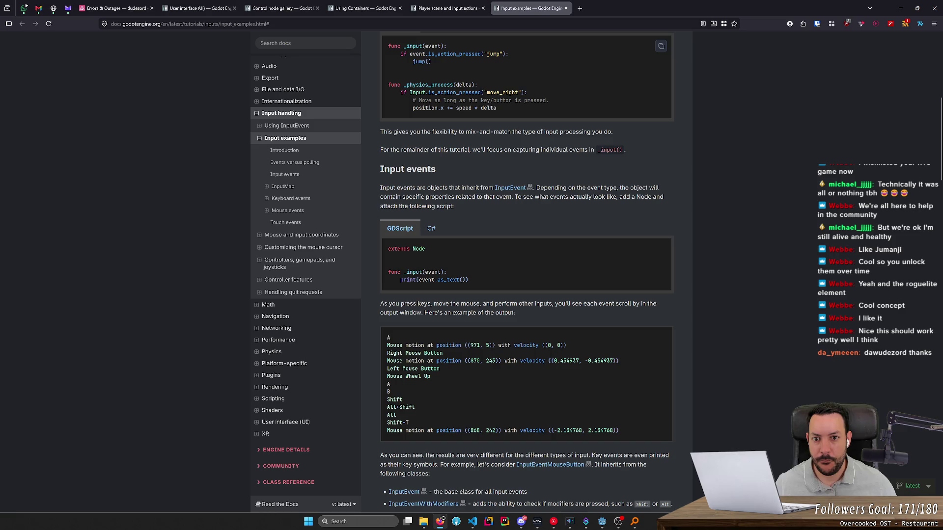
key("slash")
key("alt+Tab")
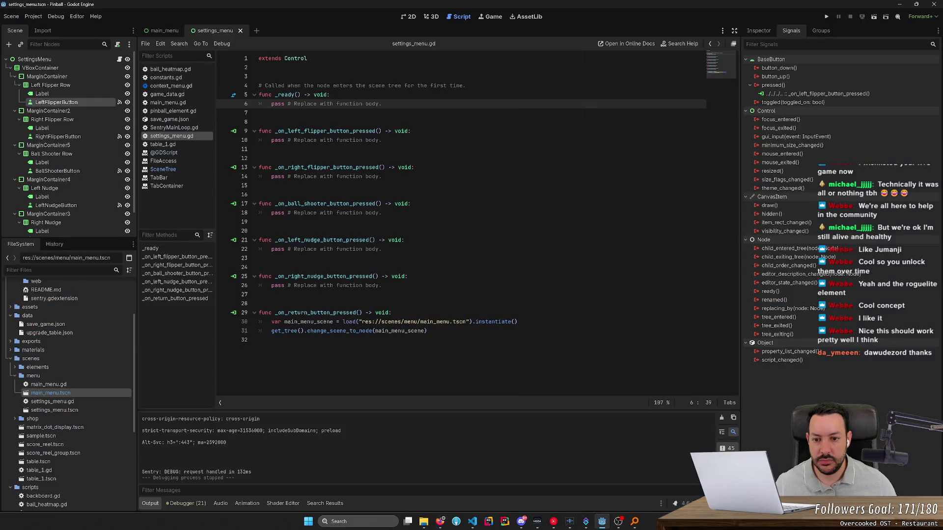
Step: Add a new line above pass in _ready and type 'Input.'
key("Up")
key("End")
key("Return")
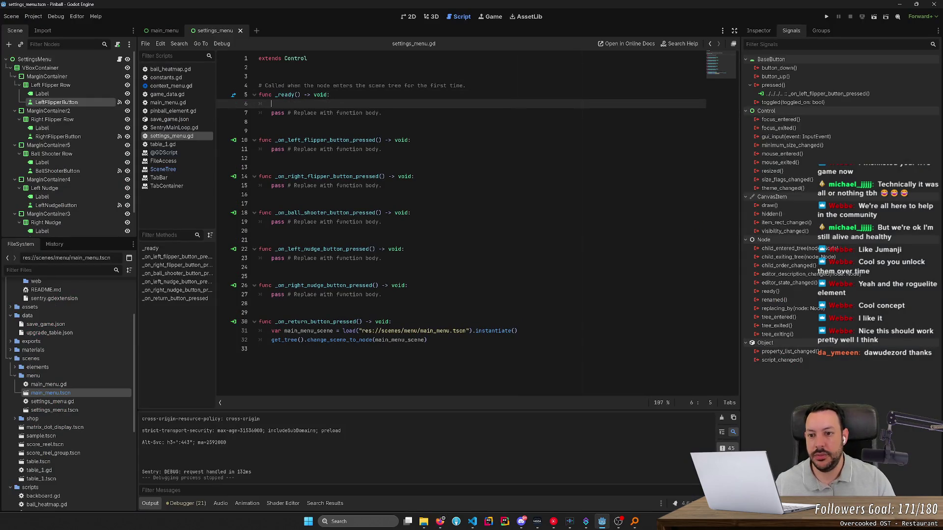
type("Input.")
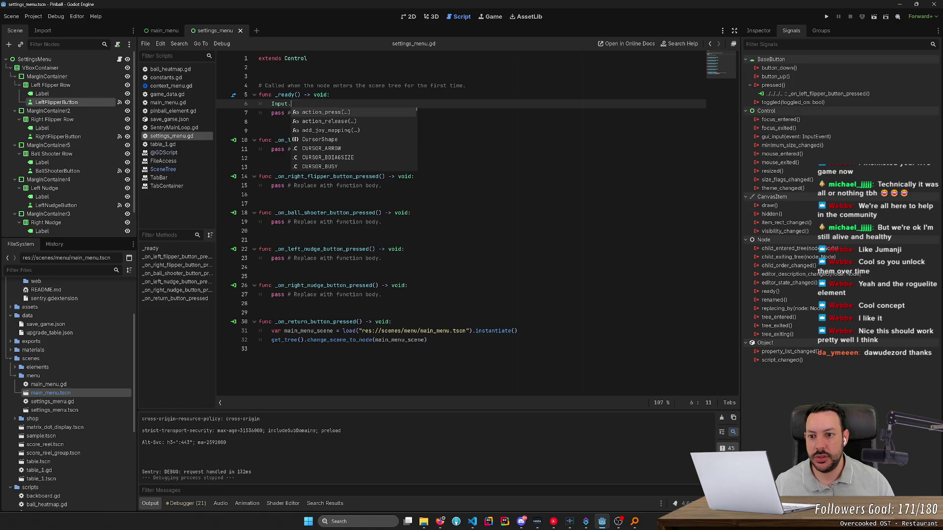
Step: Browse Input's autocomplete members, insert get(), then delete it back to 'Input.'
key("Down")
key("Down")
key("Down")
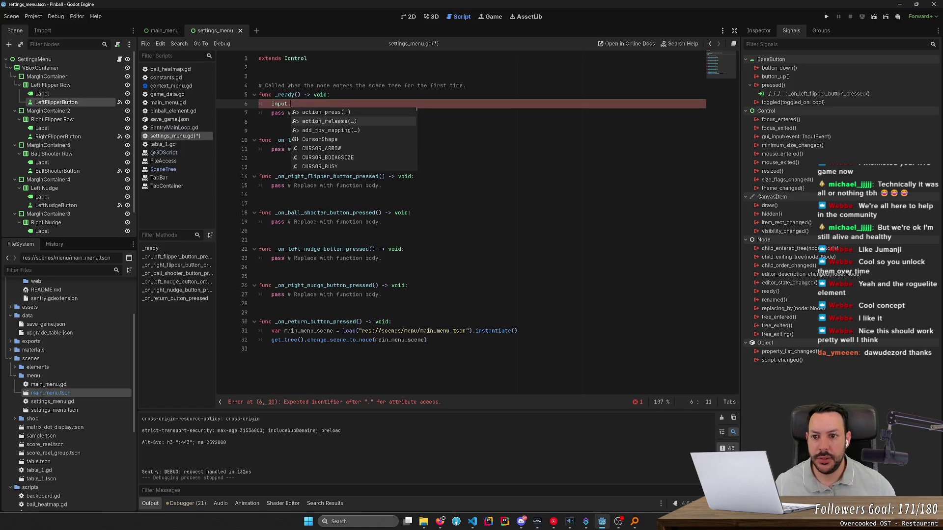
key("Down")
key("Down")
key("Down")
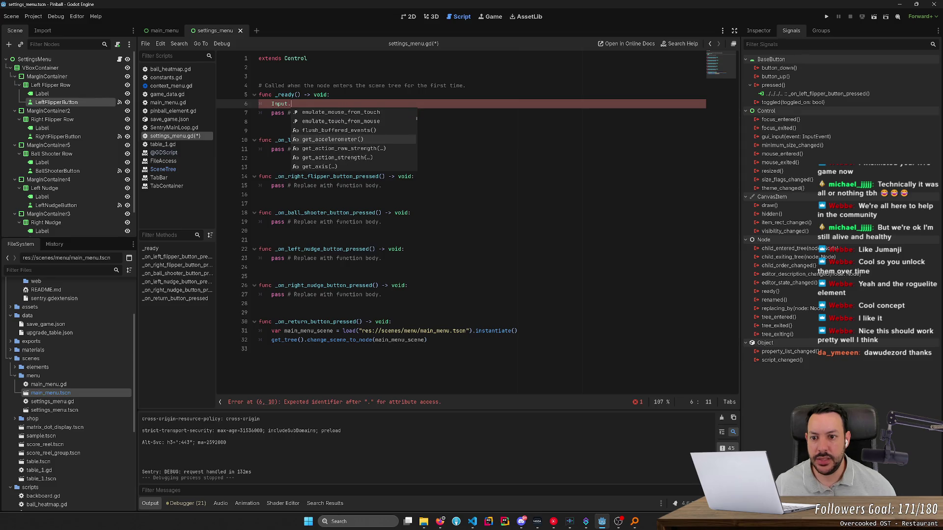
key("Down")
key("Down")
key("Down")
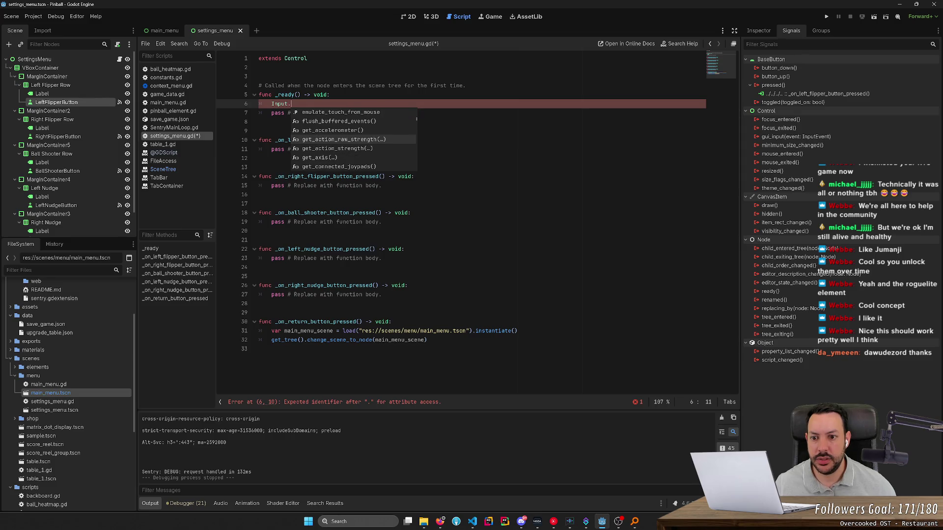
key("Down")
key("Down")
key("Down")
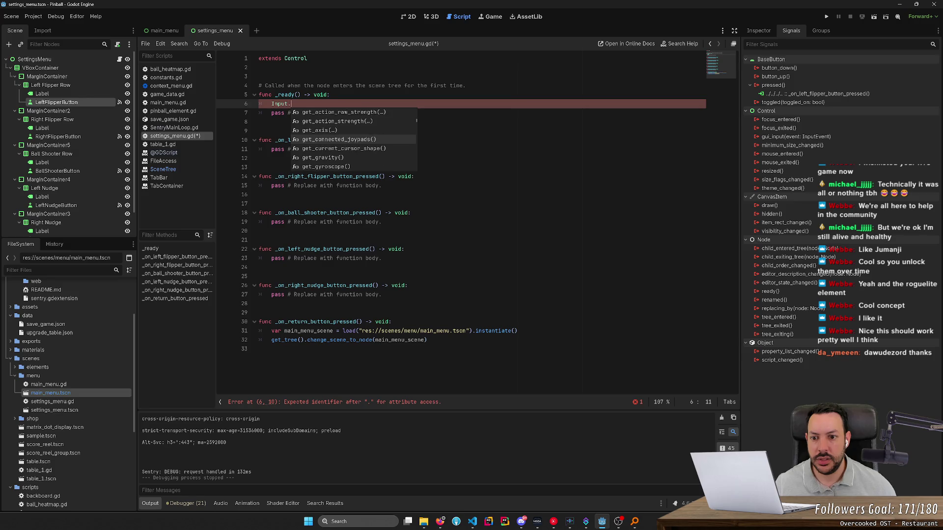
key("Down")
key("Down")
key("Down")
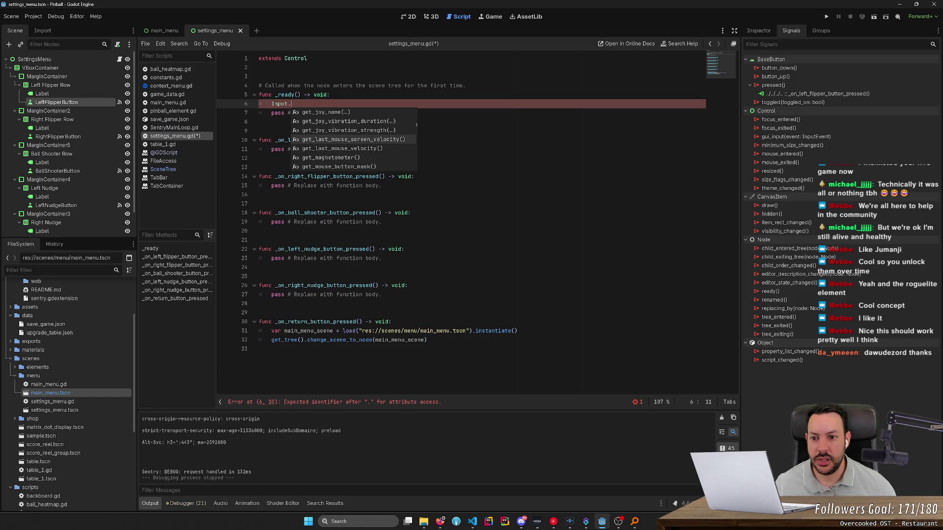
key("Down")
key("Down")
key("Down")
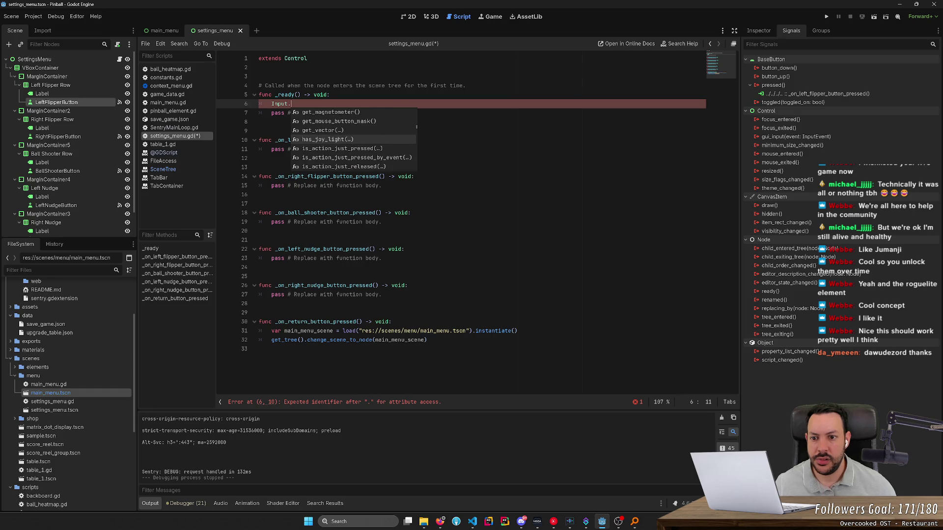
key("Down")
key("Down")
key("Down")
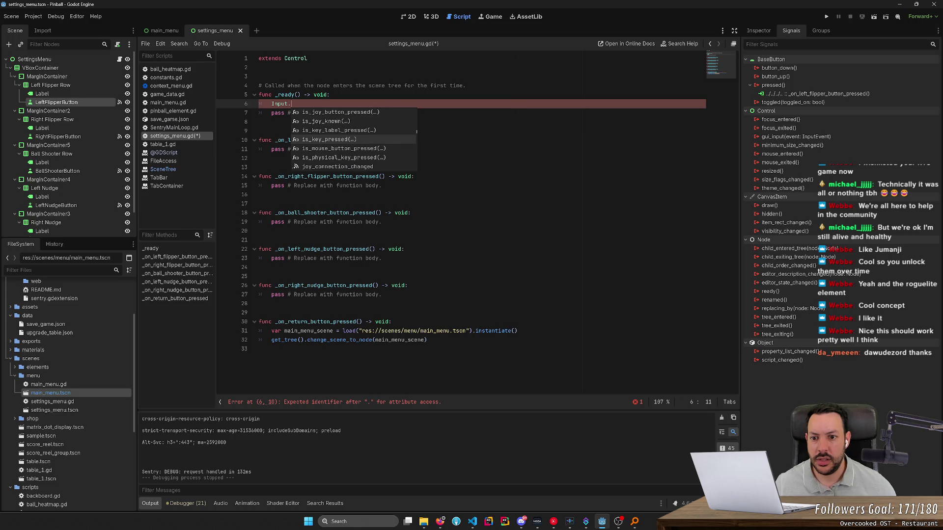
key("Down")
key("Down")
key("Down")
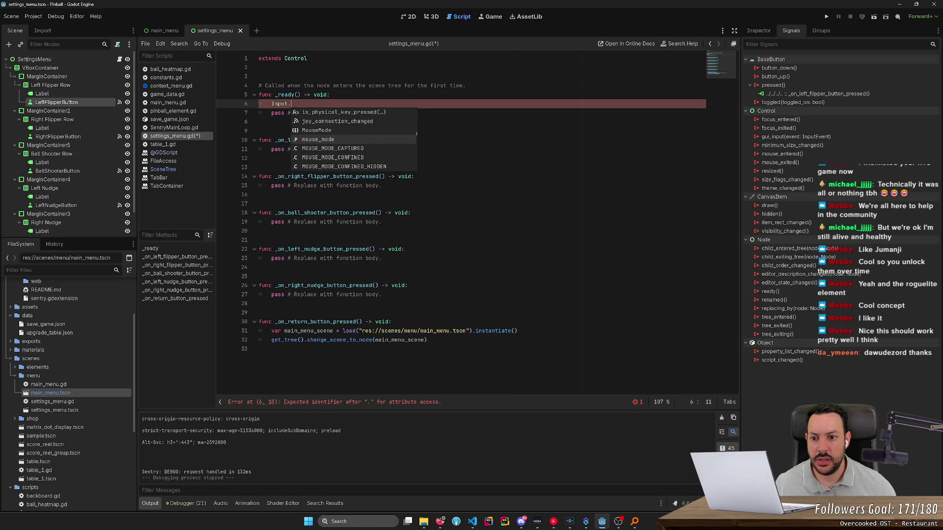
key("Down")
key("Down")
key("Down")
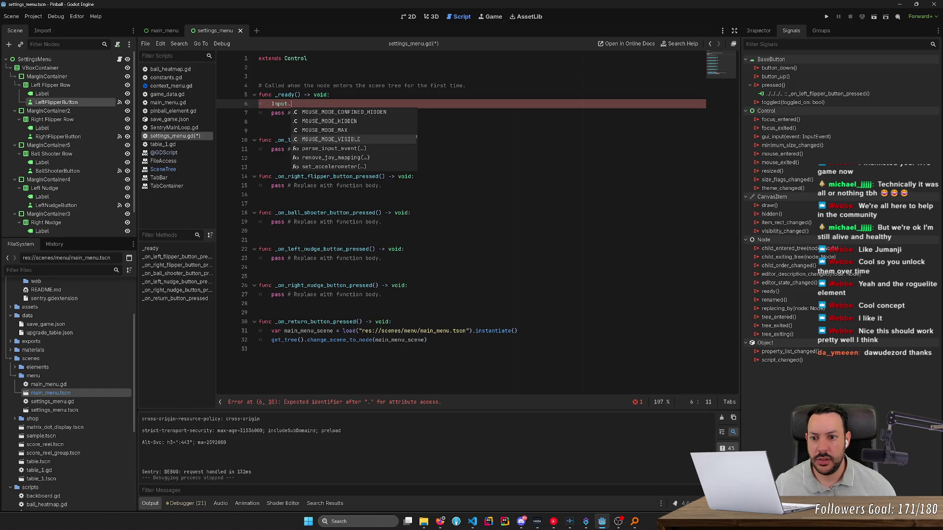
key("Down")
key("Down")
key("Down")
key("Down")
key("Down")
key("Down")
key("Down")
key("Down")
key("Down")
key("Down")
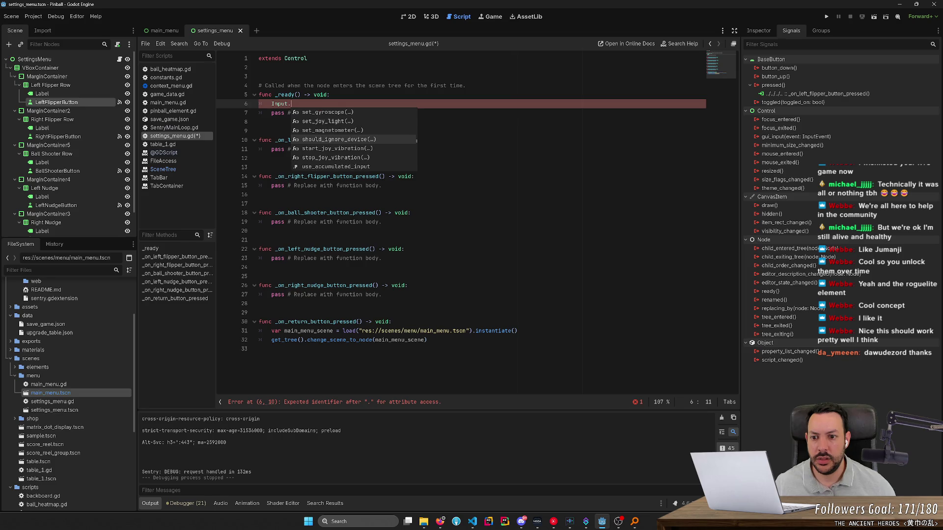
key("Down")
key("Down")
key("Down")
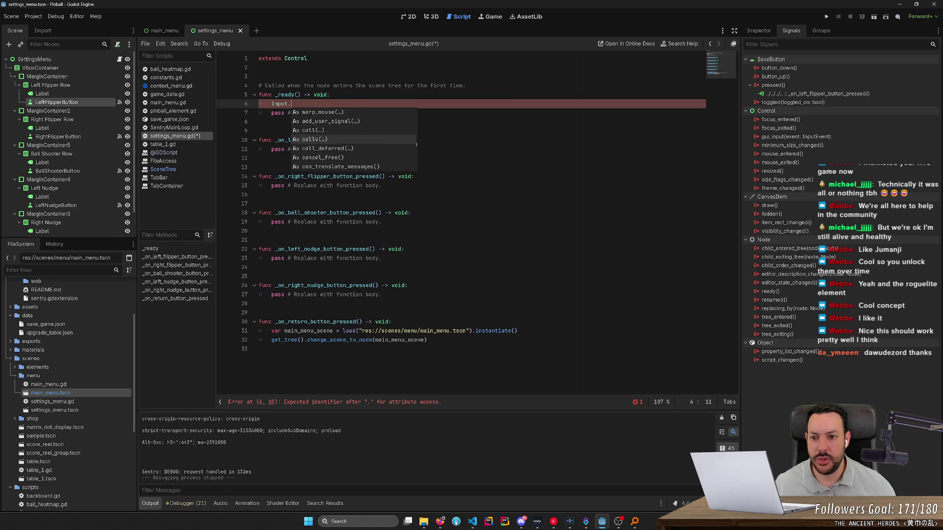
key("Down")
key("Down")
key("Down")
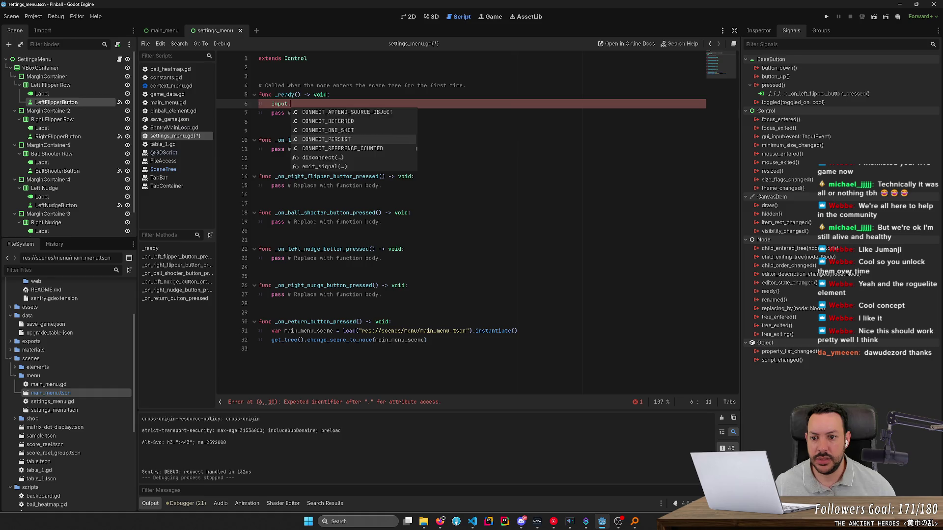
key("Up")
key("Up")
key("Up")
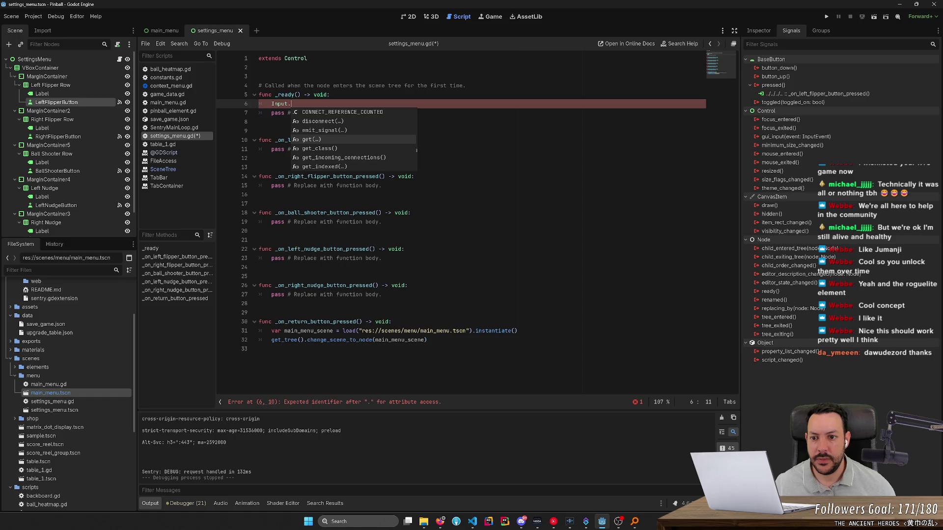
key("Return")
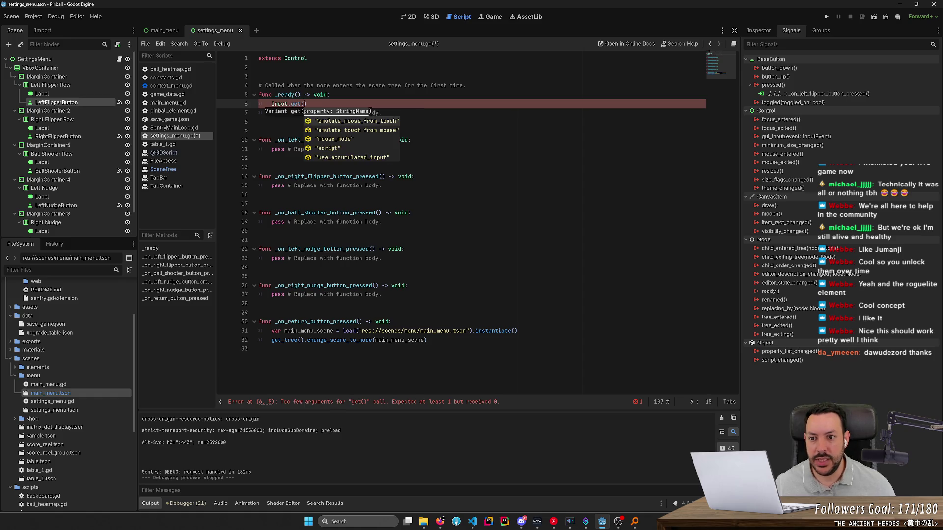
key("Escape")
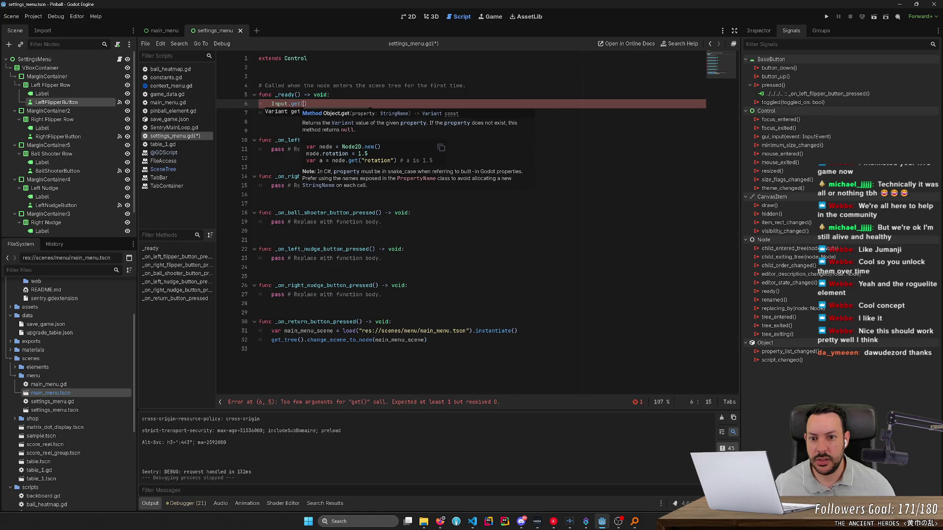
key("BackSpace")
key("BackSpace")
key("BackSpace")
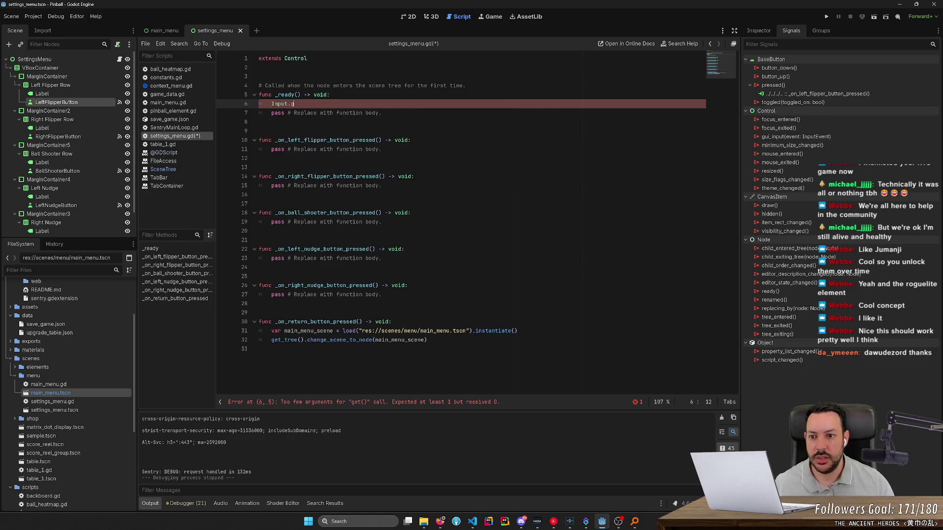
key("BackSpace")
Step: Scroll the suggestion list and try method names like getmap and getname
scroll(370, 129, "down", 10)
scroll(369, 129, "up", 5)
scroll(369, 127, "down", 4)
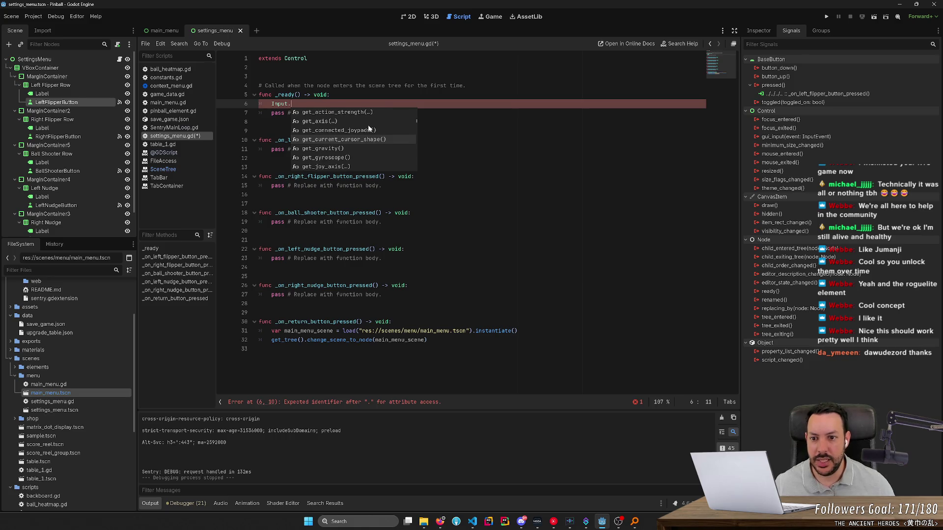
scroll(369, 129, "down", 3)
scroll(368, 129, "down", 5)
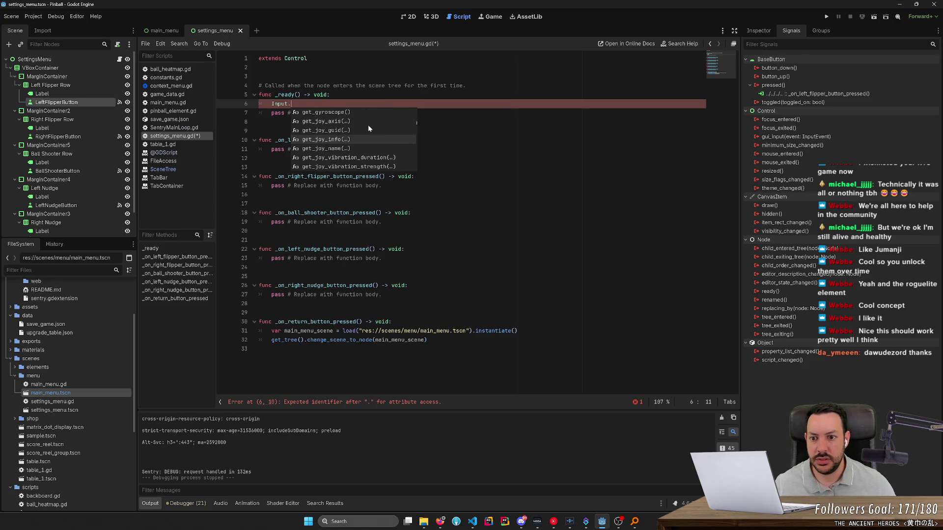
scroll(369, 127, "down", 3)
scroll(369, 131, "down", 10)
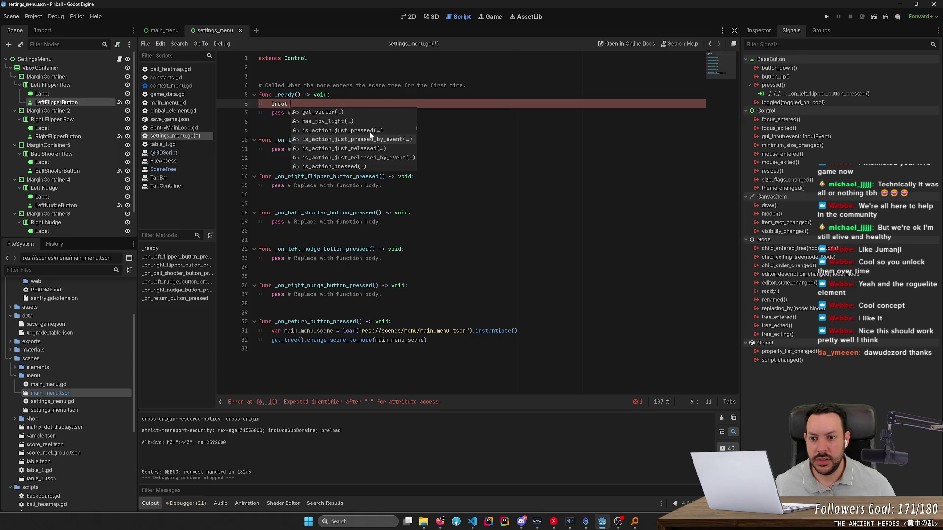
scroll(370, 132, "down", 15)
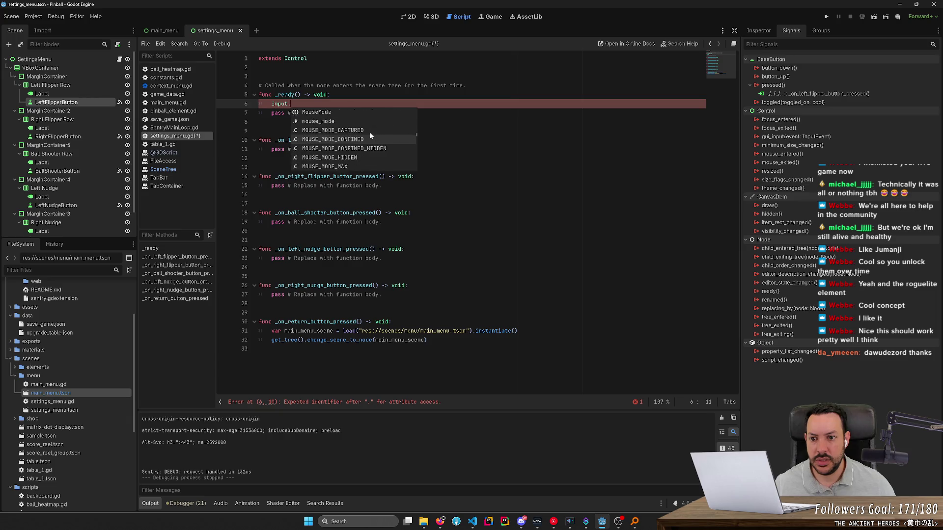
scroll(369, 133, "down", 15)
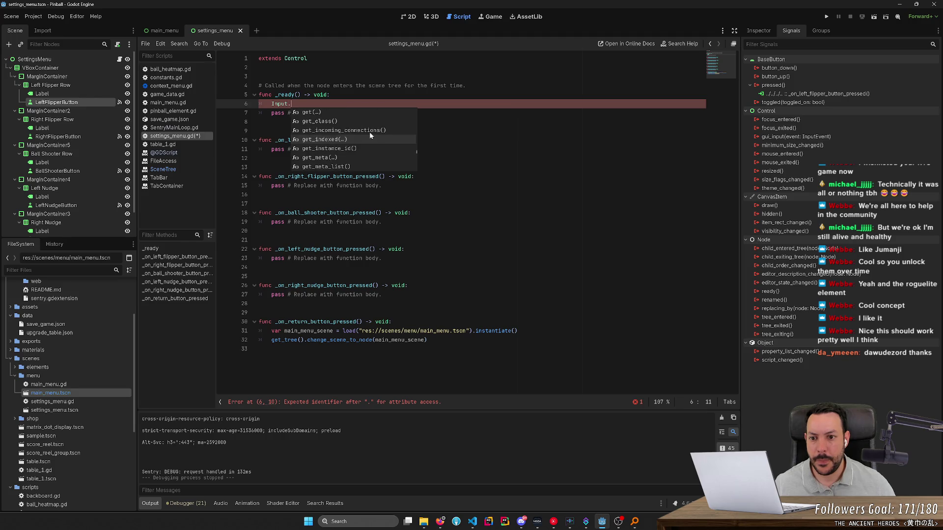
scroll(370, 134, "down", 4)
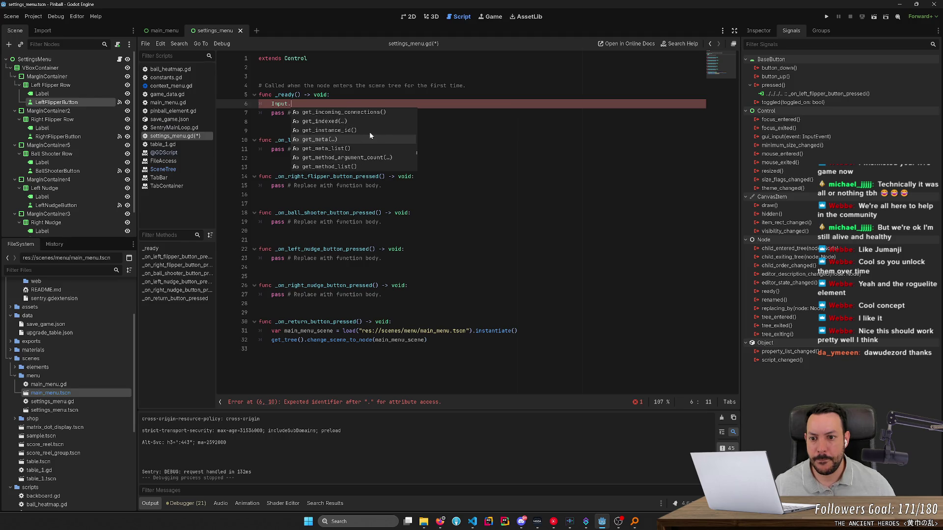
scroll(370, 135, "down", 2)
scroll(371, 136, "down", 2)
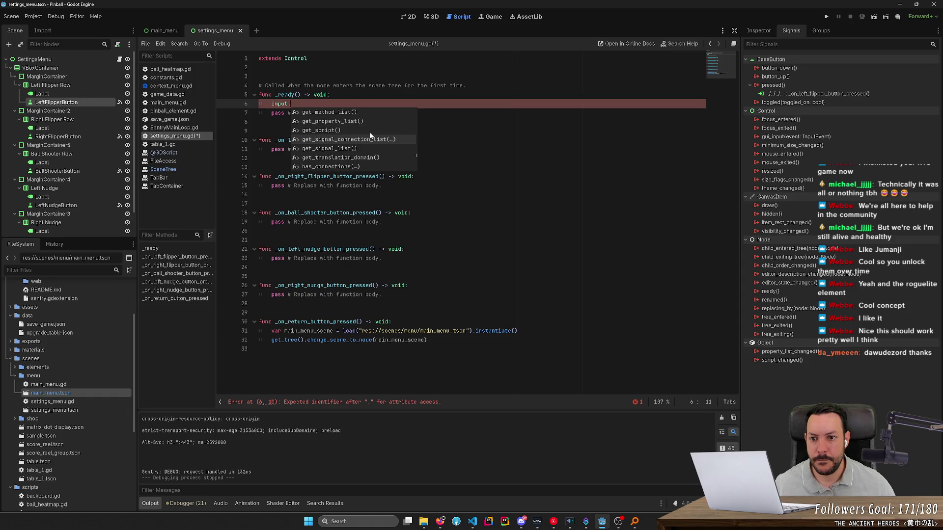
scroll(370, 136, "down", 4)
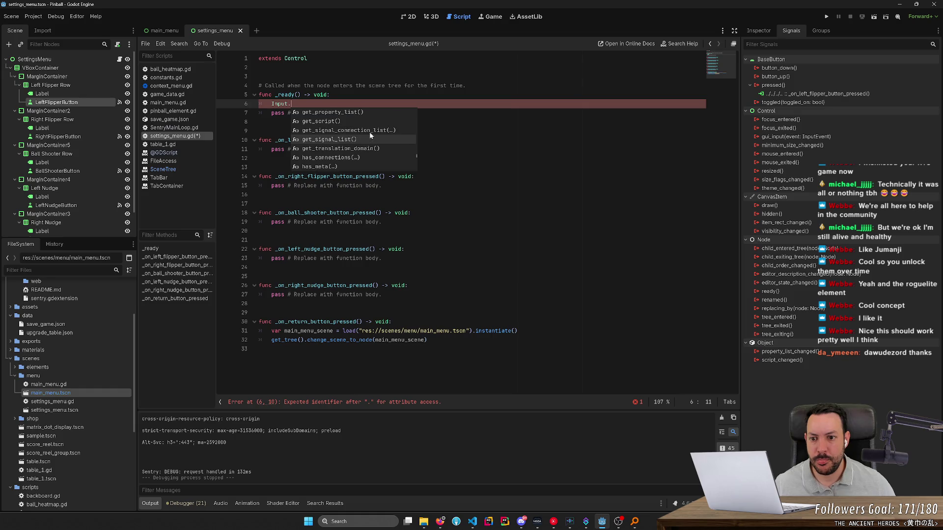
scroll(371, 136, "down", 1)
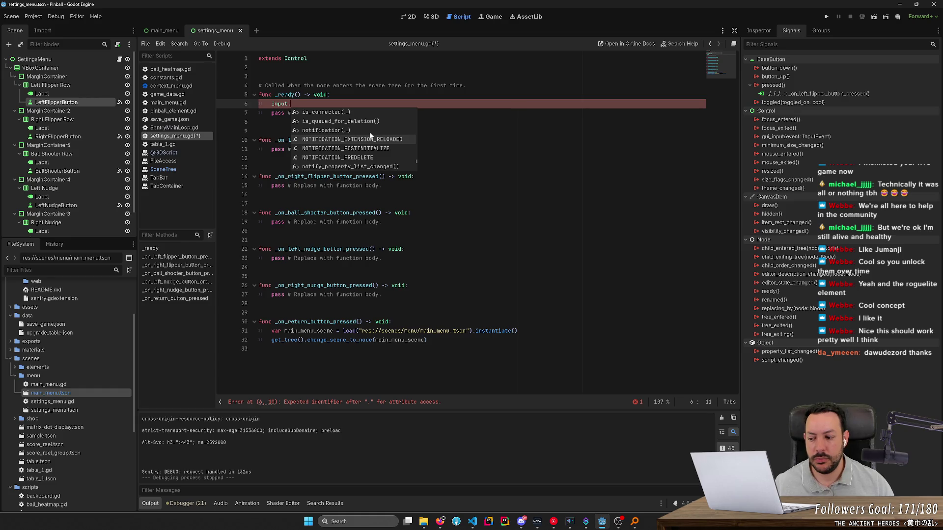
type("getmap")
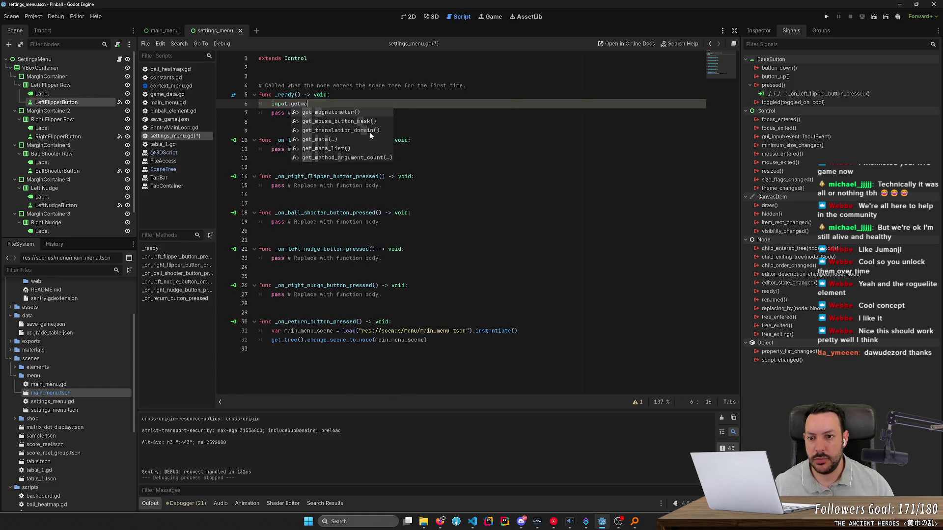
key("BackSpace")
key("BackSpace")
key("BackSpace")
type("name")
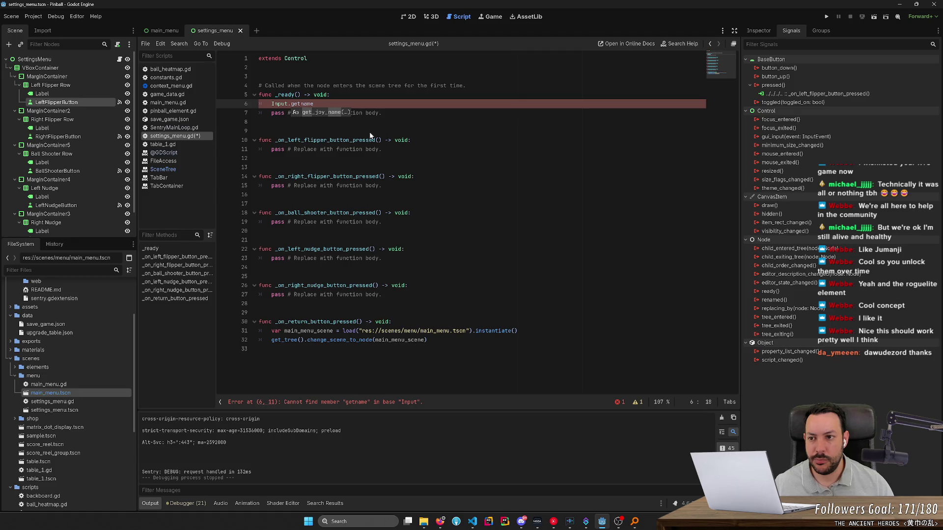
Step: After checking the docs, type get_action and insert get_signal_connection_list from suggestions
key("alt+Tab")
left_click(713, 211)
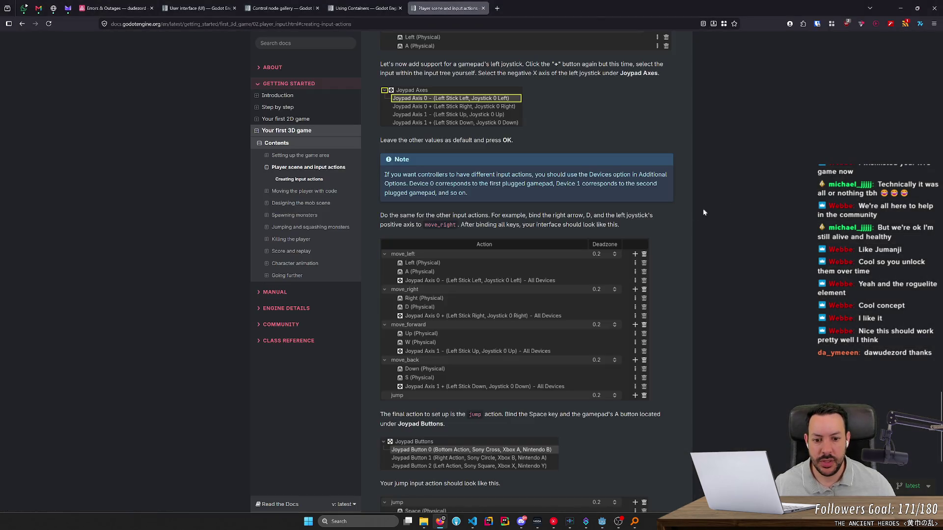
key("alt+Tab")
key("BackSpace")
key("BackSpace")
key("BackSpace")
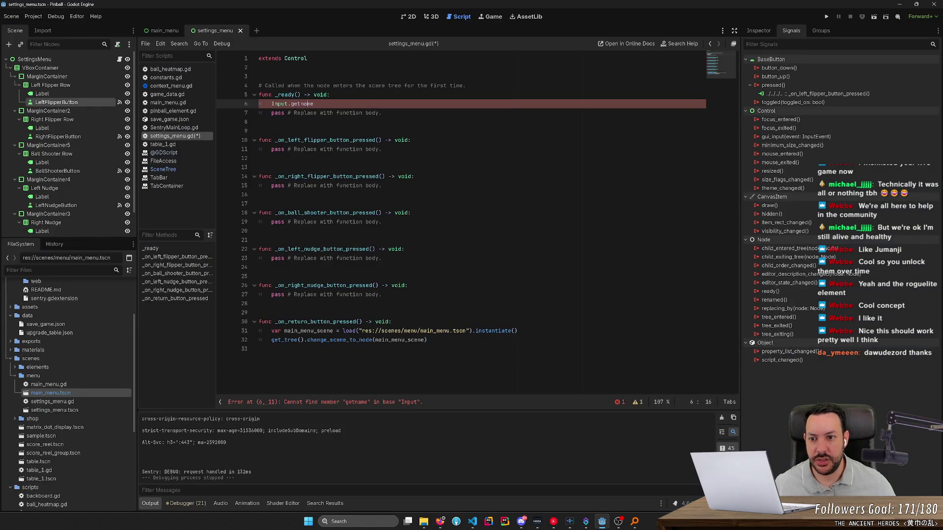
type("_action")
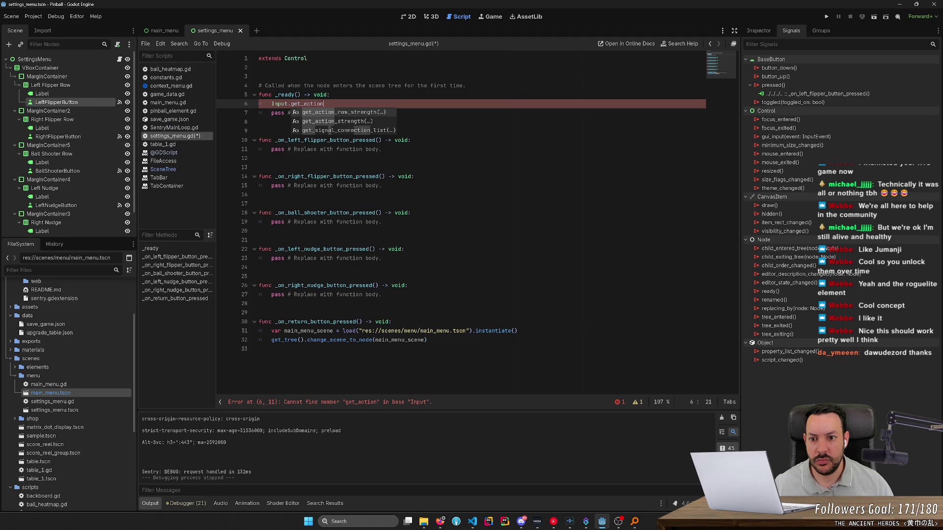
key("Down")
key("Down")
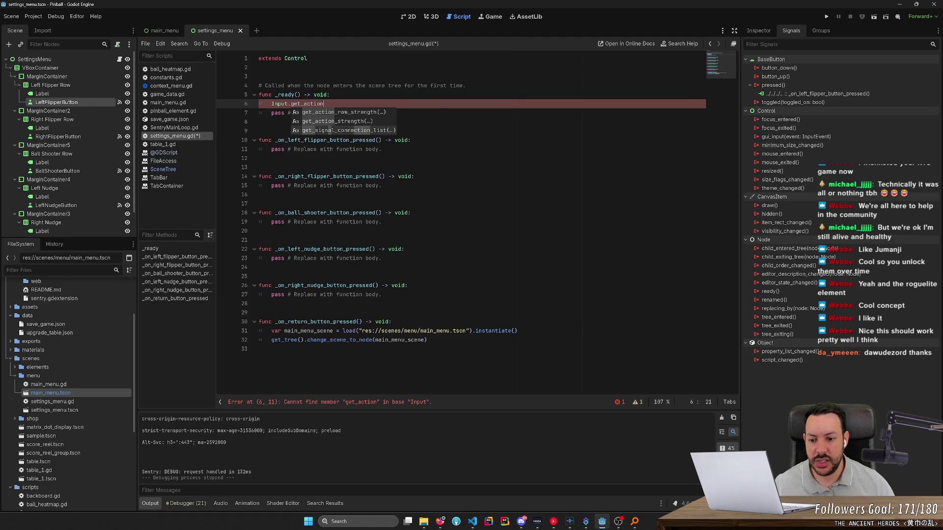
key("Return")
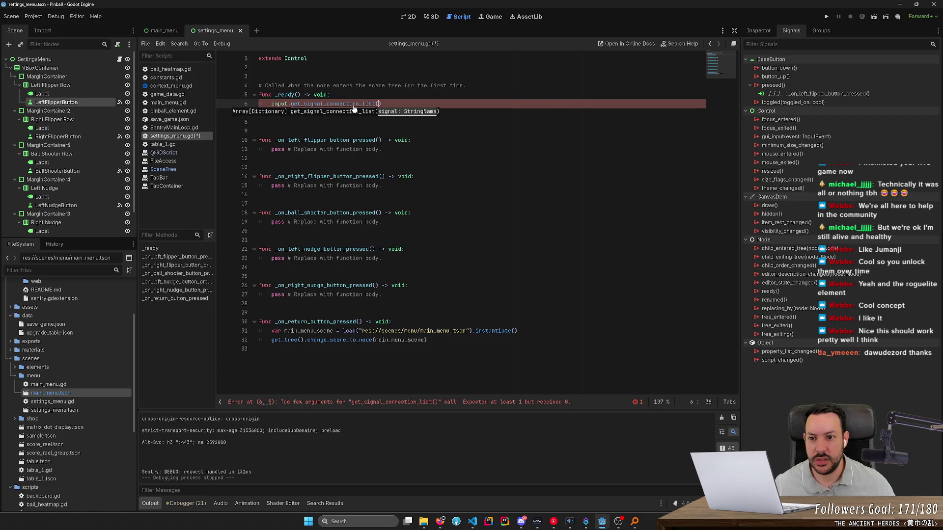
left_click(353, 104, "ctrl")
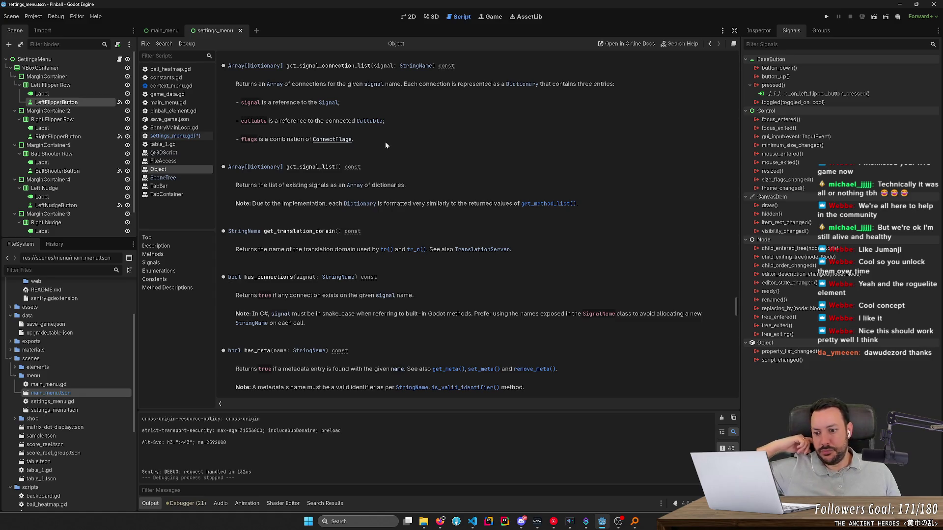
Step: Read get_signal_connection_list's help, select the call on line 6, and view the Input Map
scroll(376, 191, "up", 5)
scroll(376, 193, "up", 2)
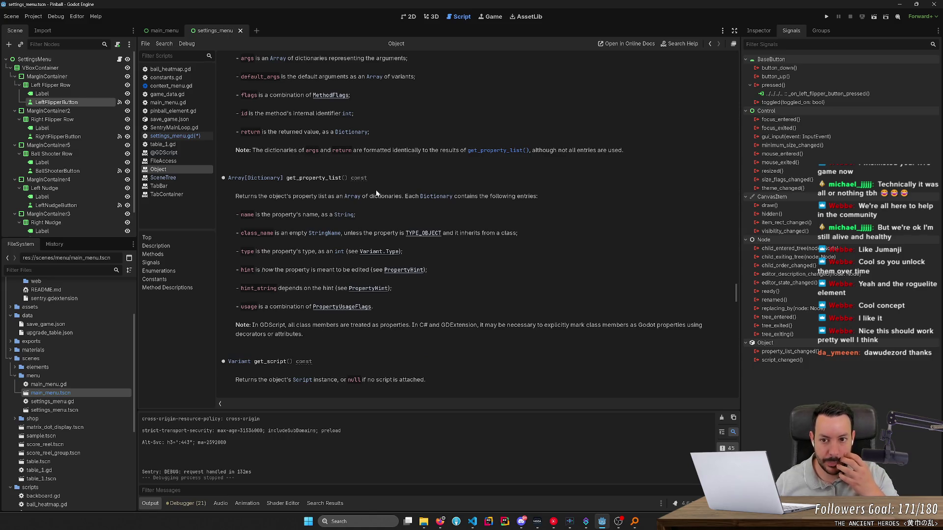
key("alt+Left")
left_click_drag(291, 104, 382, 103)
left_click(33, 16)
left_click(49, 28)
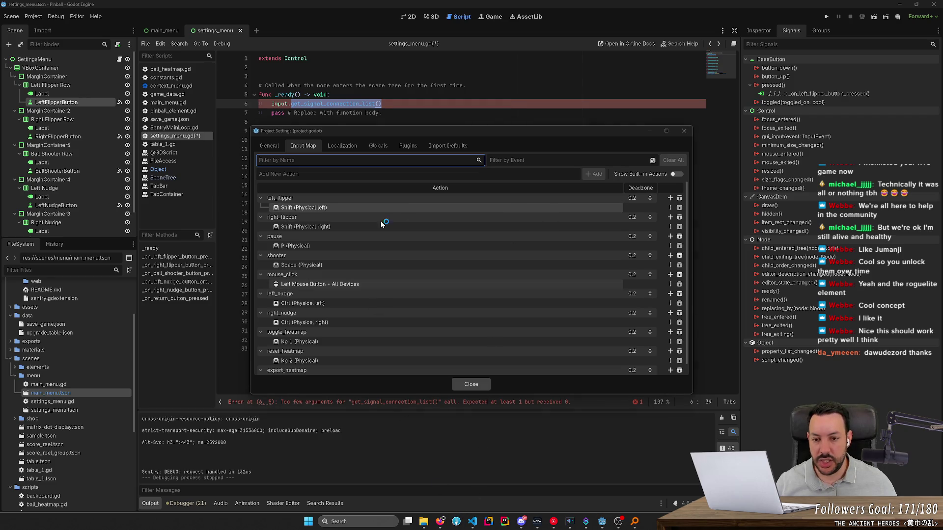
key("alt+Tab")
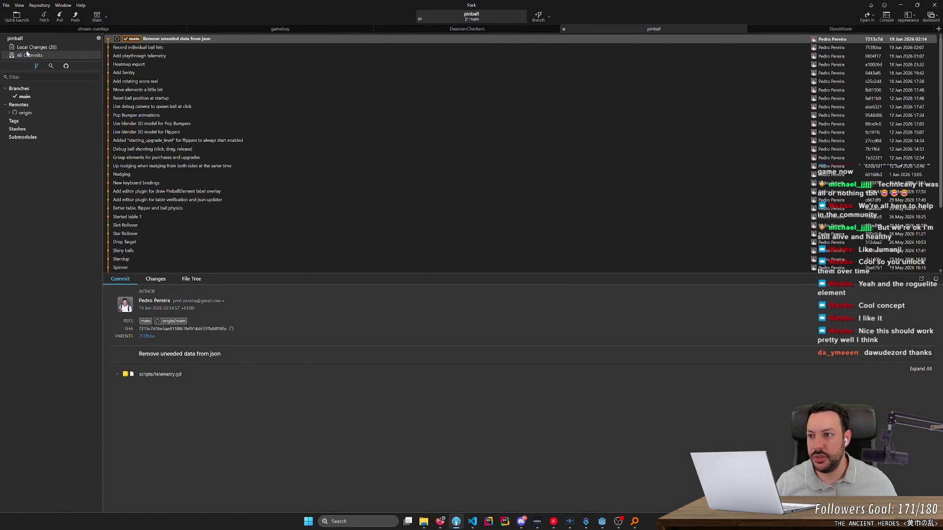
Step: Inspect project.godot's [input] diff in Local Changes, including the removed restart action
left_click(27, 49)
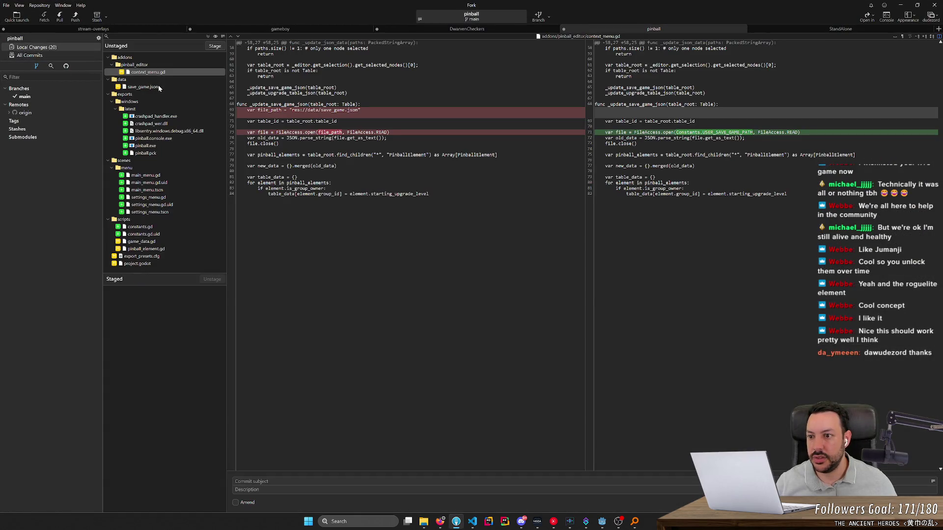
left_click(154, 265)
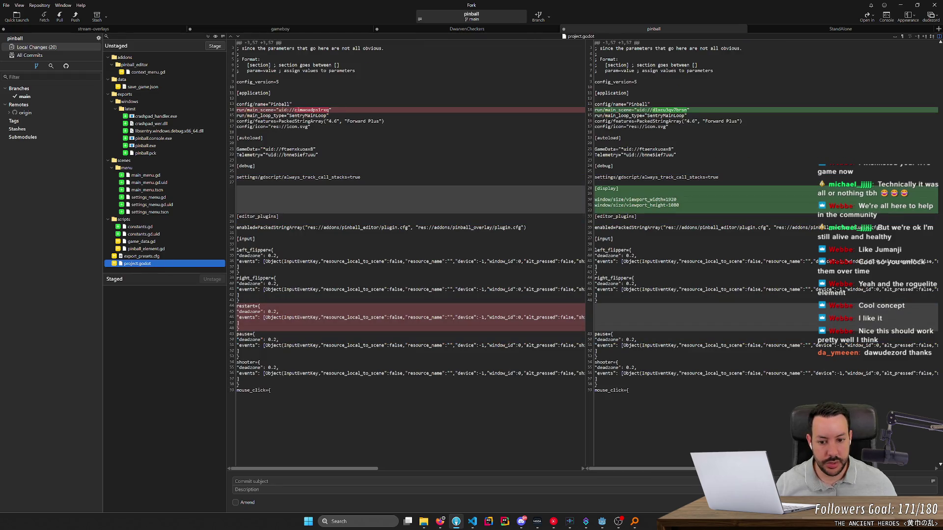
left_click(246, 239)
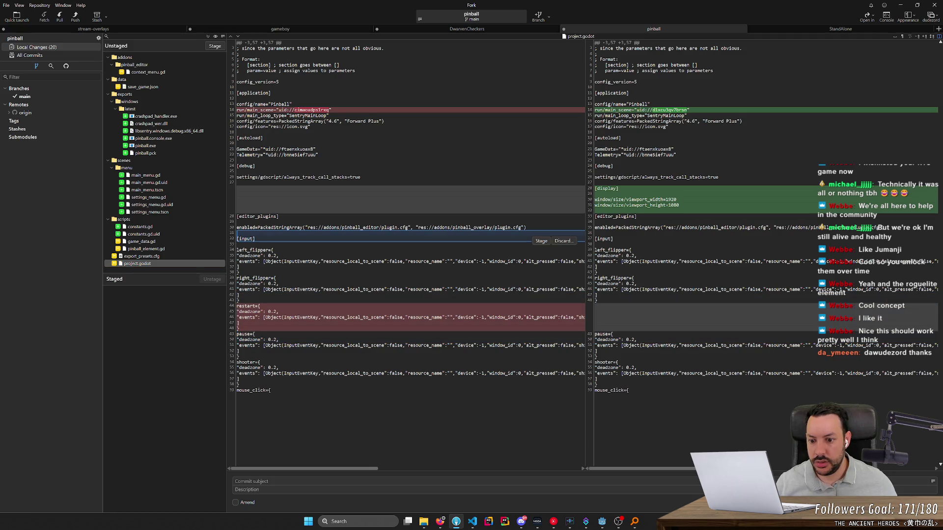
double_click(248, 317)
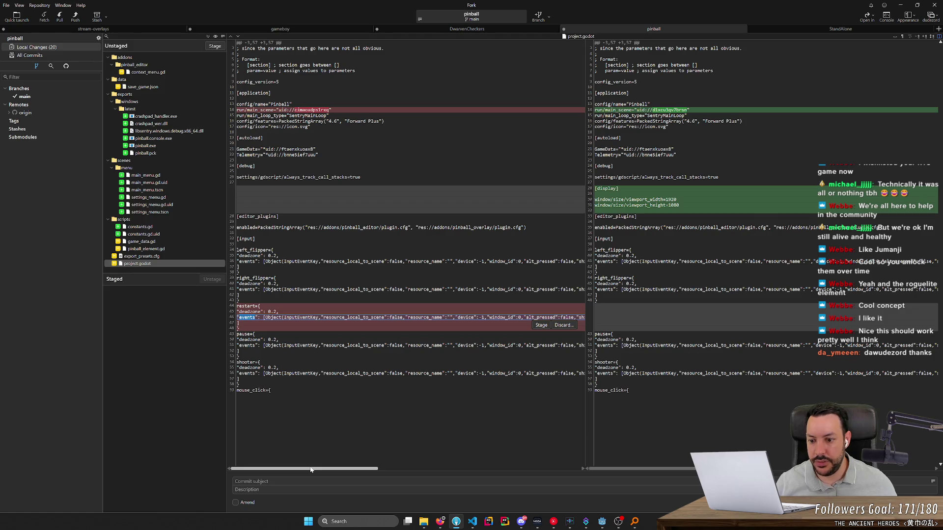
Step: Close Godot's Project Settings, type 'event' in the script, and go to the browser
key("alt+Tab")
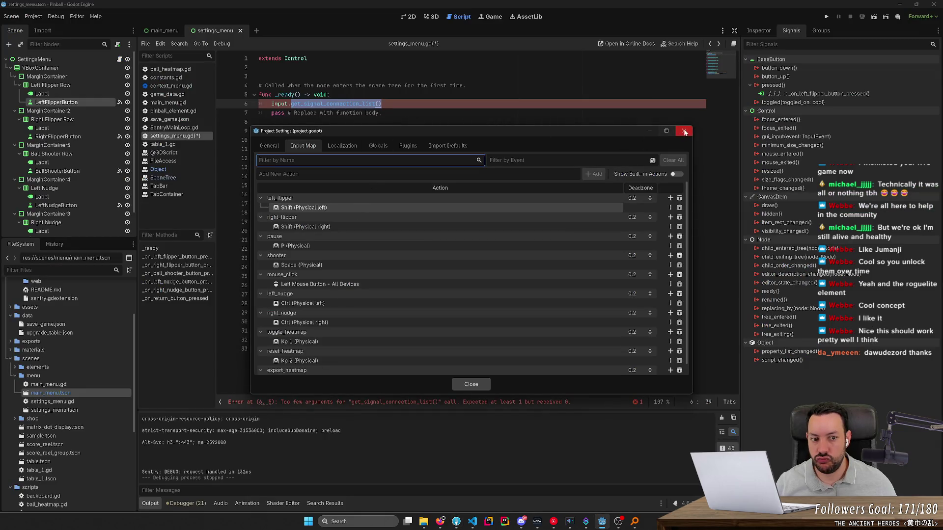
left_click(683, 130)
type("event")
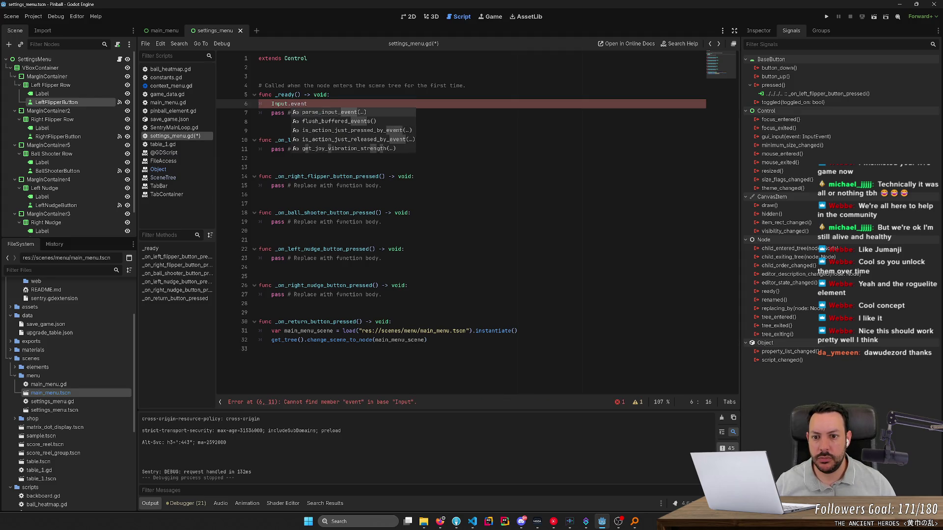
key("alt+Tab")
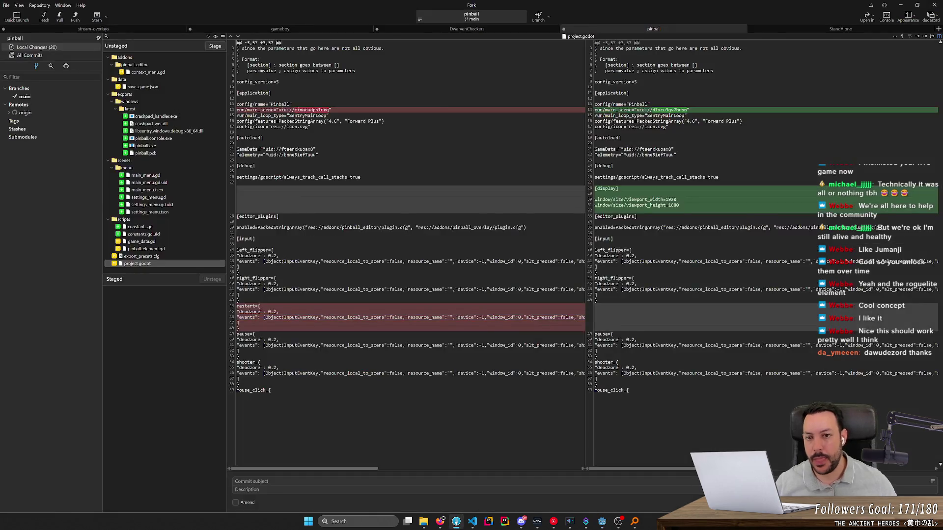
key("alt+Tab")
Step: Web-search 'godot get input name' and open the Input examples docs page
left_click(491, 8)
type("godot get inp")
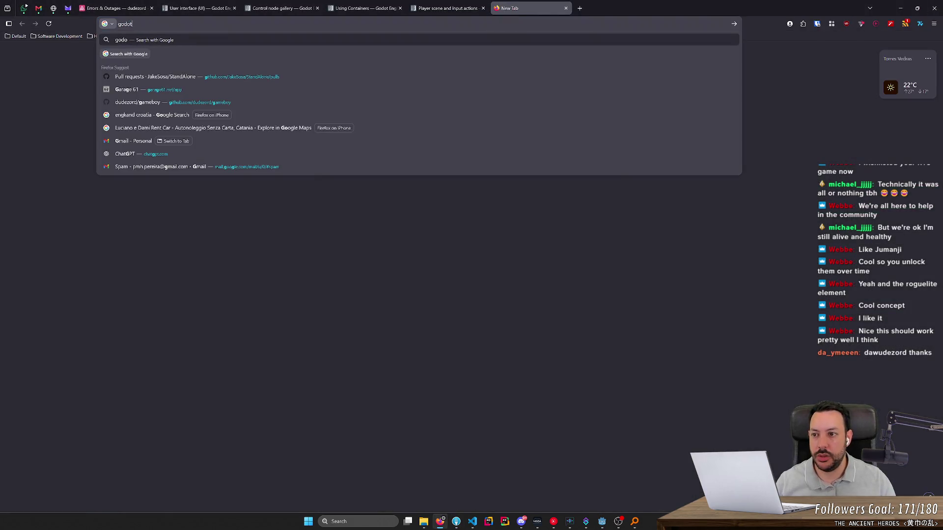
type("ut name")
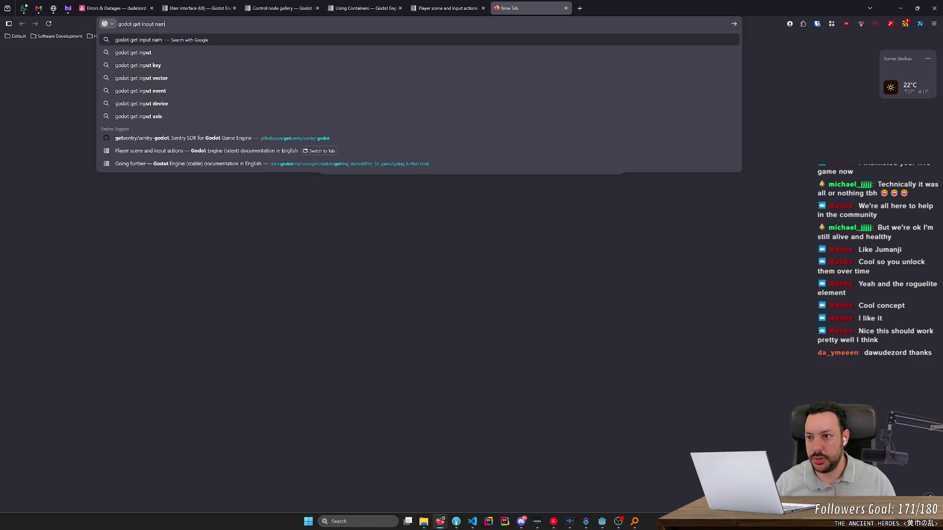
key("Return")
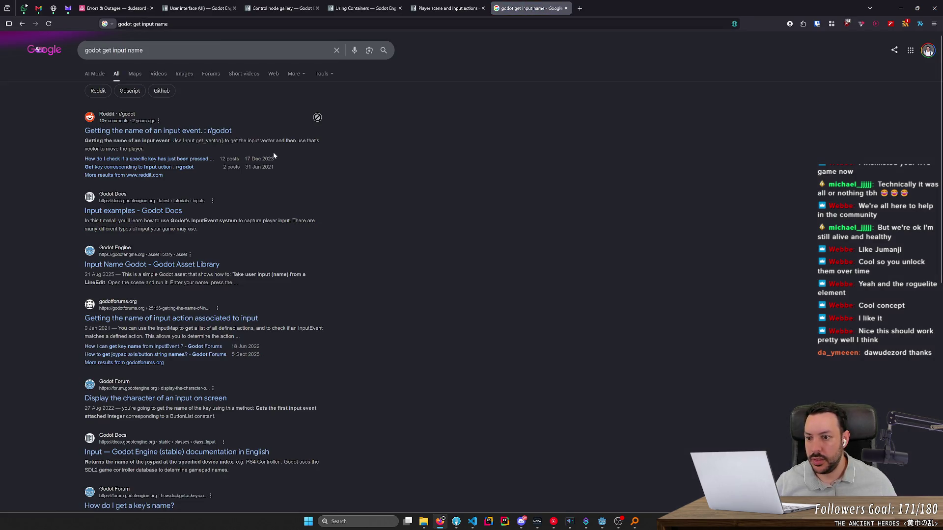
middle_click(107, 212)
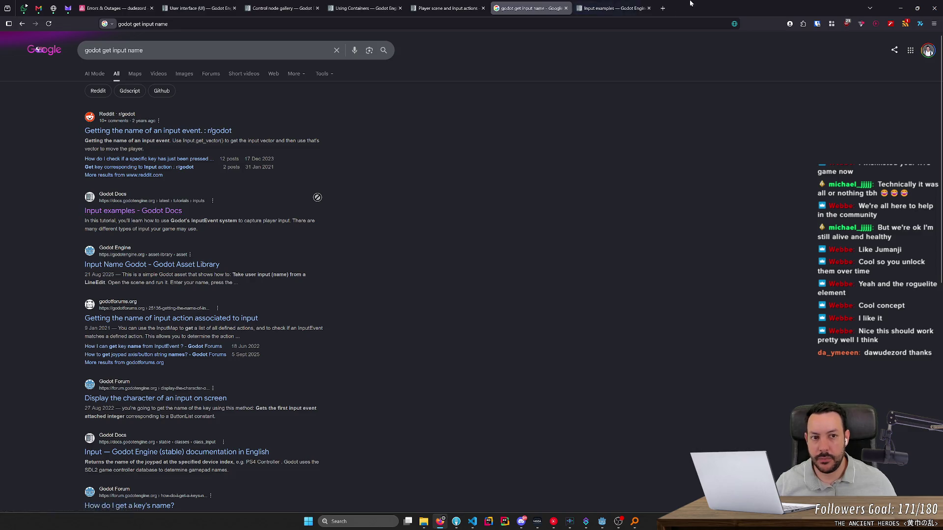
left_click(628, 5)
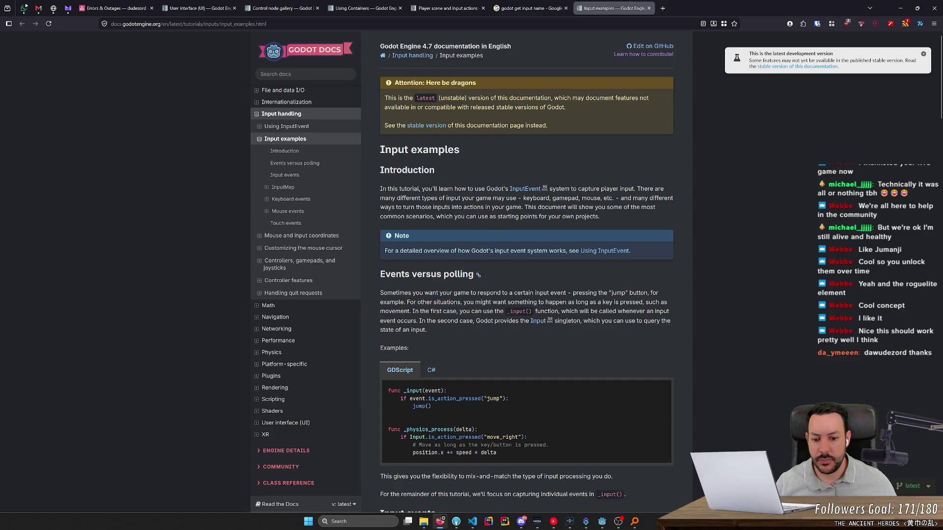
Step: Scroll to the InputMap section and open the InputMap class reference before returning to Godot
scroll(456, 278, "down", 10)
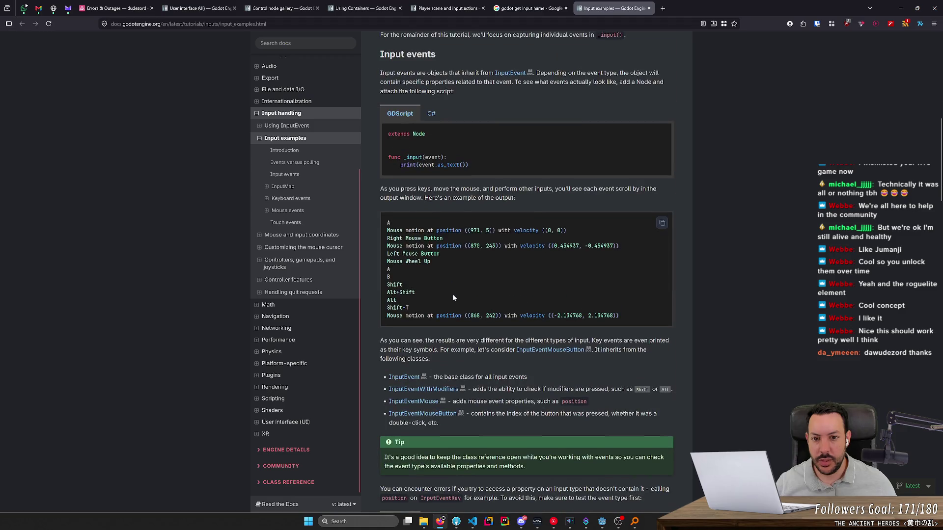
scroll(453, 292, "down", 3)
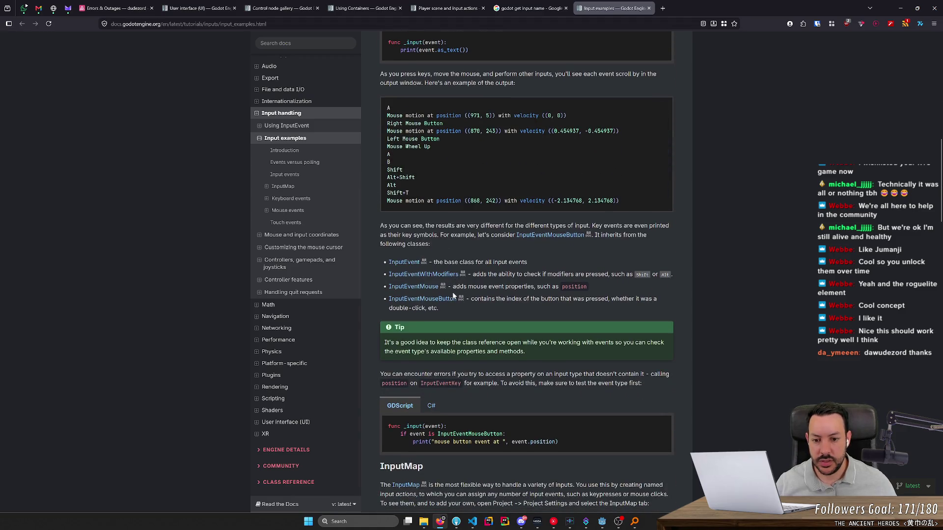
scroll(453, 295, "down", 5)
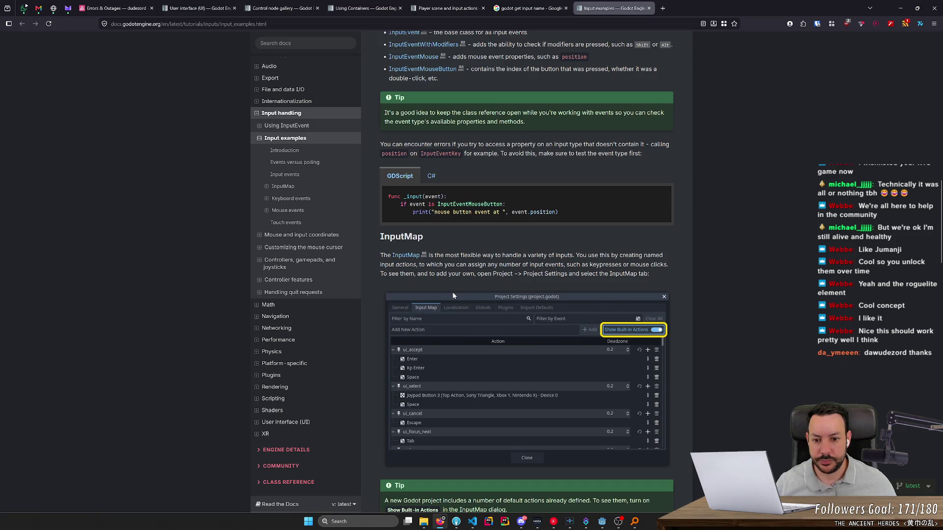
scroll(453, 293, "down", 4)
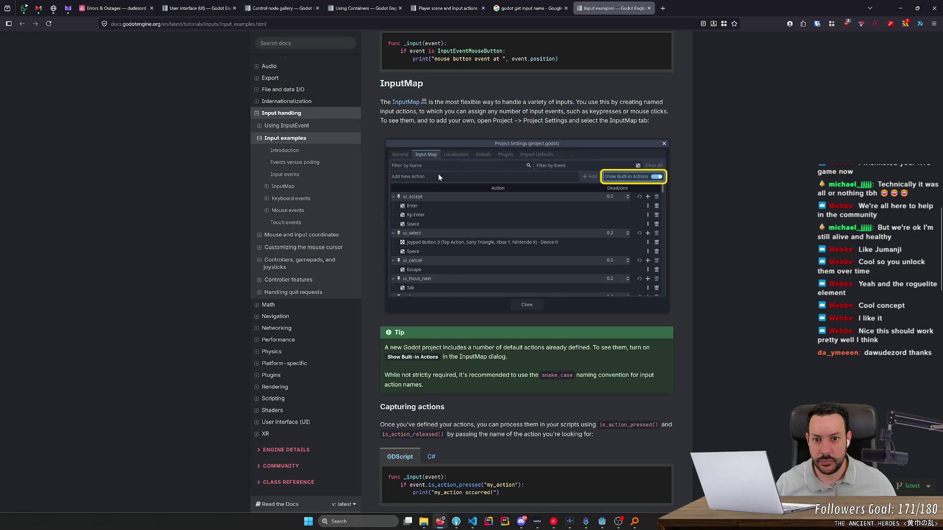
middle_click(406, 103)
left_click(681, 6)
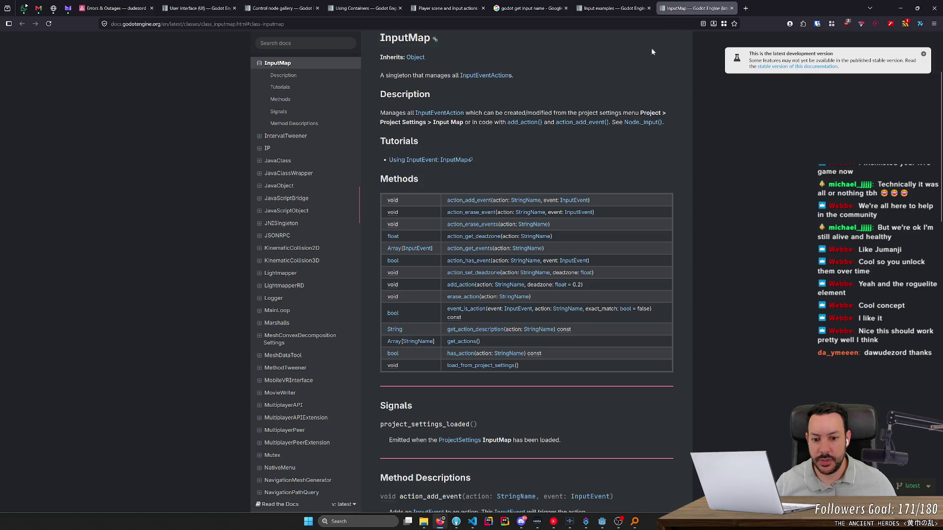
key("alt+Tab")
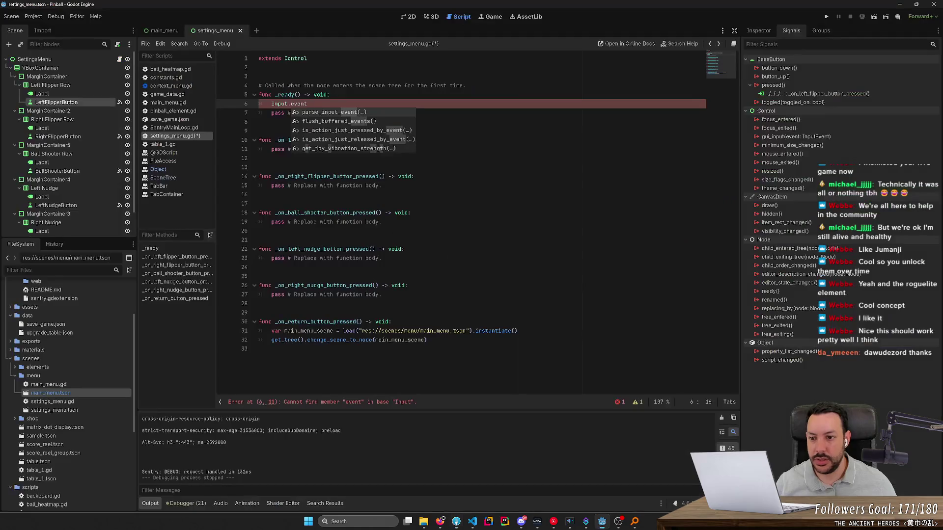
Step: Replace Input.event on line 6 with InputMap.action_get_events("left_flipper") via autocomplete
key("Escape")
key("ctrl+shift+Left")
key("BackSpace")
key("BackSpace")
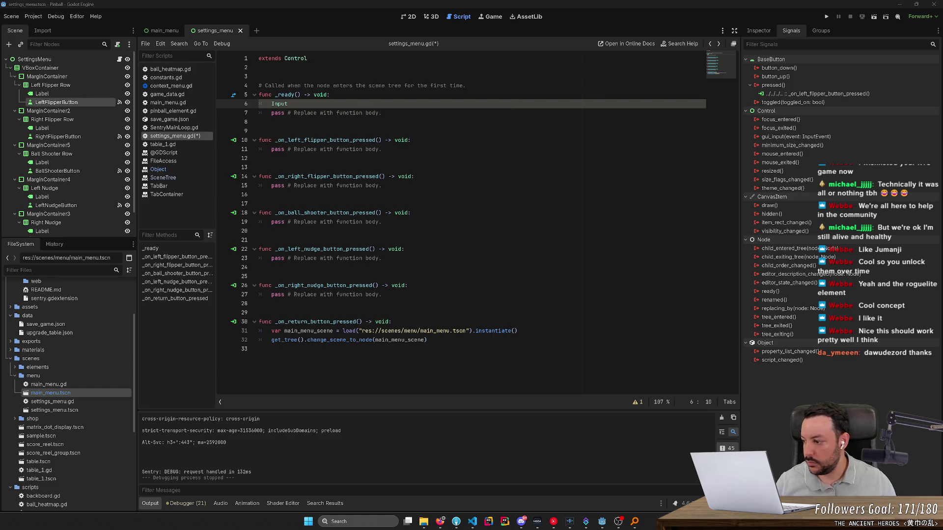
type("Map.")
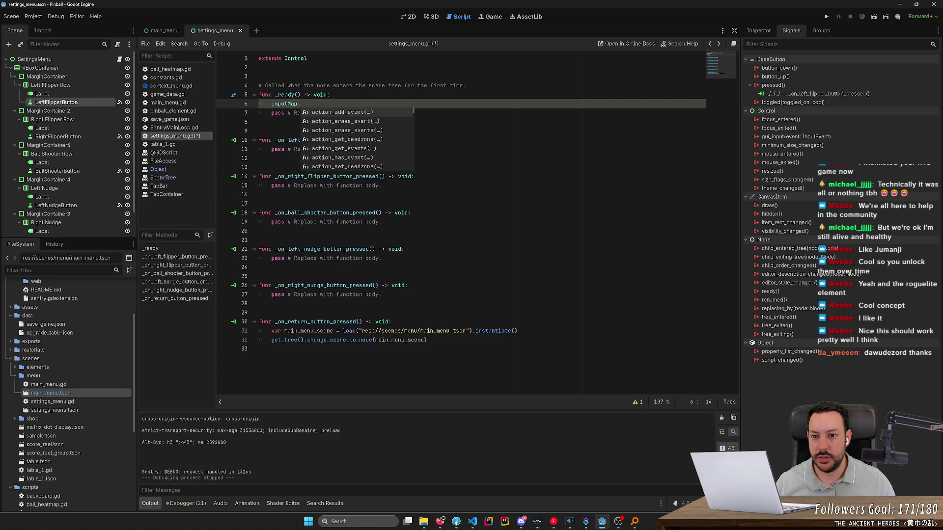
key("Down")
key("Down")
key("Down")
key("Down")
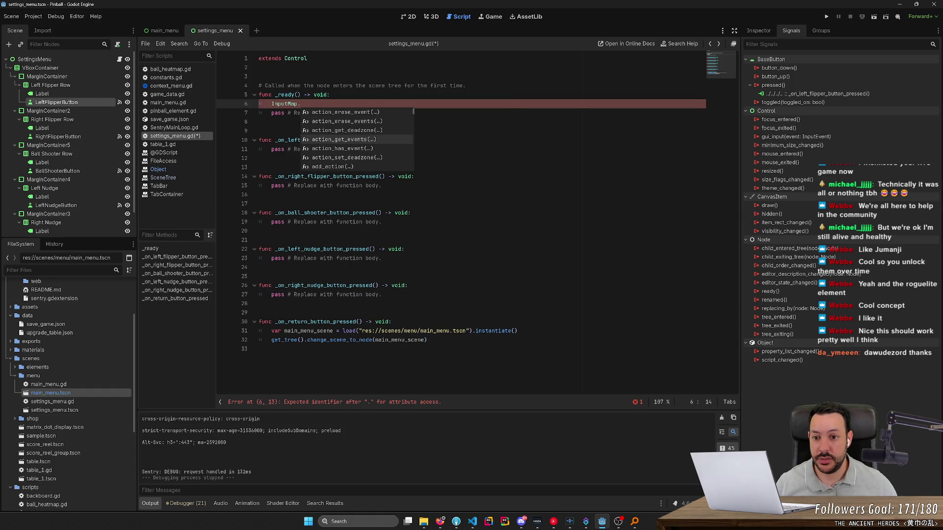
key("Down")
key("Down")
key("Down")
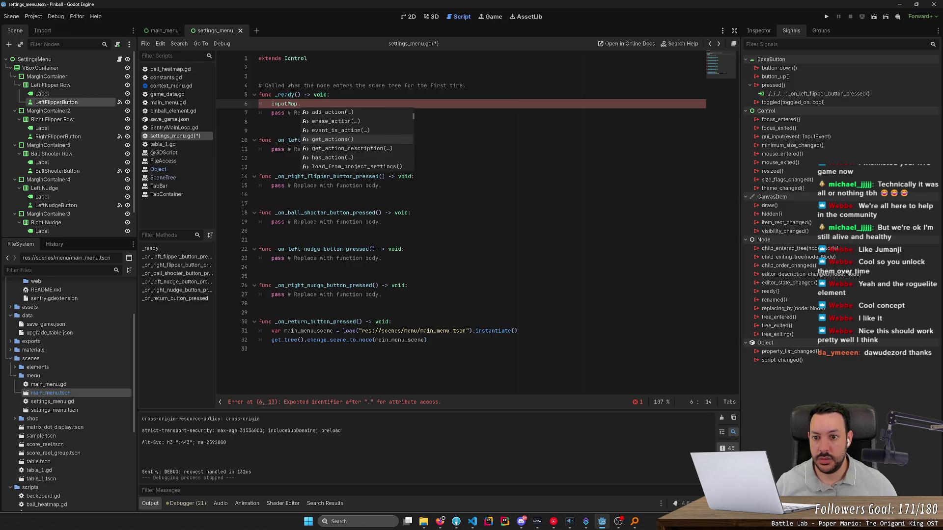
key("Down")
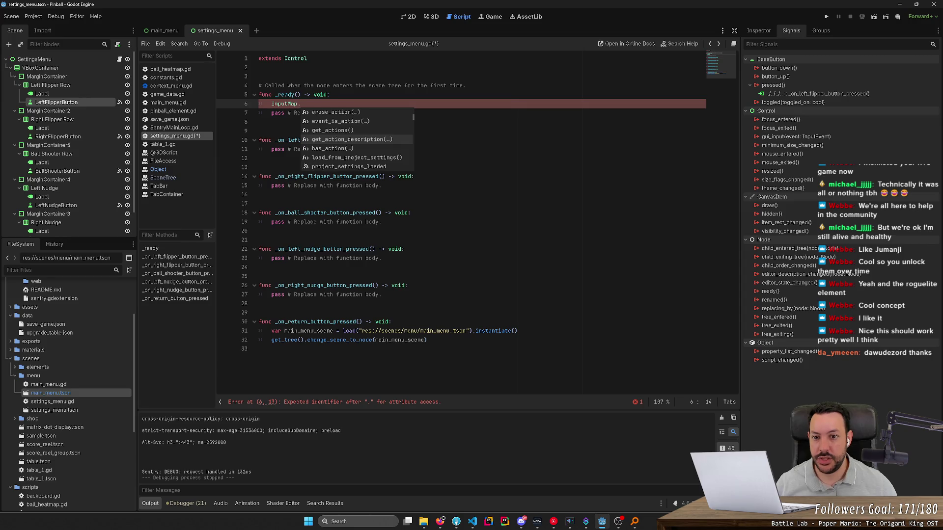
key("Down")
key("Down")
key("Down")
key("Down")
key("Down")
key("Down")
key("Up")
key("Up")
key("Up")
key("Up")
key("Up")
key("Up")
key("Up")
key("Return")
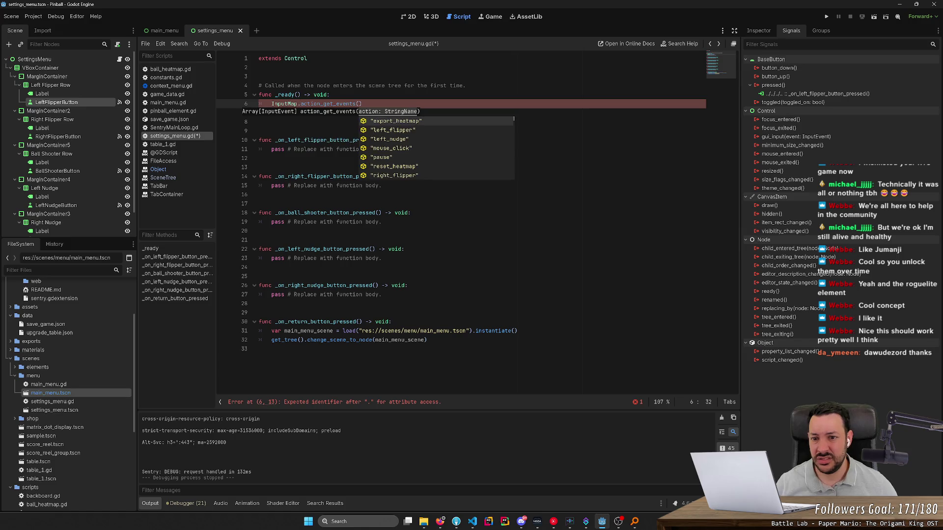
key("Down")
key("Return")
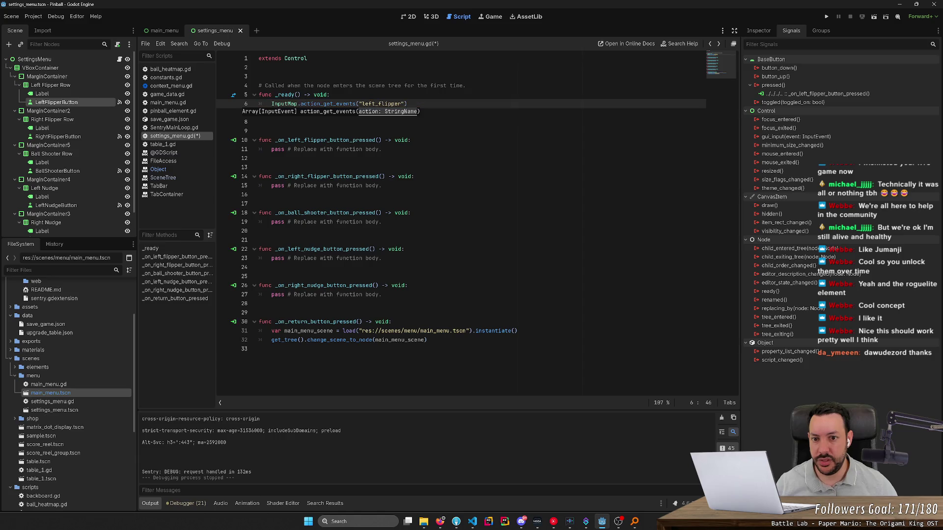
Step: Assign the call to 'var events', save the script, and set a breakpoint on line 7
left_click(271, 103)
type("var events =")
key("ctrl+s")
left_click(228, 114)
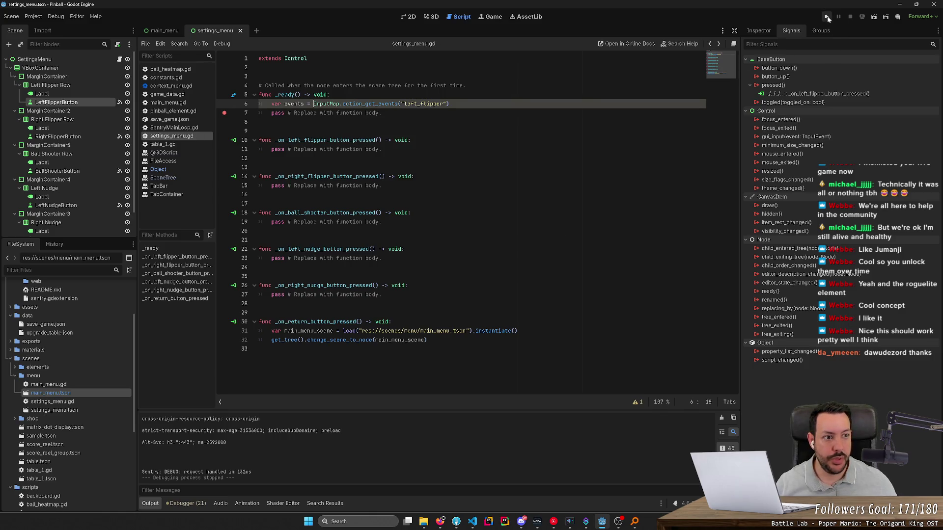
Step: Run to the line 7 breakpoint and inspect the single InputEventKey: physical keycode 4194325, location Left
left_click(828, 17)
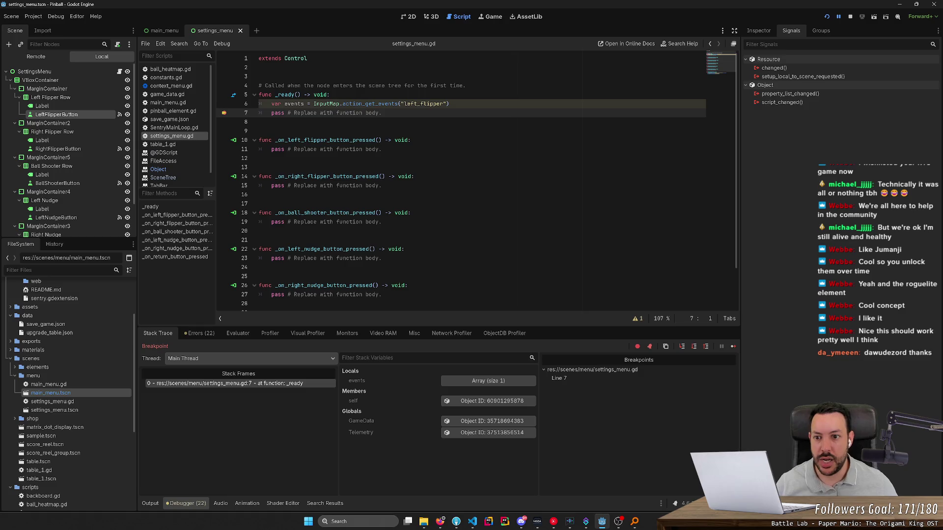
left_click(469, 381)
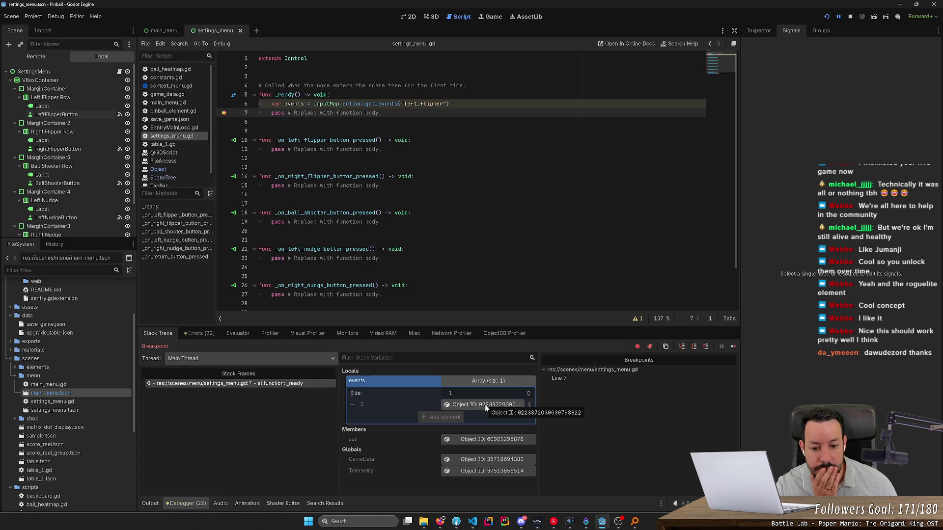
left_click(761, 34)
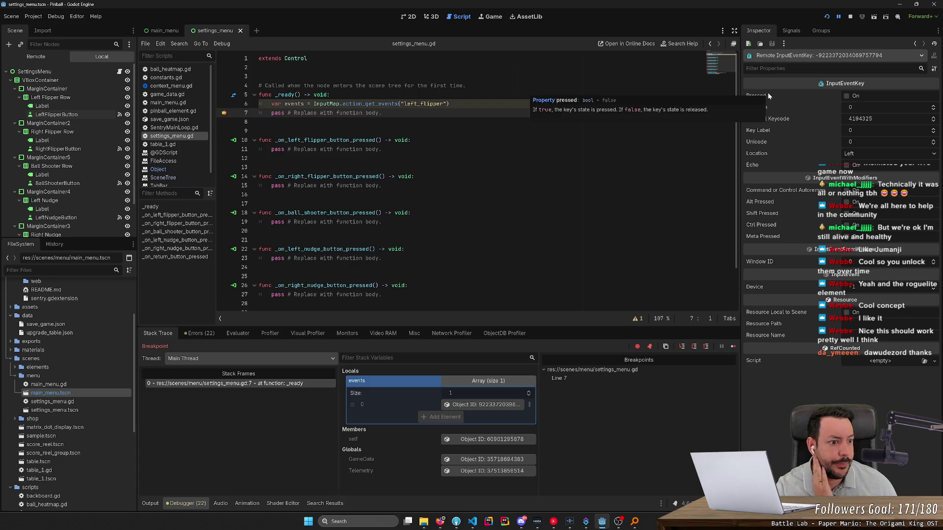
mouse_move(784, 123)
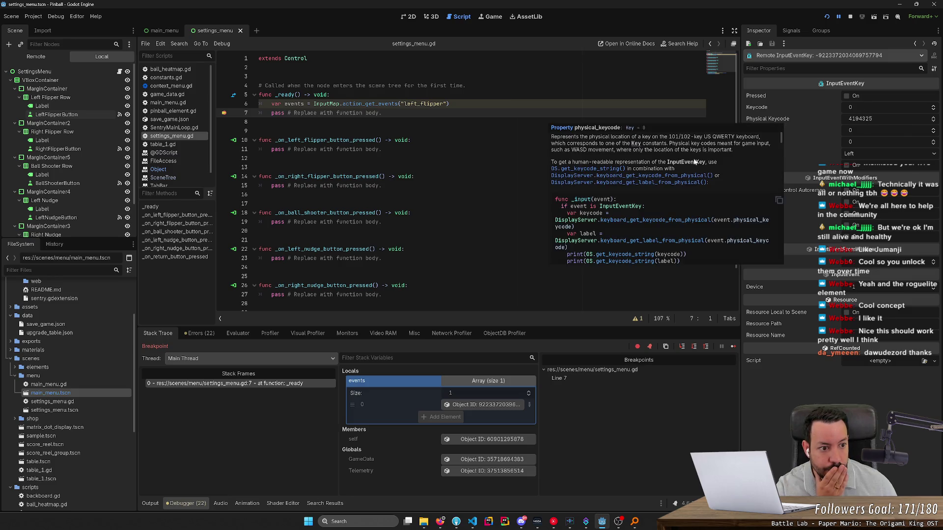
mouse_move(761, 156)
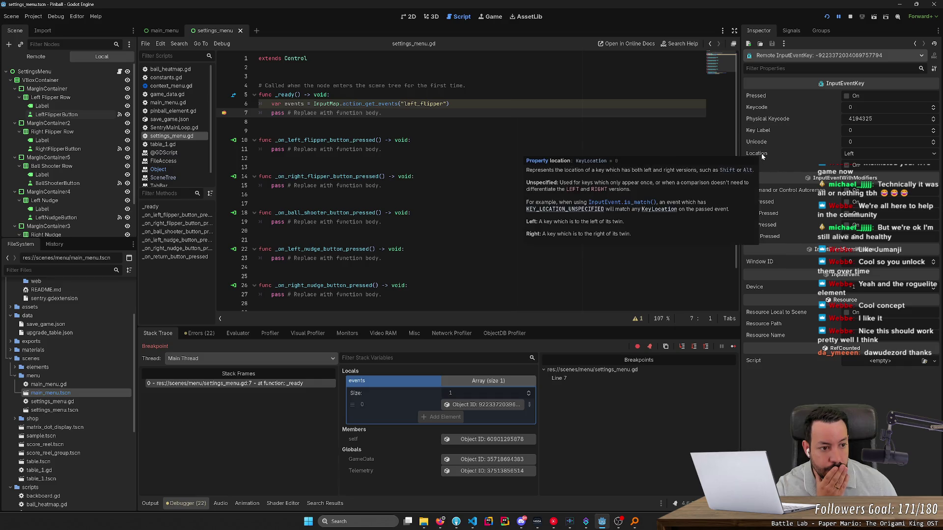
left_click(874, 156)
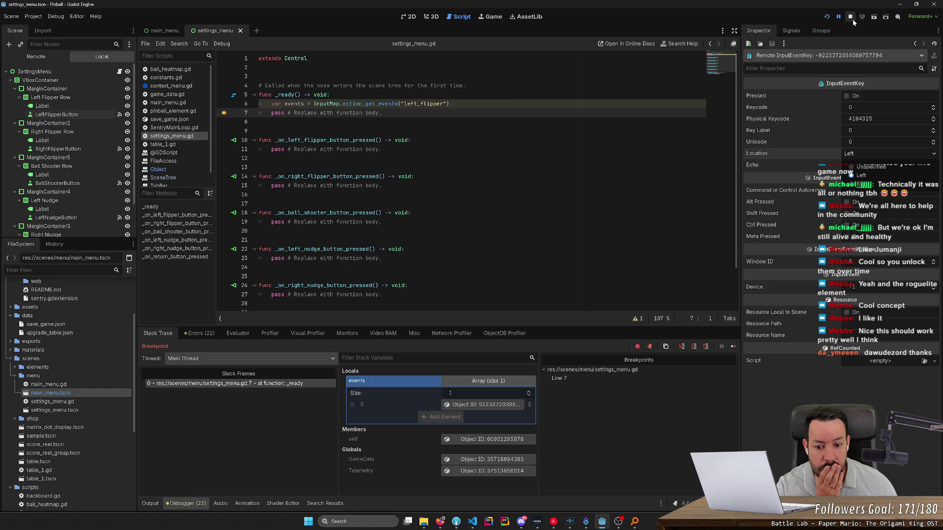
left_click(449, 104)
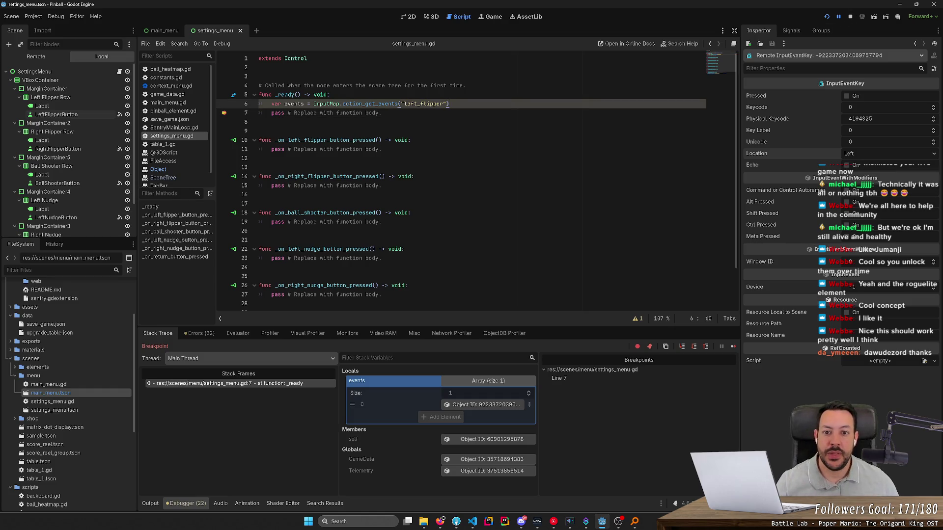
Step: Store the first event in 'var event: InputEvent' from events[0], checking the action_get_events docs
key("Return")
type("var even")
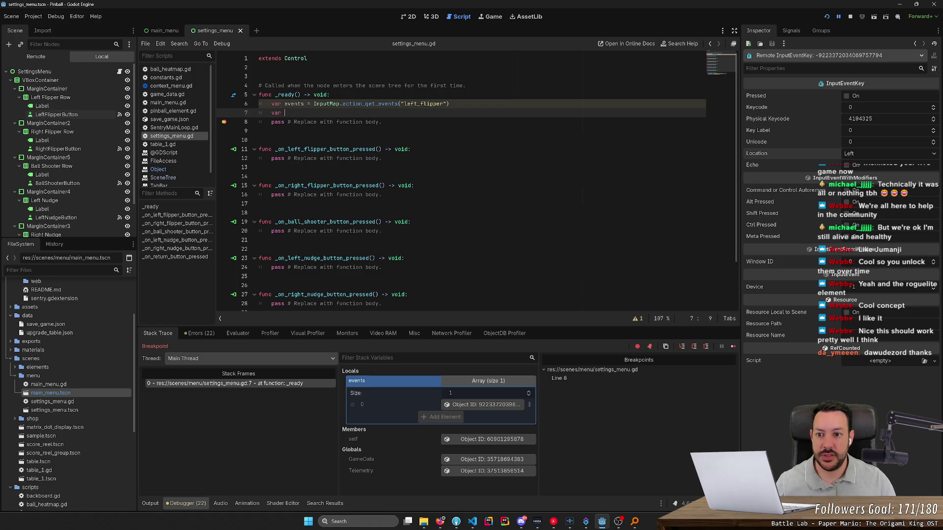
type("t =")
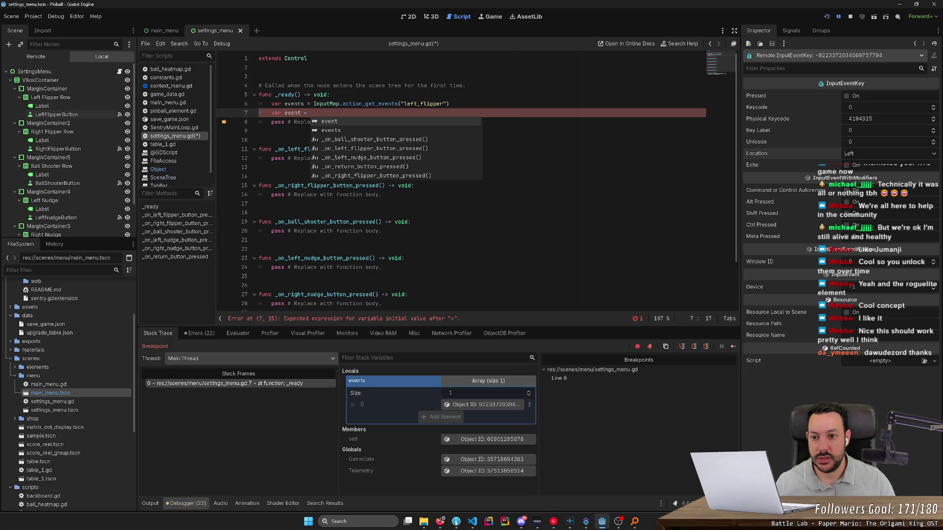
type("events[0]")
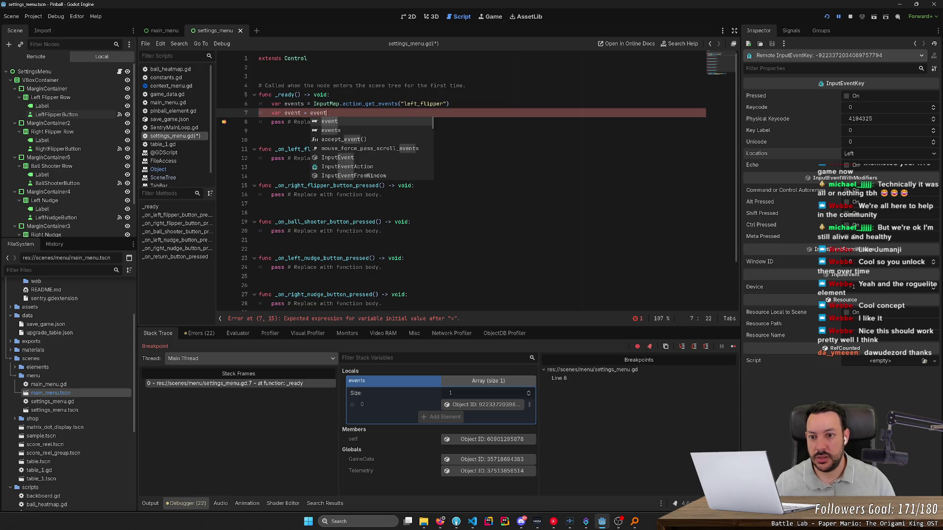
key("Return")
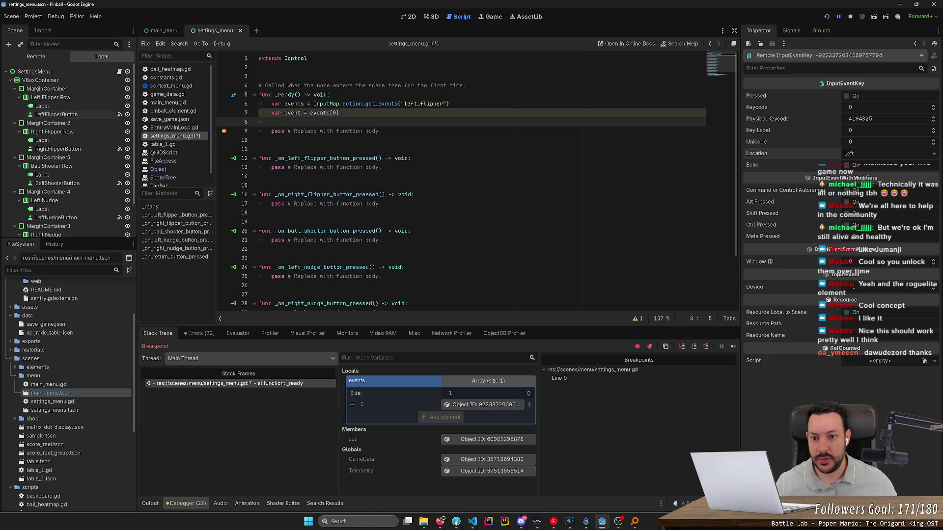
left_click(371, 104, "ctrl")
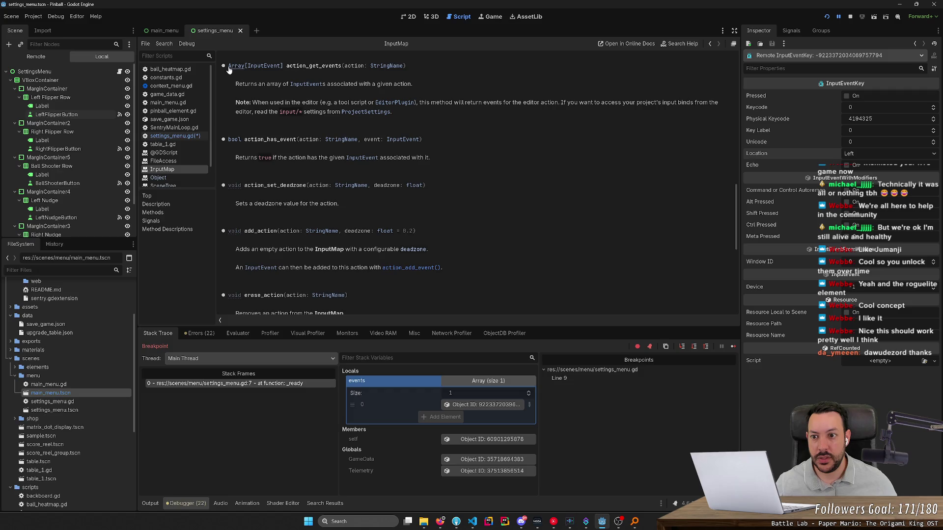
key("alt+Left")
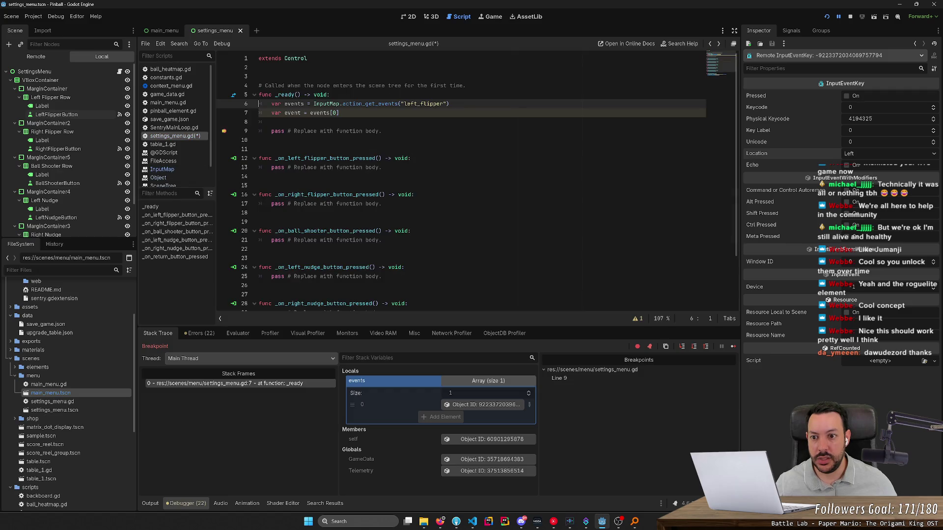
left_click(300, 113)
type(": InputEvent")
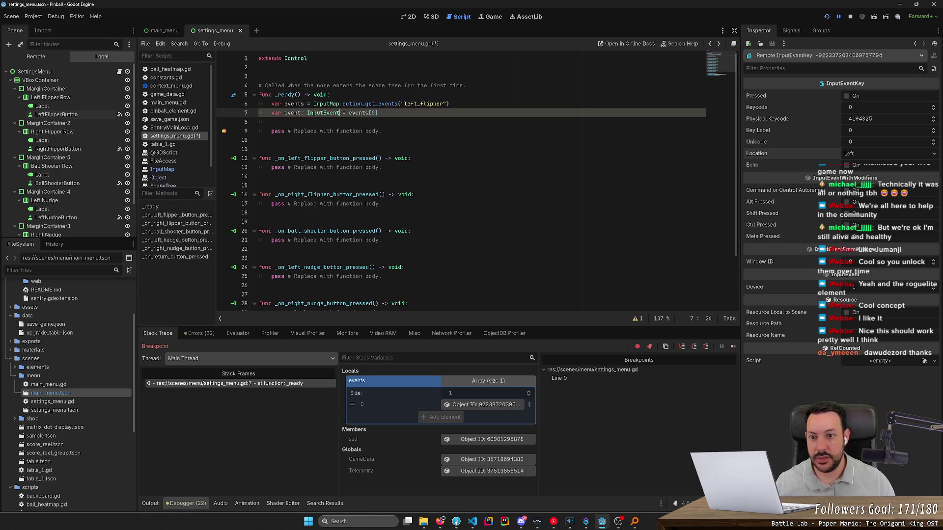
Step: Add a line setting %LeftFlipperButton.text to event.as_text() and clear the line 10 breakpoint
key("End")
key("Return")
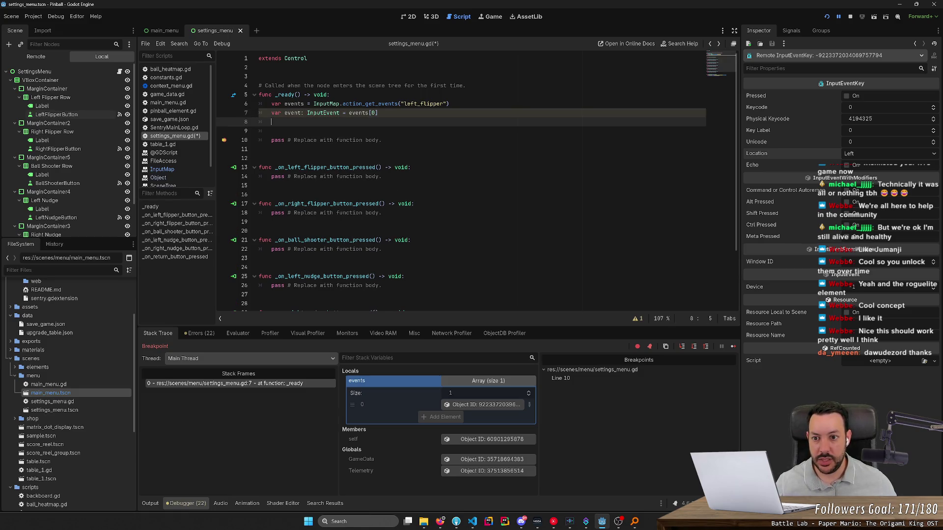
type("event.")
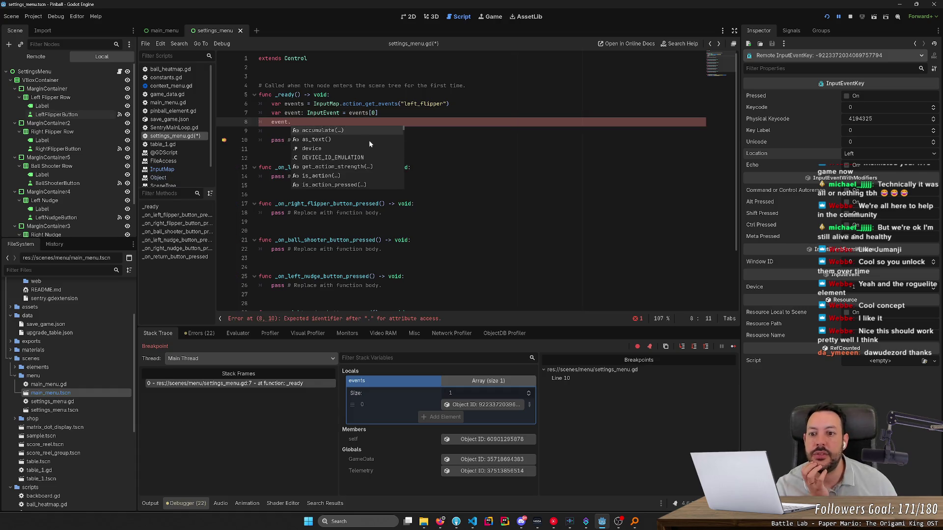
key("Down")
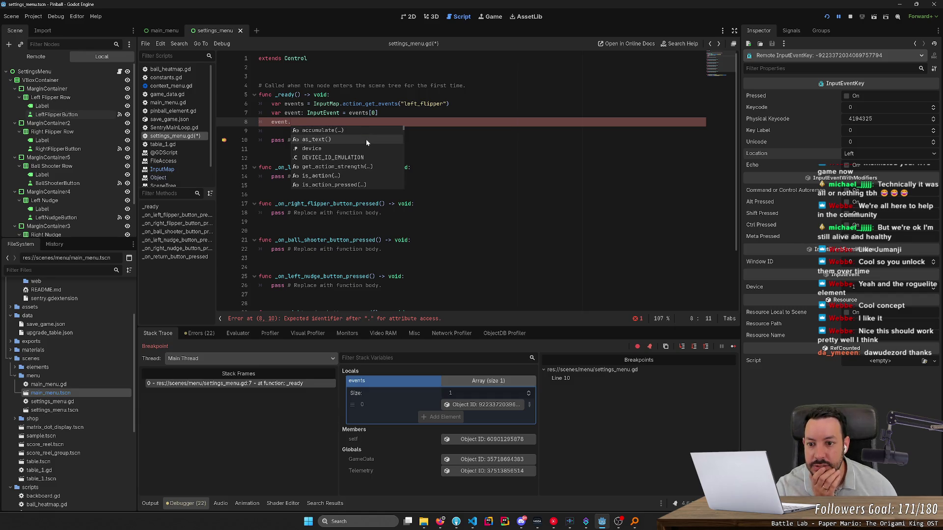
key("Return")
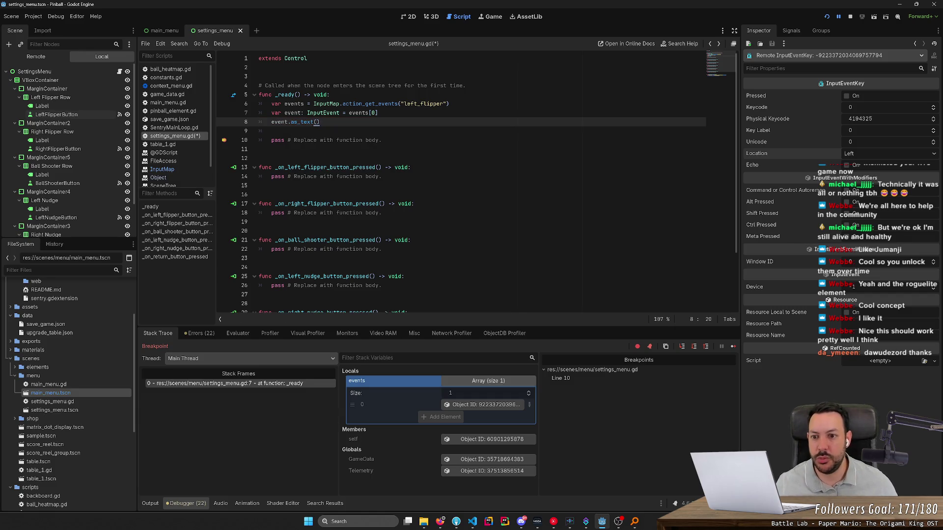
type("%")
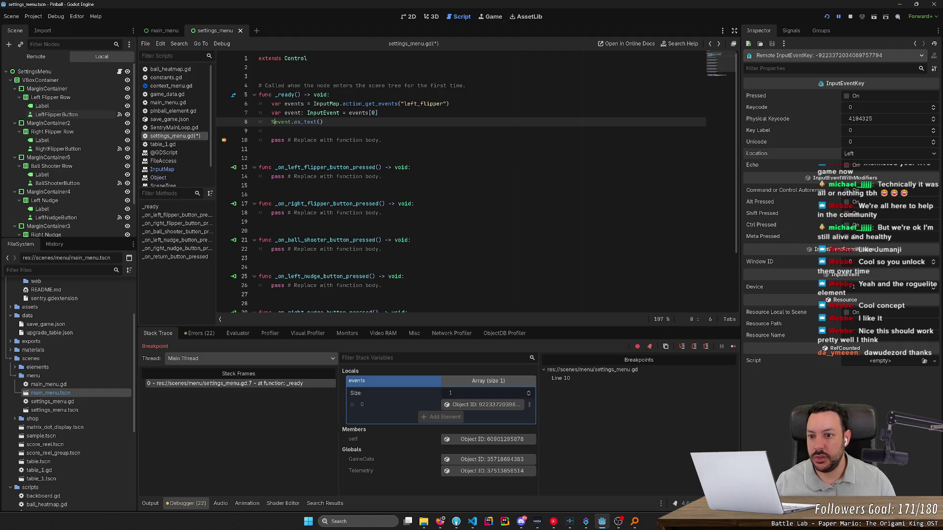
type("LeftFliperBut")
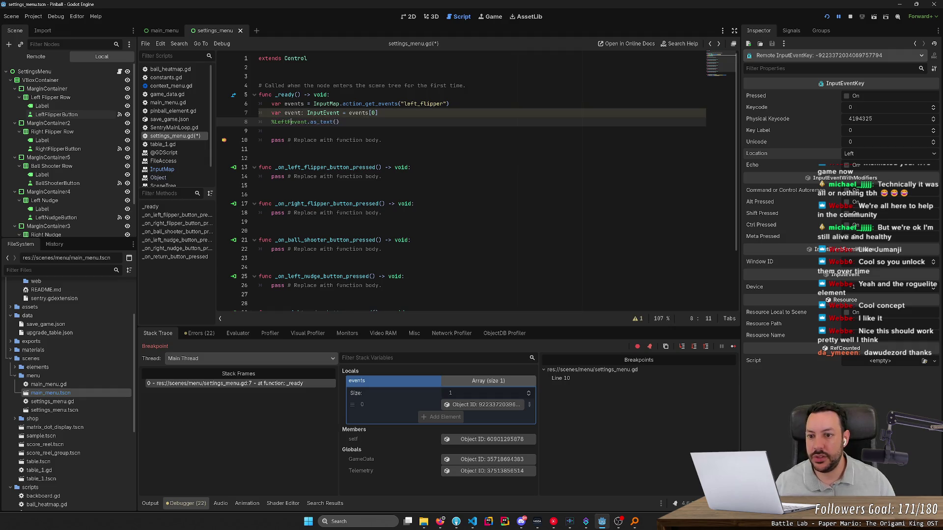
key("BackSpace")
key("BackSpace")
key("BackSpace")
type("pperButton.tex")
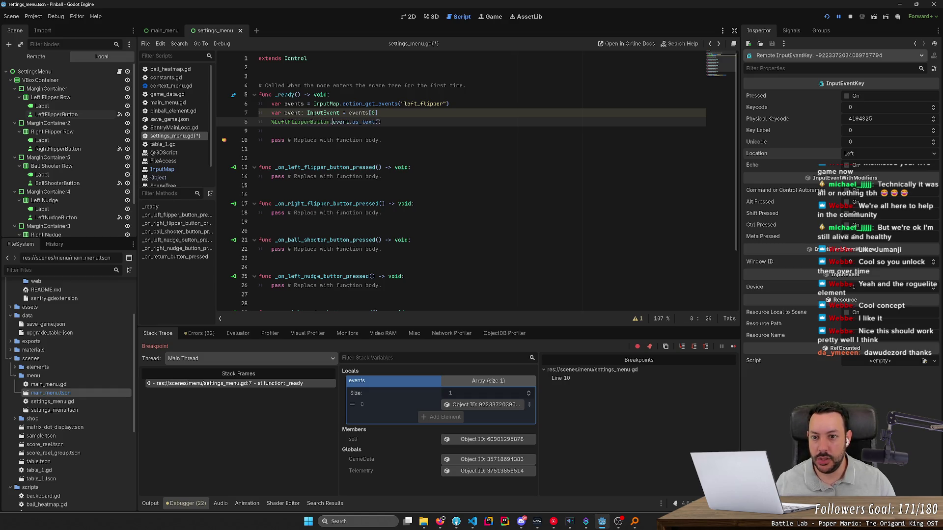
type("t =")
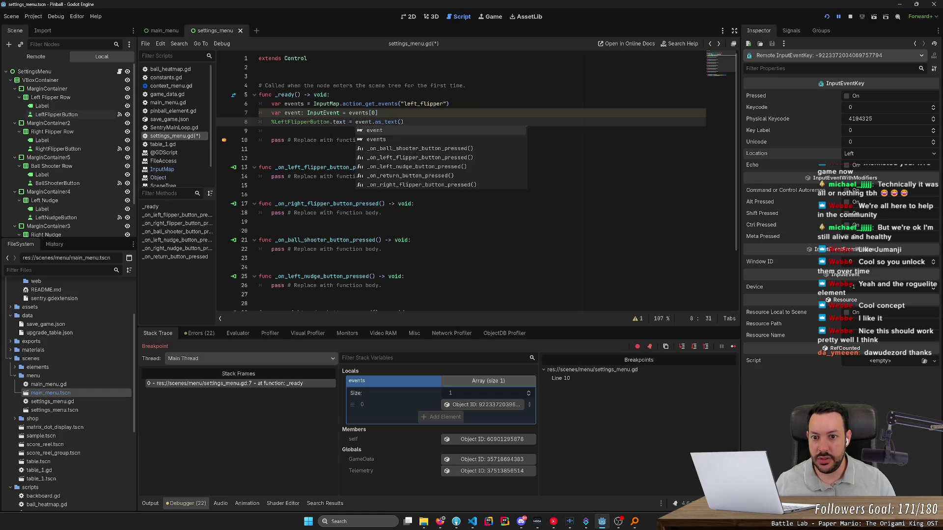
left_click(379, 113)
Step: Remove the breakpoint, run the game and open Settings, which hits the line 8 null-instance error
left_click(224, 140)
left_click(826, 16)
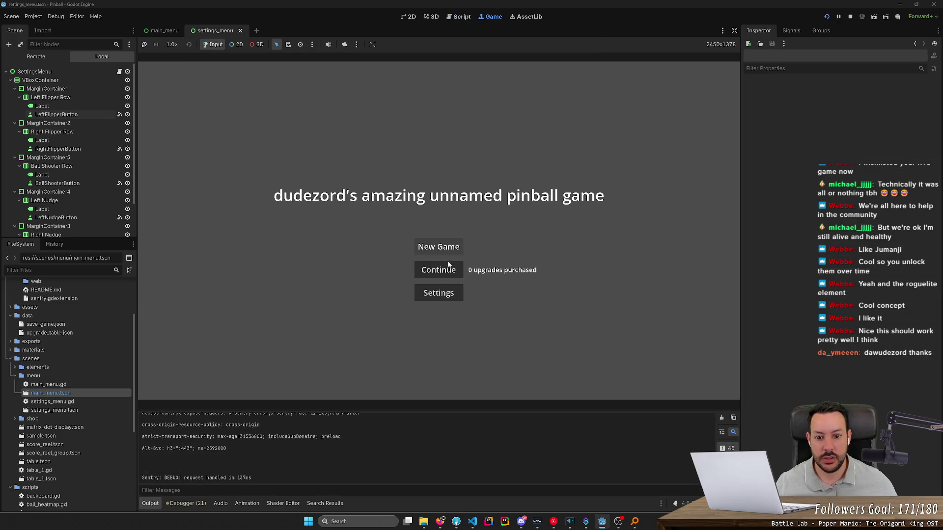
left_click(439, 293)
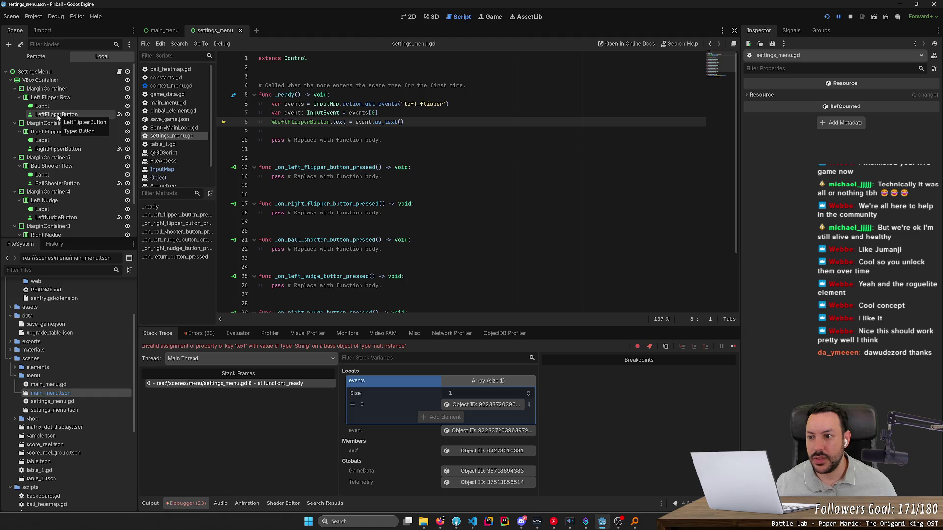
left_click(120, 115)
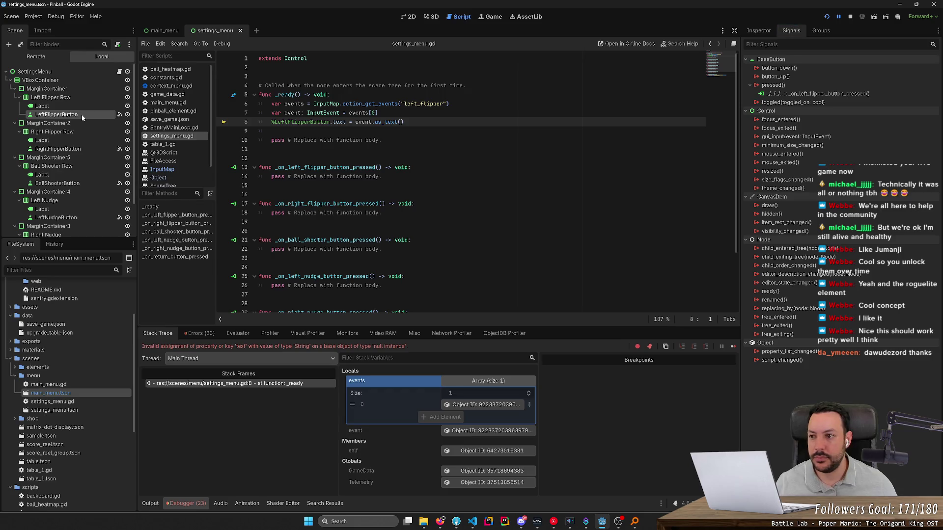
Step: Examine the LeftFlipperButton reference on line 8, then place the caret on empty line 3
left_click(294, 122)
double_click(294, 122)
left_click(330, 122)
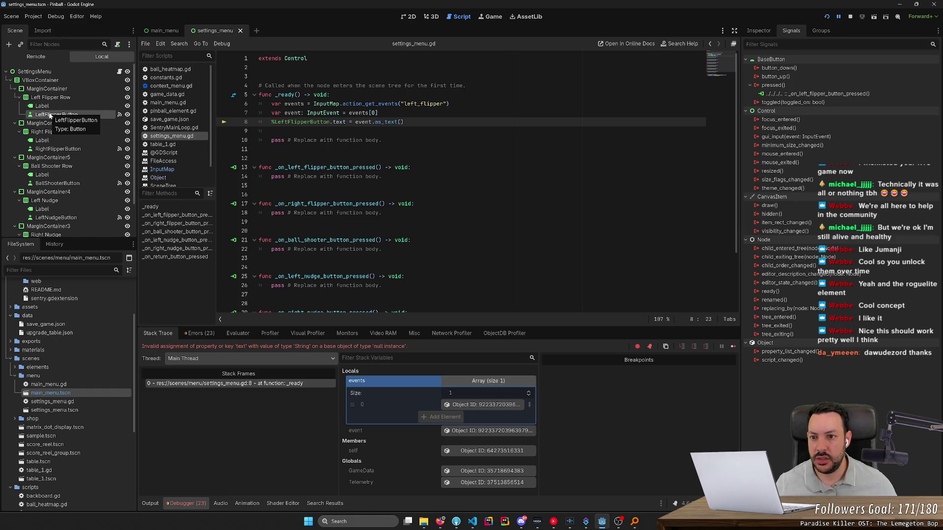
left_click(465, 85)
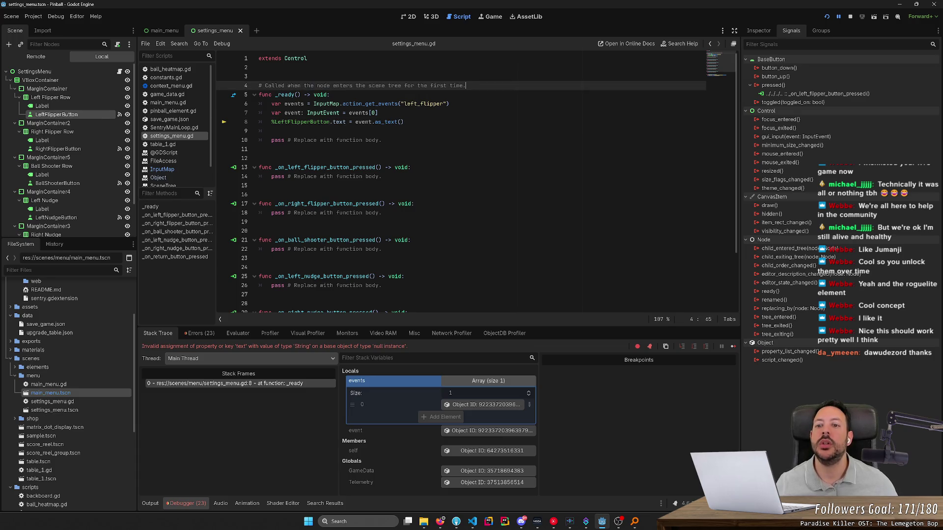
left_click(259, 76)
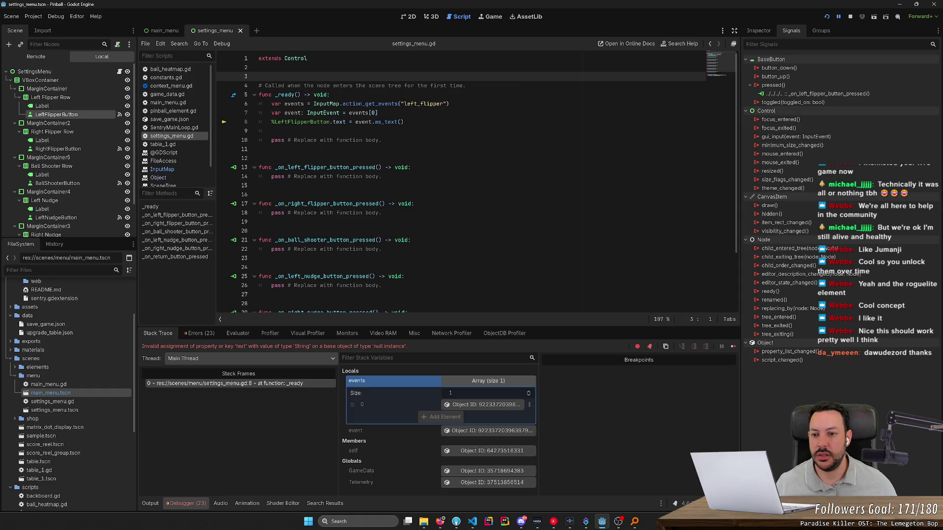
key("Return")
type("var ")
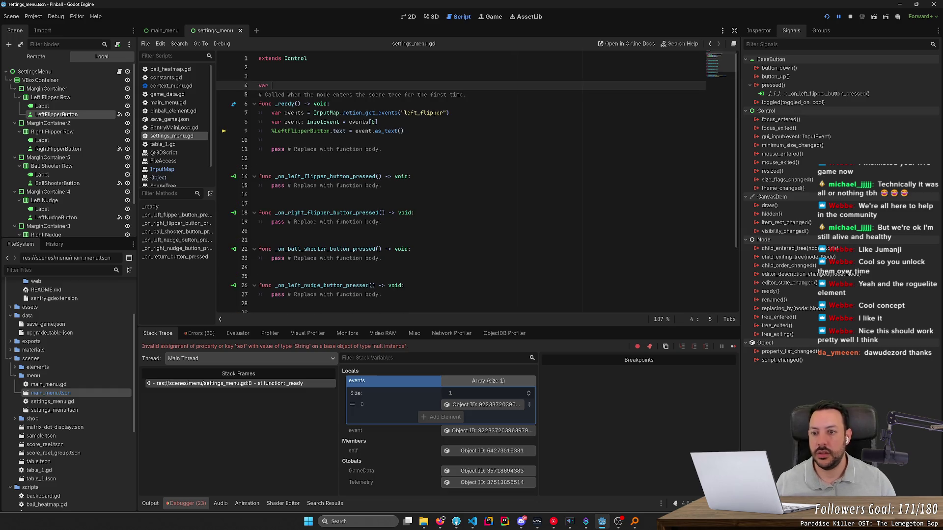
type("leftFli")
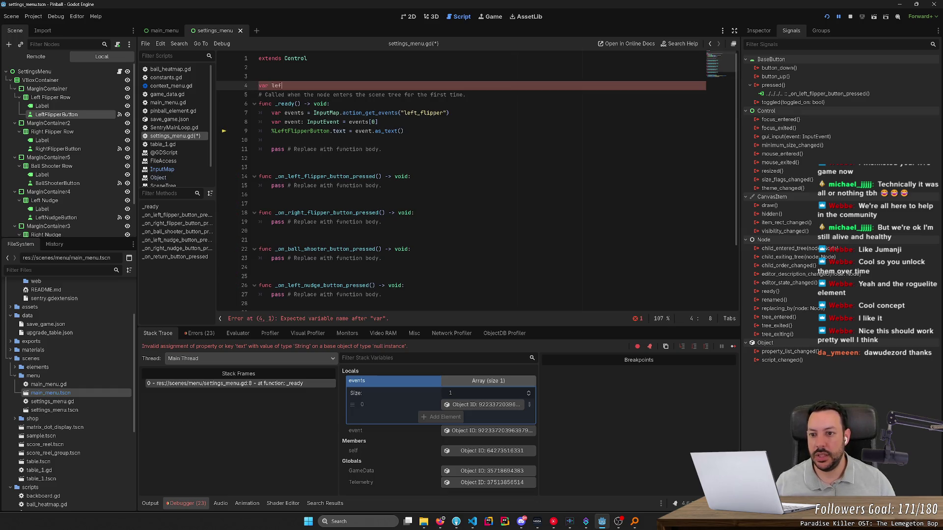
type("pperButton = ")
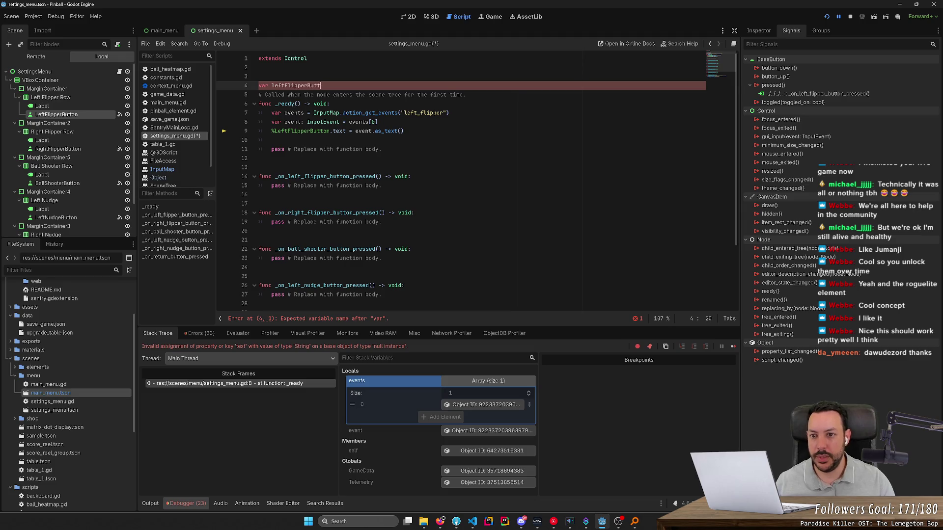
type("%LeftFlipperButton")
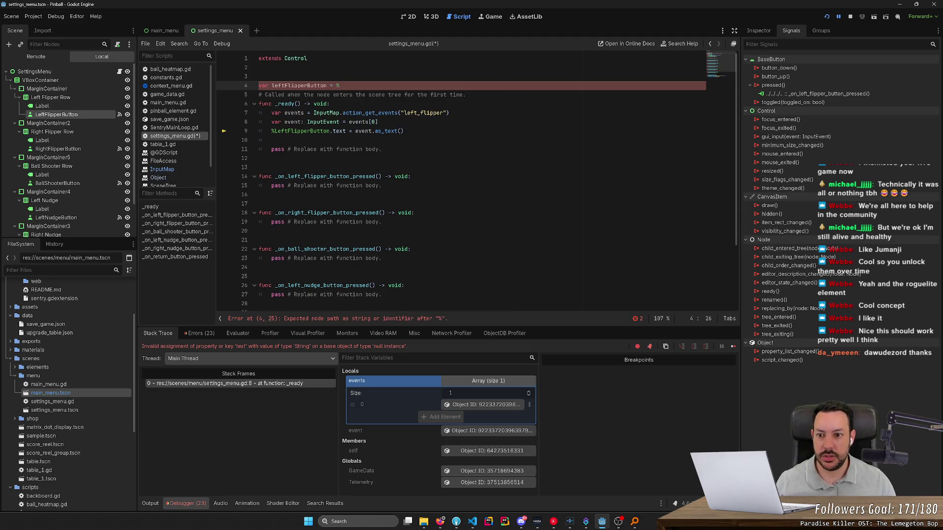
left_click(259, 86)
type("@onre")
key("Return")
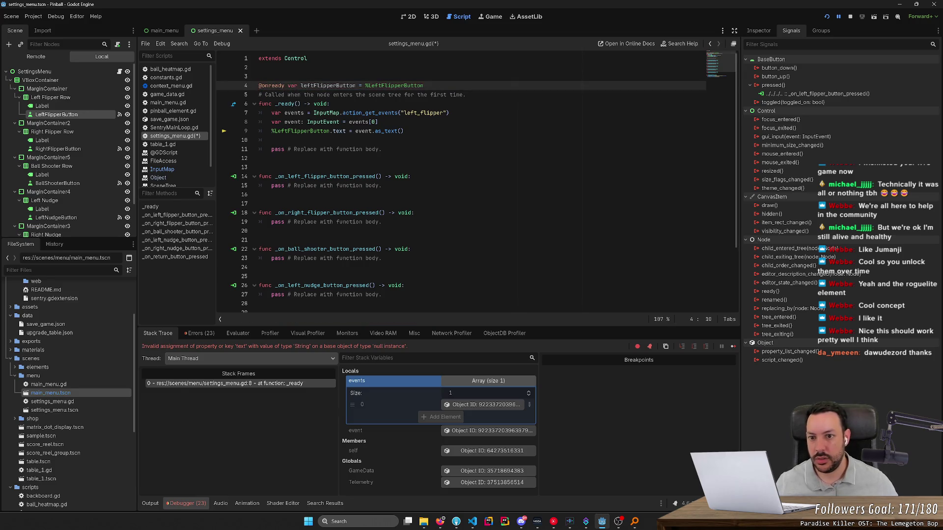
double_click(328, 86)
key("ctrl+c")
double_click(299, 131)
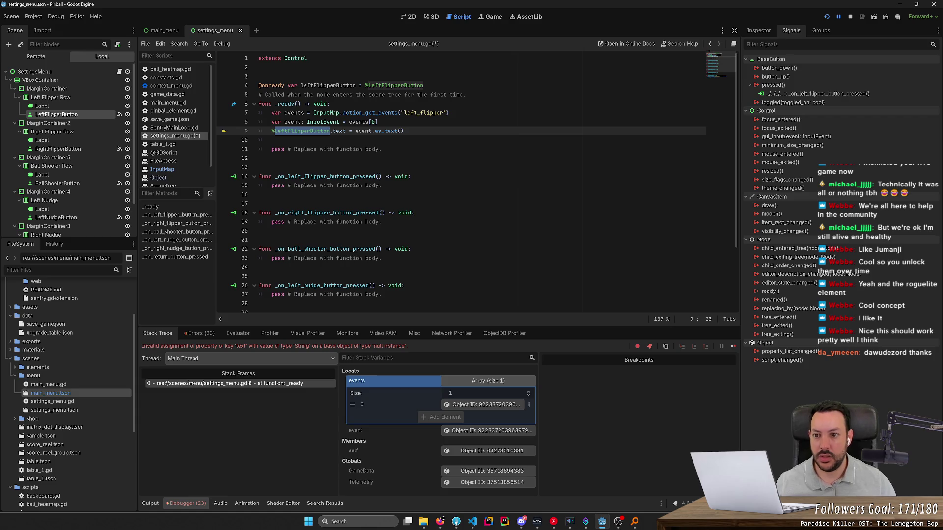
key("ctrl+v")
key("ctrl+s")
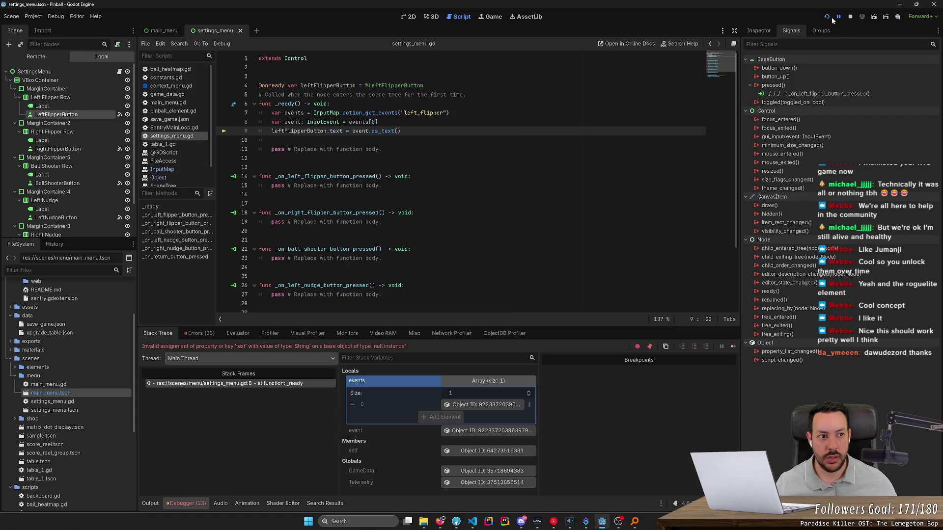
Step: Run and stop the game, then set LeftFlipperButton to Access as Unique Name
left_click(827, 16)
left_click(439, 293)
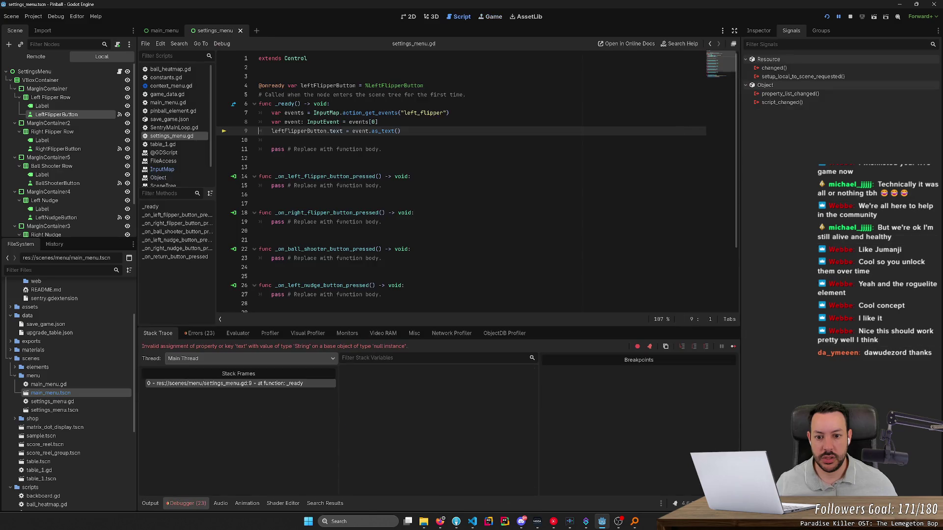
mouse_move(328, 86)
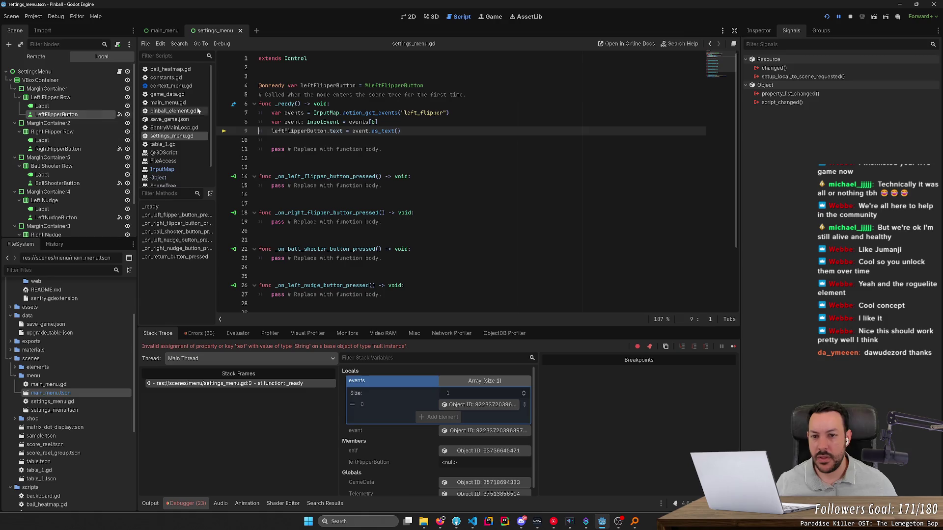
left_click(850, 17)
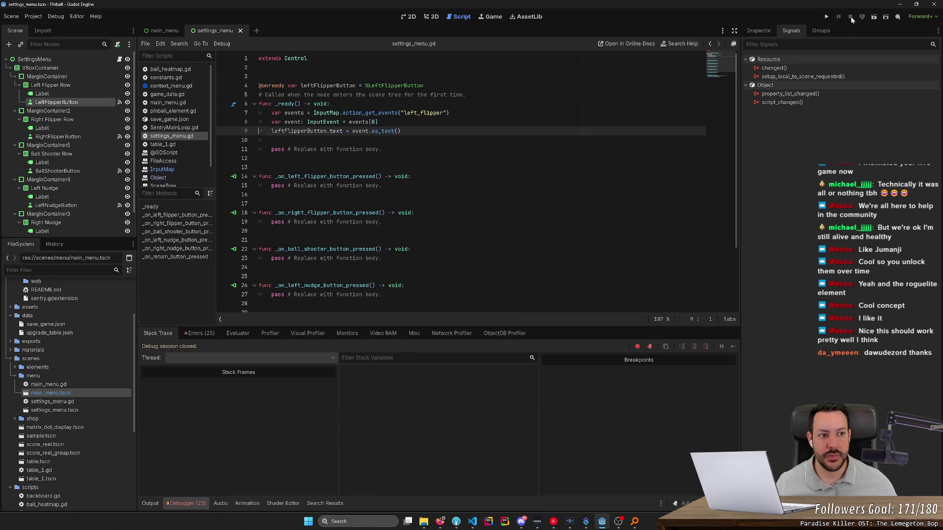
right_click(85, 103)
left_click(139, 285)
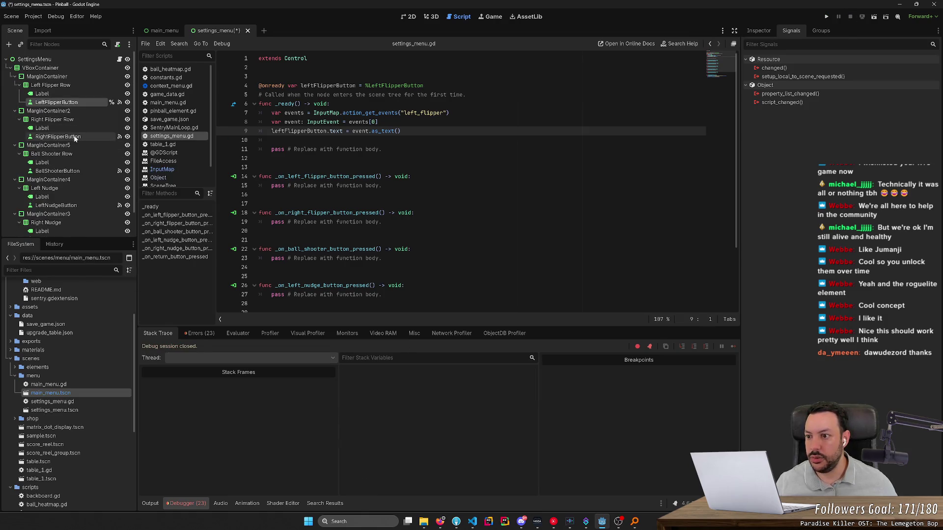